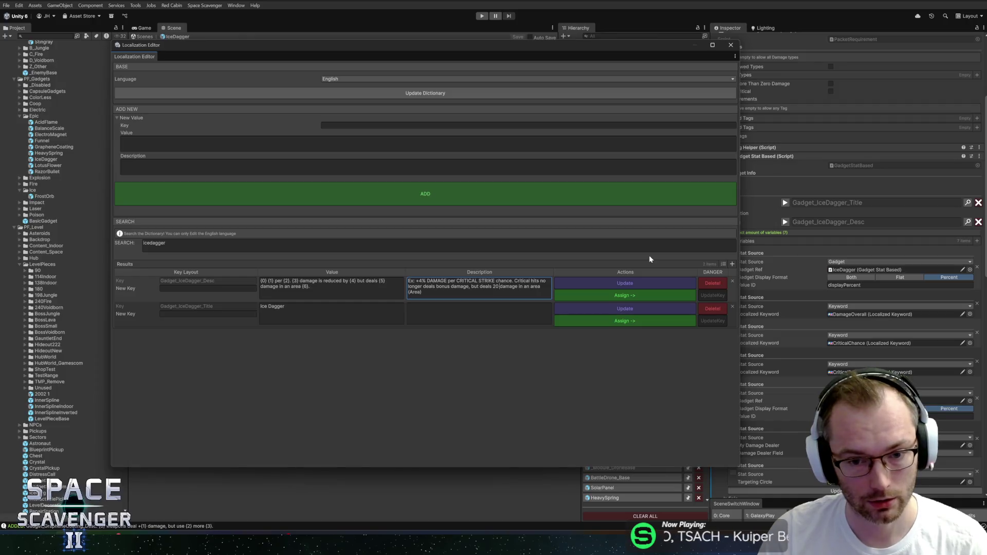
Replace '{3} damage is reduced by {4}' in the Gadget_IceDagger_Desc value with 'Critical hits no longer deal bonus damage'.
key("ctrl+shift+Right")
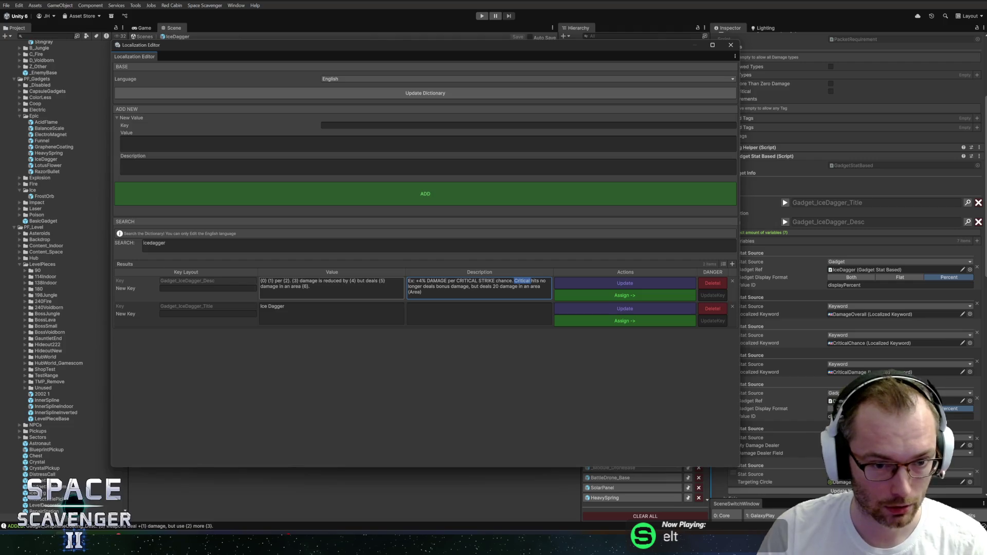
key("shift+Tab")
left_click(318, 288)
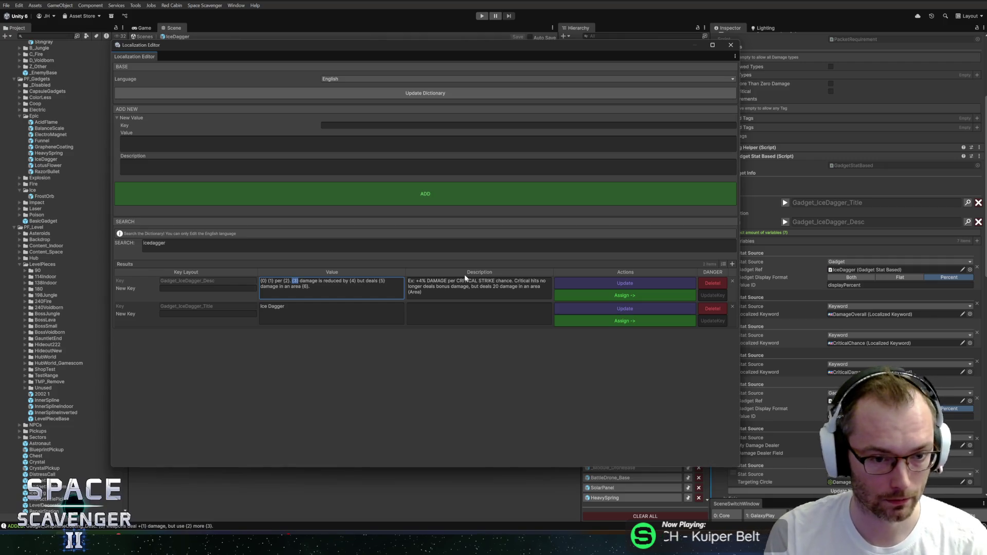
key("Right")
key("ctrl+shift+Right")
type("hits")
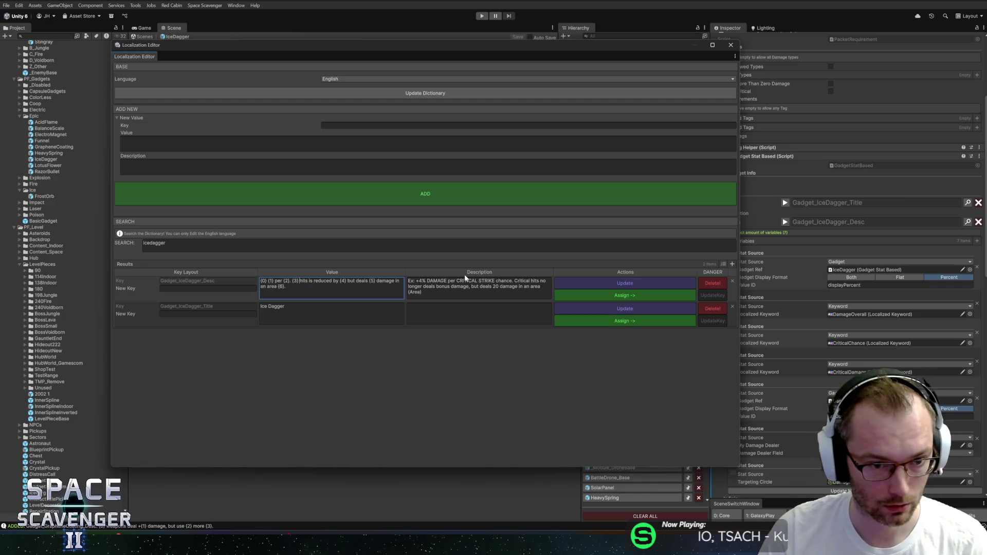
type(" Critical")
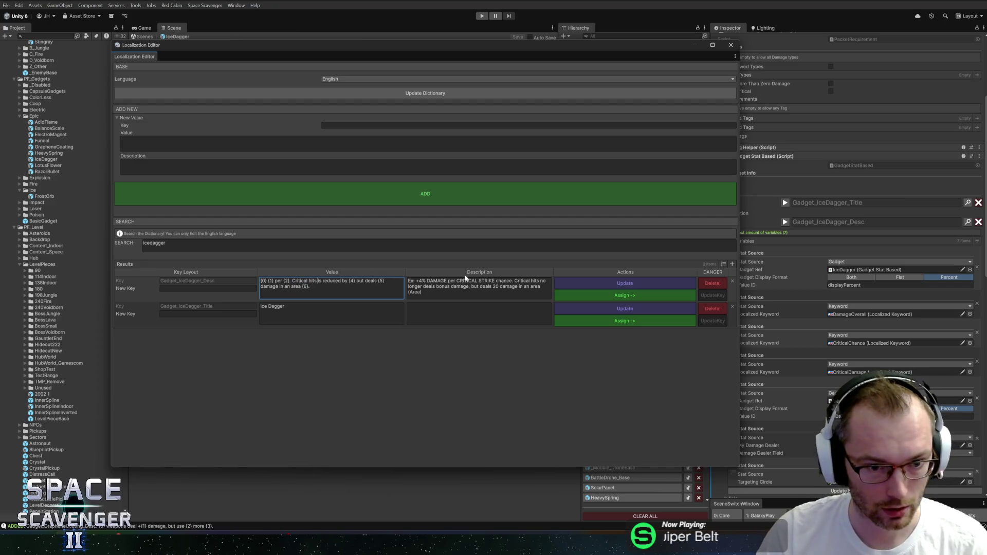
type("no longer")
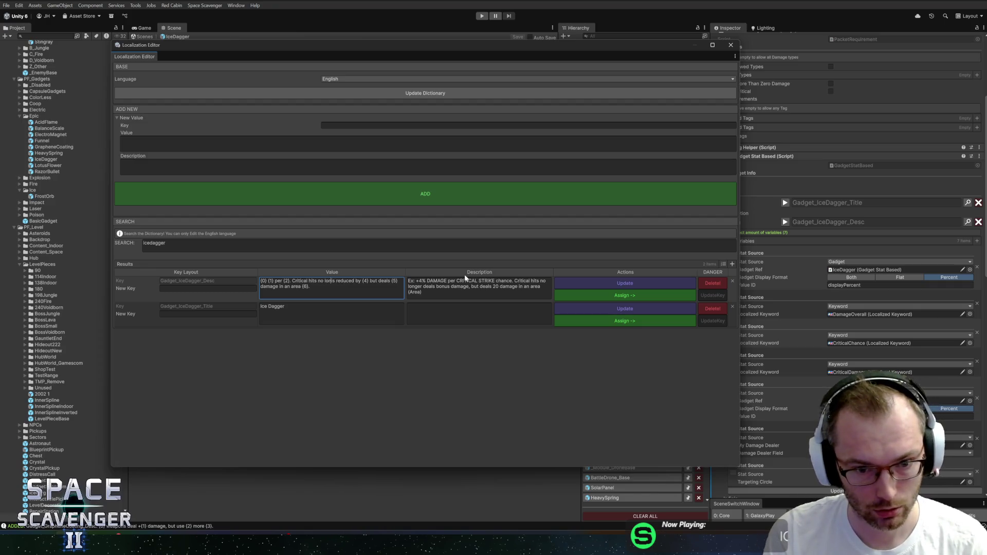
type(" deal")
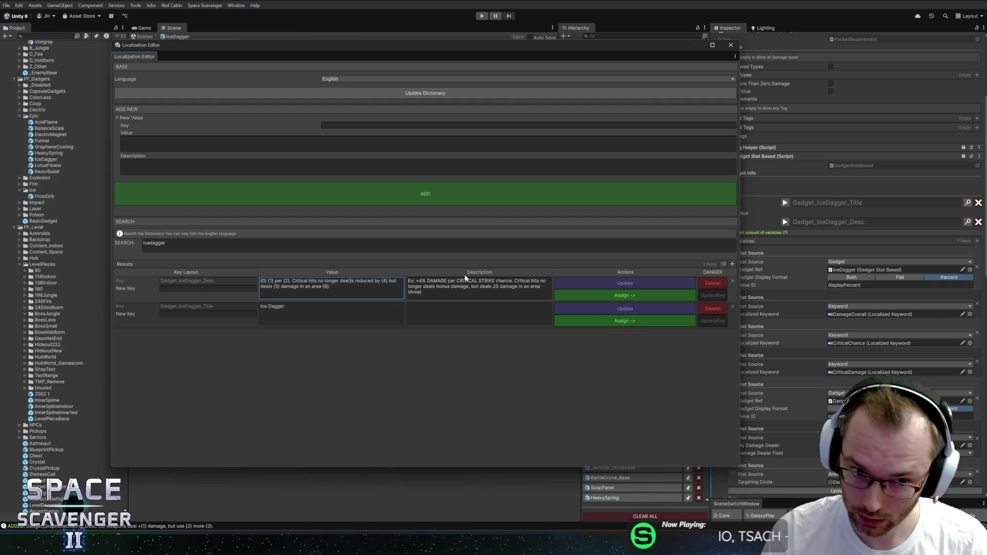
key("shift+Right")
key("shift+Right")
key("shift+Right")
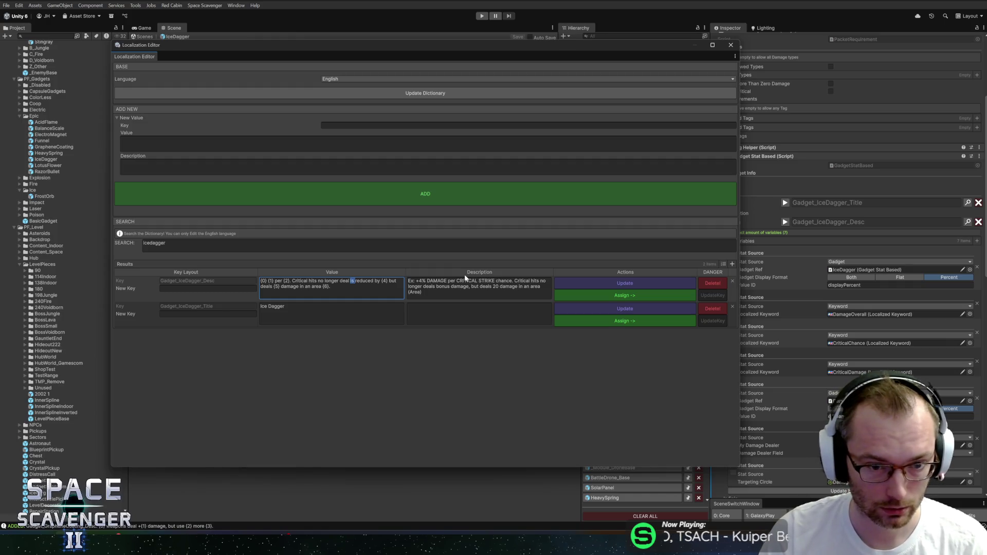
key("shift+Right")
key("shift+Right")
key("shift+Right")
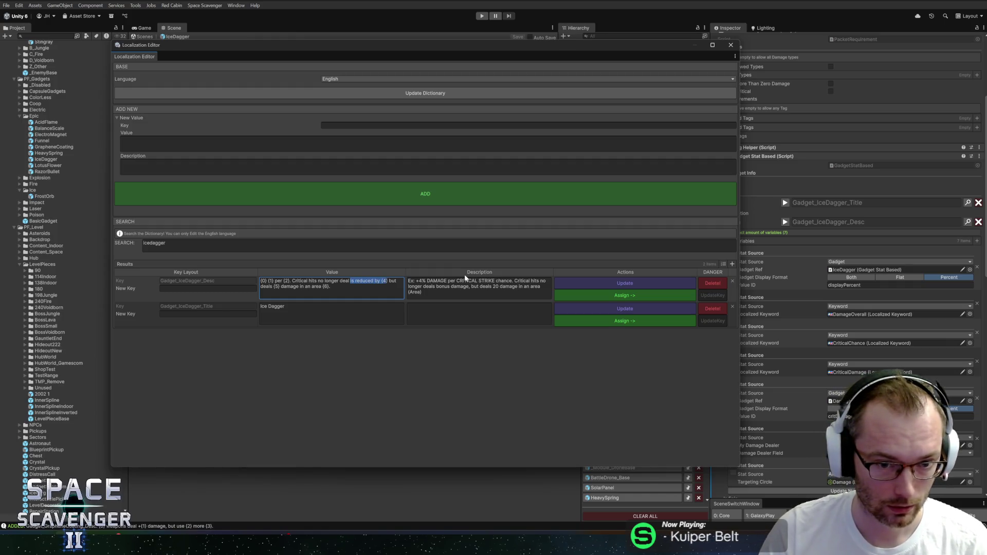
type("bonus d")
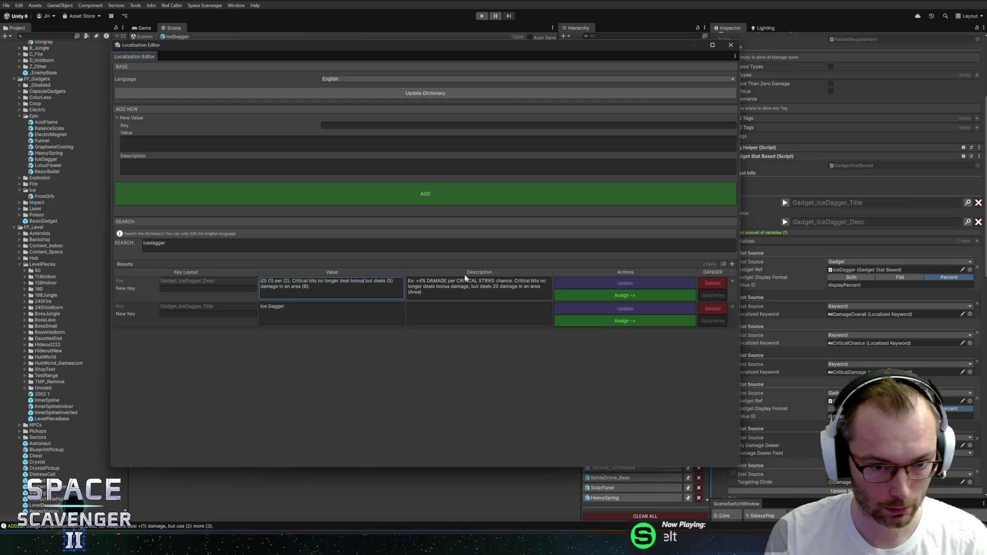
type("amage")
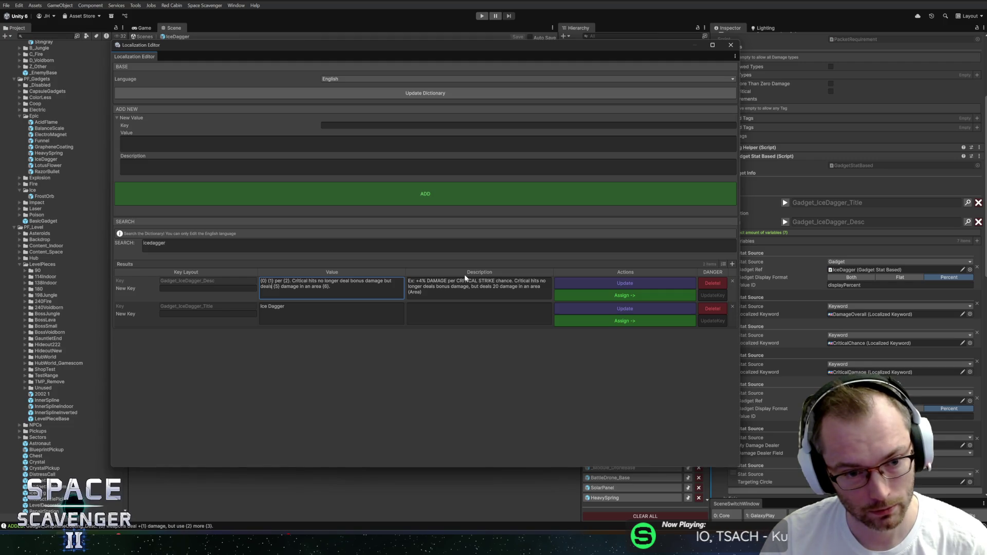
Keep the wording 'deals' in the IceDagger description and save it with Update.
key("ctrl+shift+Left")
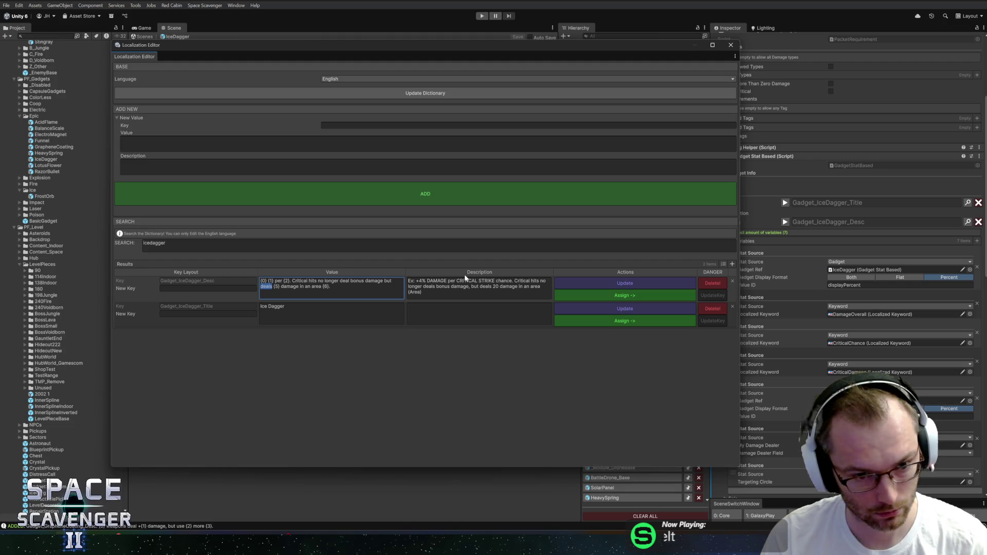
type("creates a")
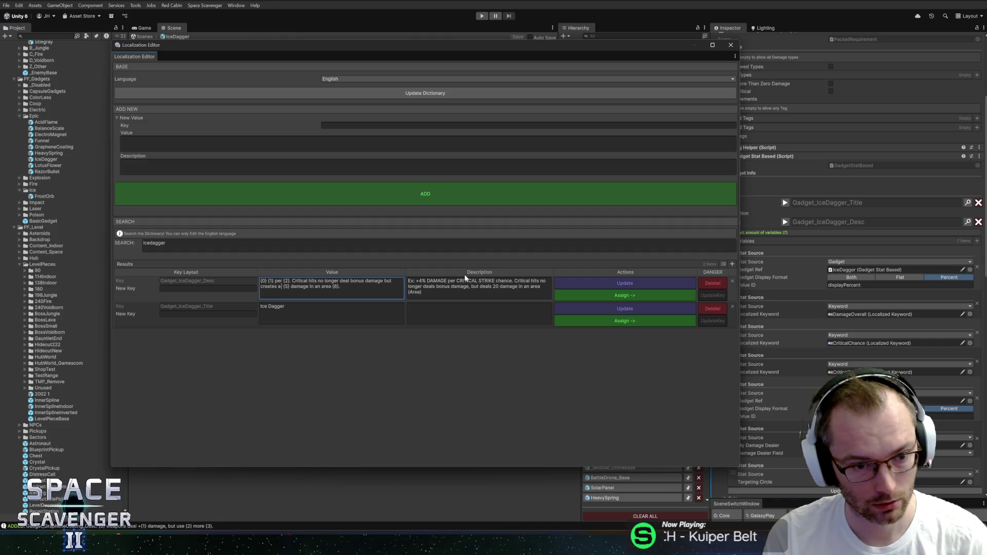
key("ctrl+shift+Left")
key("BackSpace")
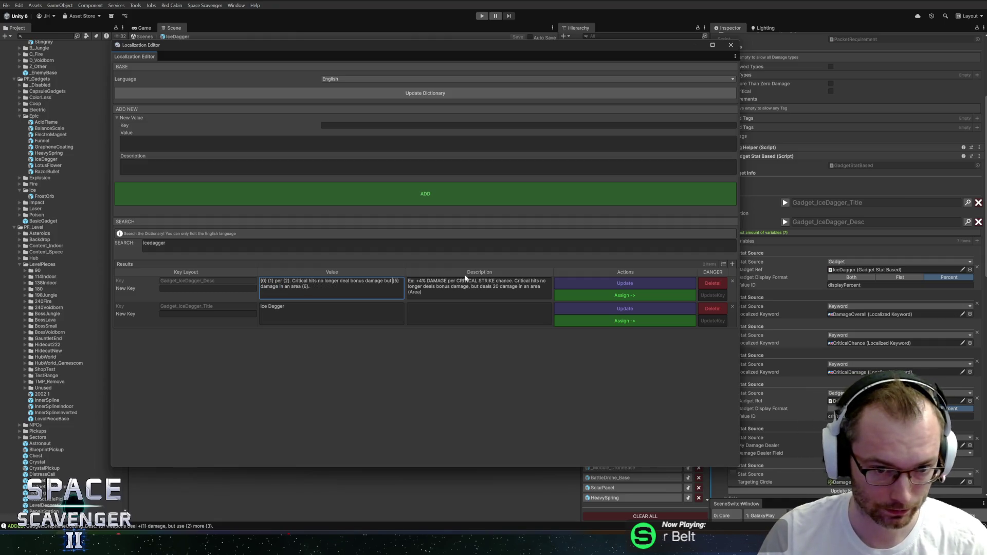
type("deals")
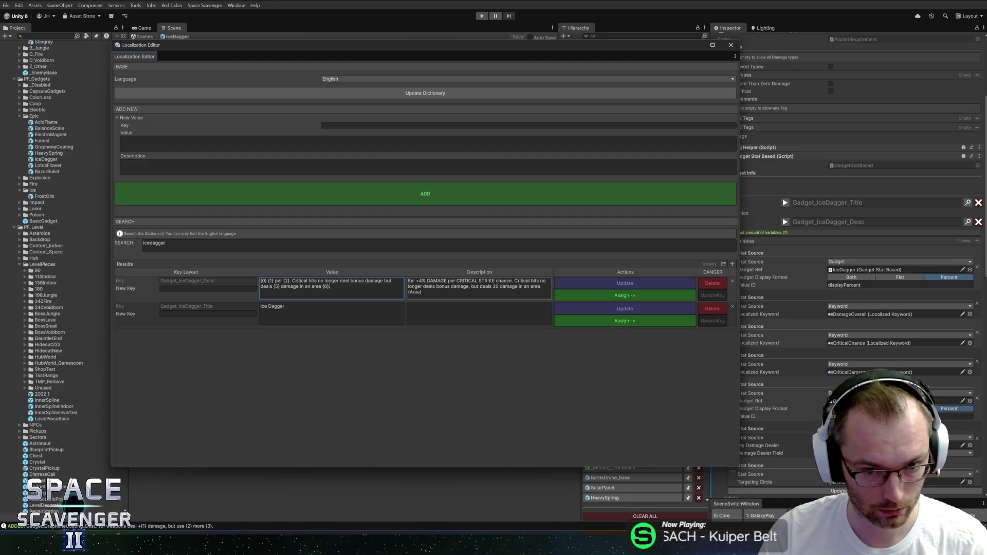
left_click(600, 283)
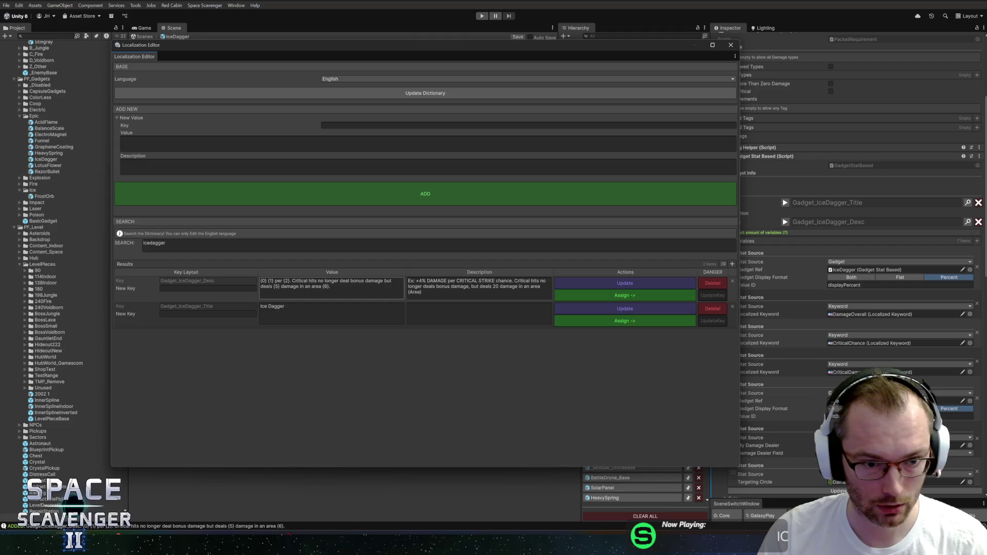
Renumber the placeholders {5} to {3} and {6} to {4}, update, and close the Localization Editor.
left_click(278, 286)
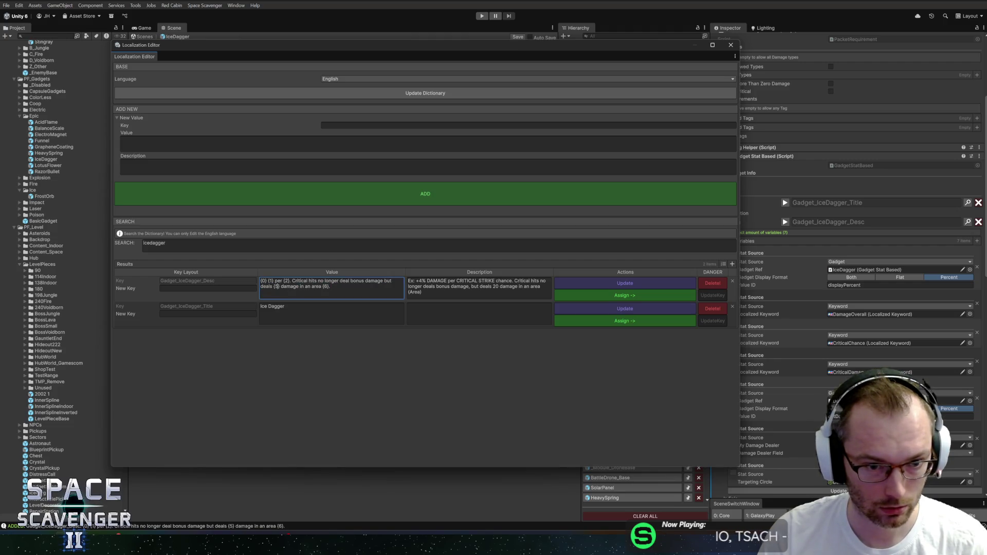
key("ctrl+a")
key("Right")
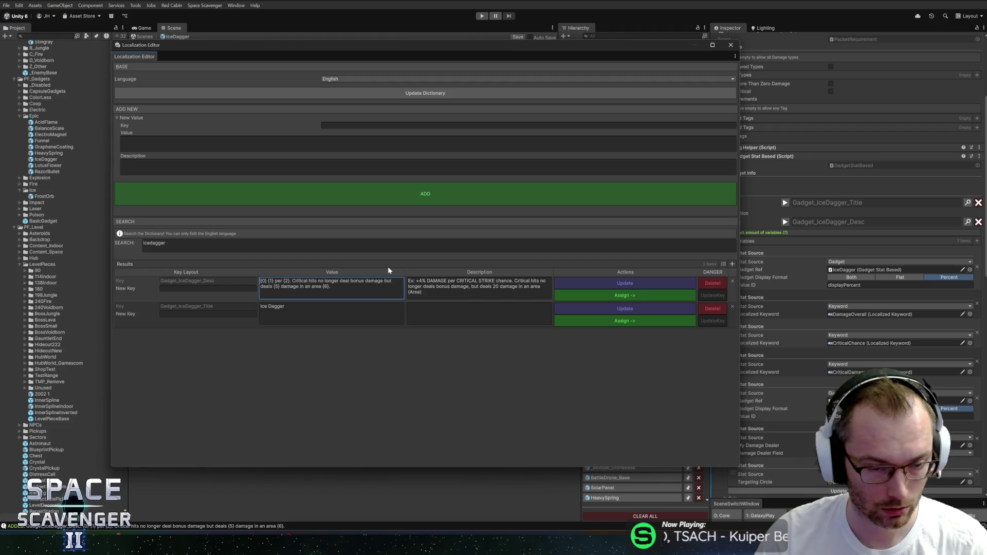
type("3")
key("shift+Left")
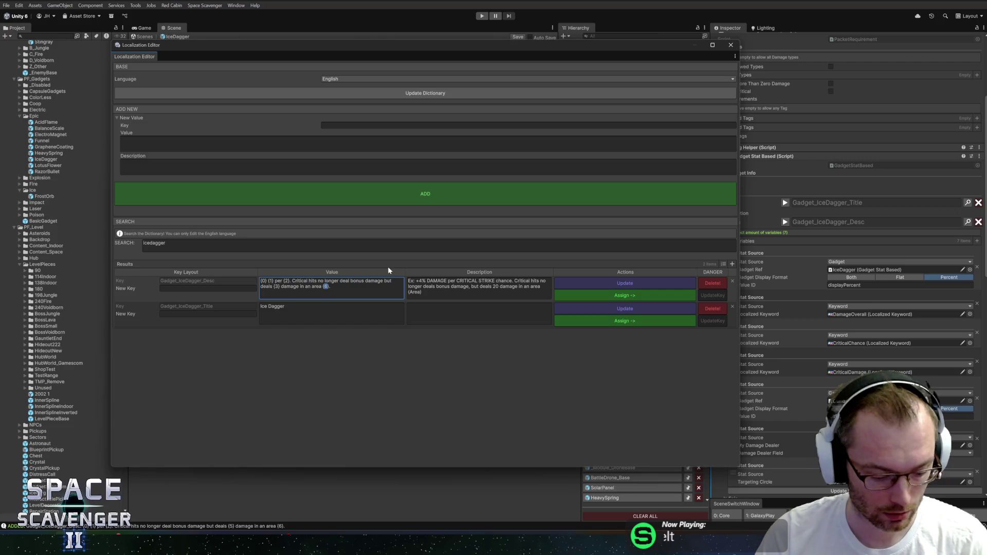
type("4")
left_click(595, 282)
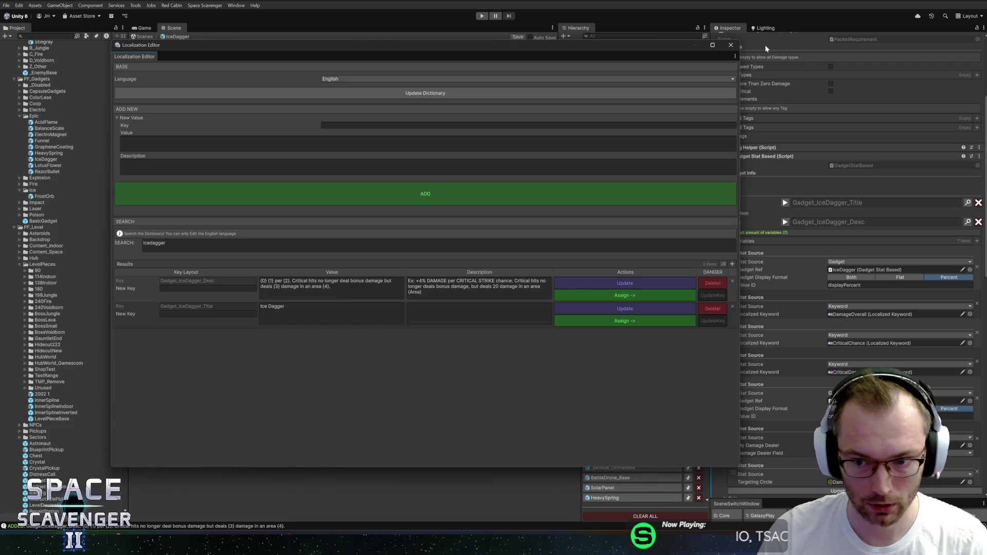
left_click(730, 45)
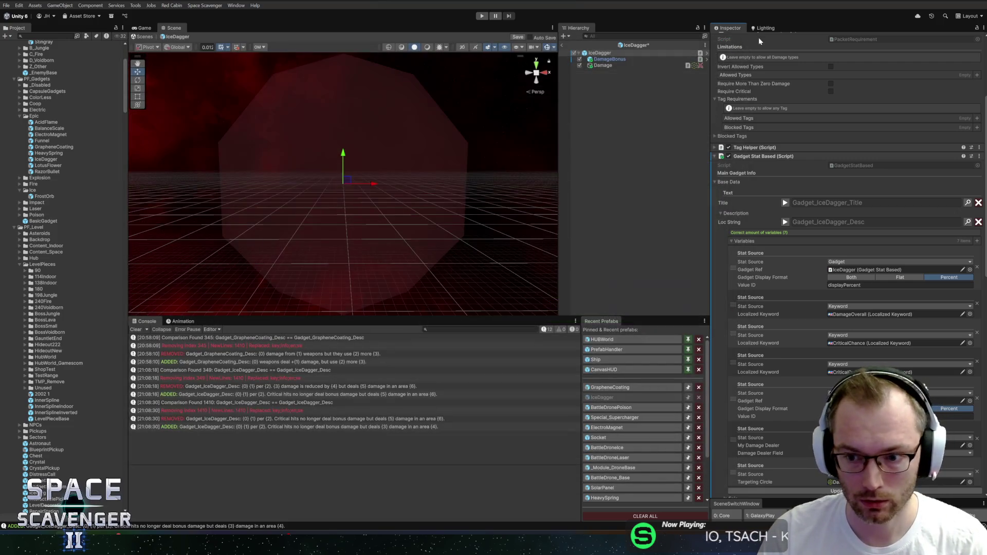
Remove the CriticalDamage keyword and the DamageBonus critDamageChange entries, keeping CriticalChance and five variables.
left_click(977, 333)
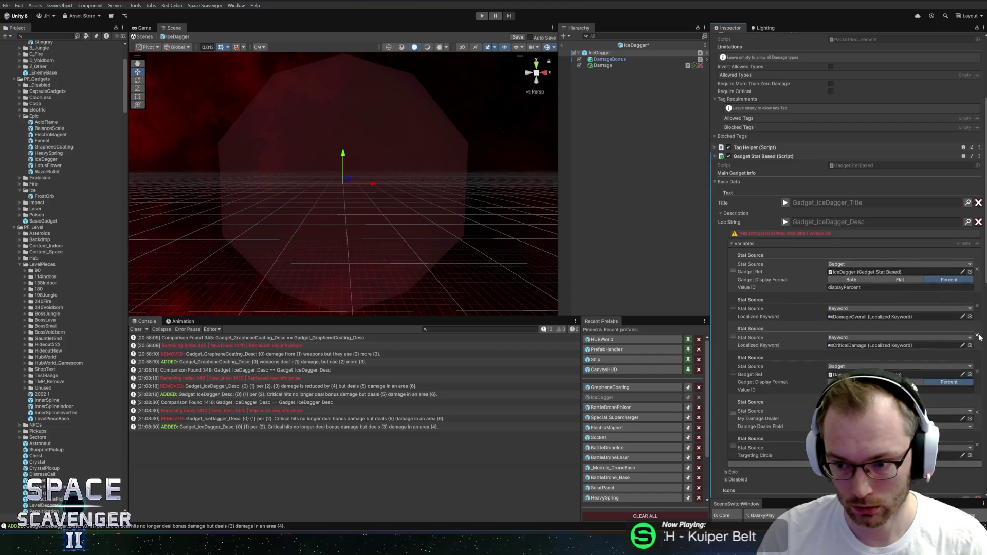
left_click(977, 335)
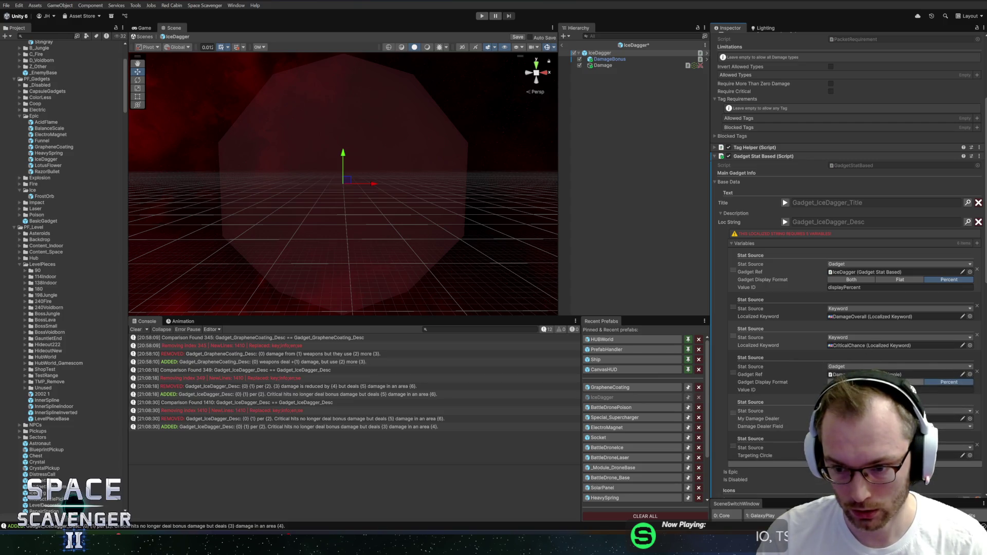
scroll(901, 372, "down", 2)
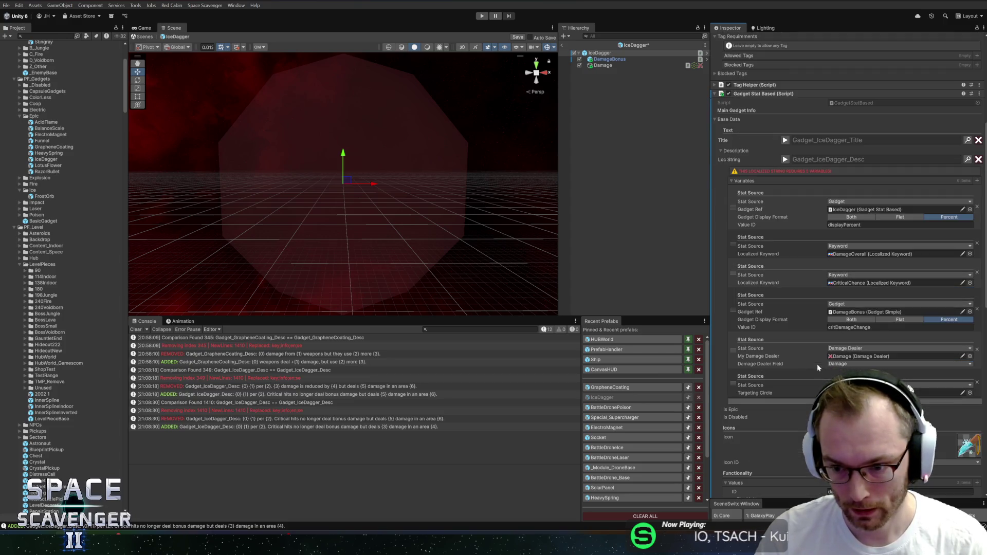
left_click(874, 348)
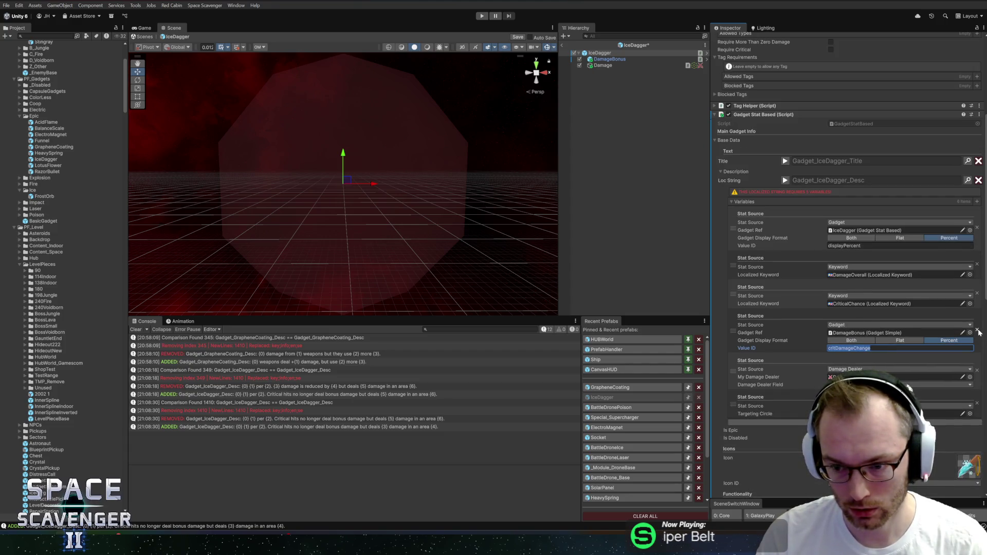
left_click(978, 330)
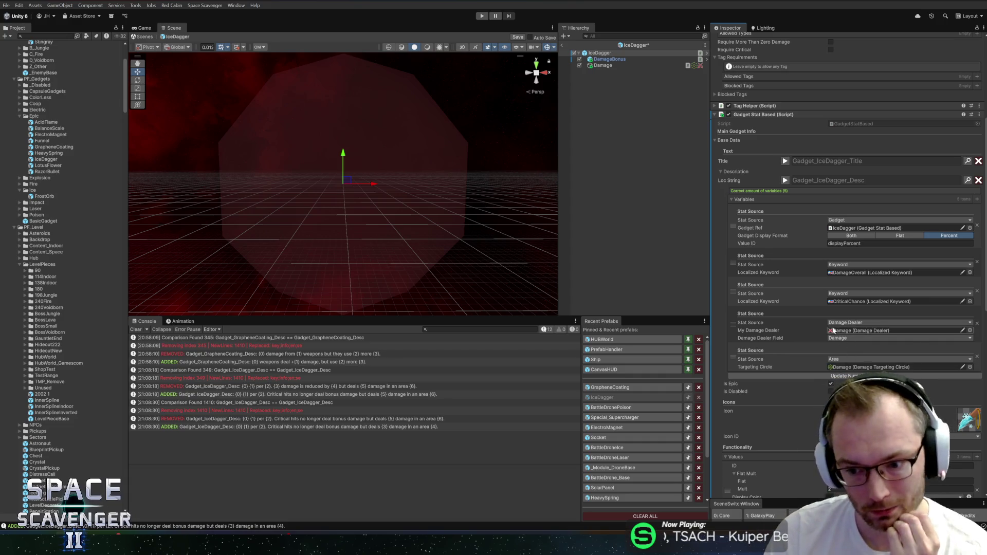
scroll(806, 342, "down", 4)
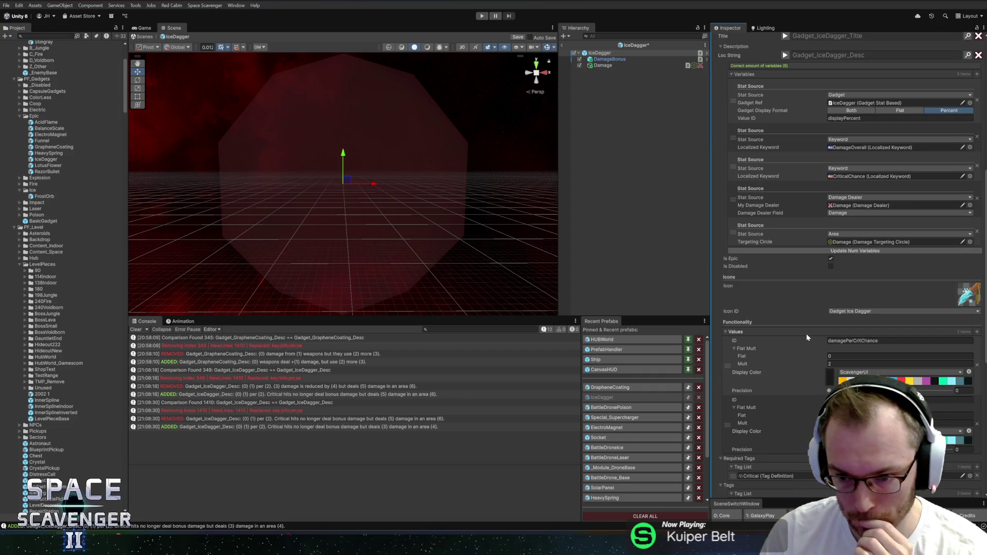
scroll(807, 338, "down", 3)
scroll(806, 338, "down", 3)
scroll(806, 338, "down", 2)
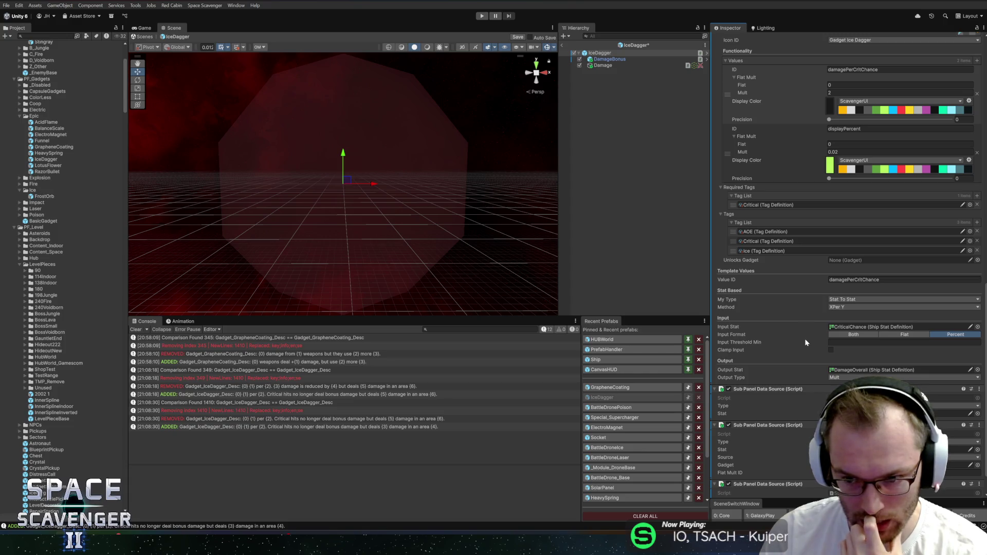
scroll(806, 339, "down", 1)
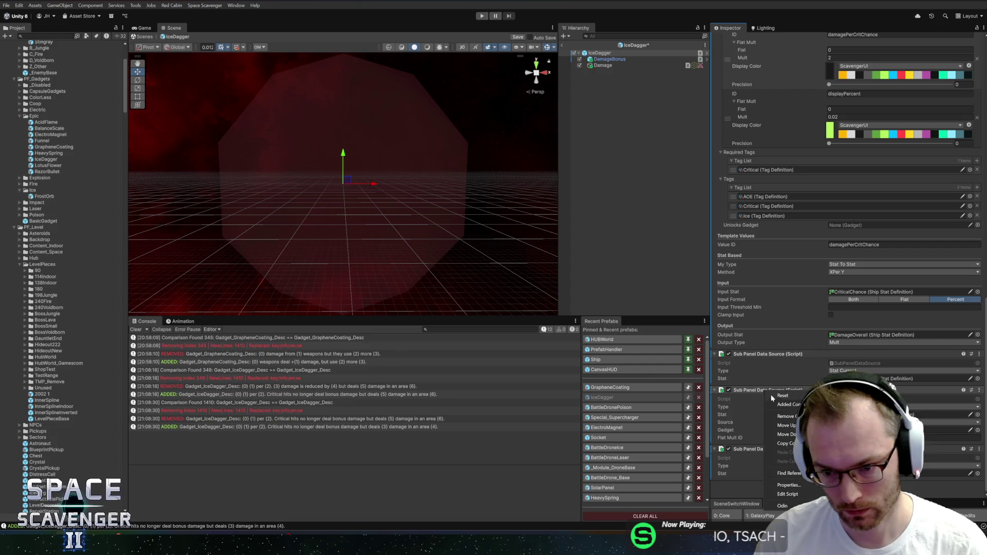
scroll(790, 416, "up", 3)
scroll(789, 416, "down", 1)
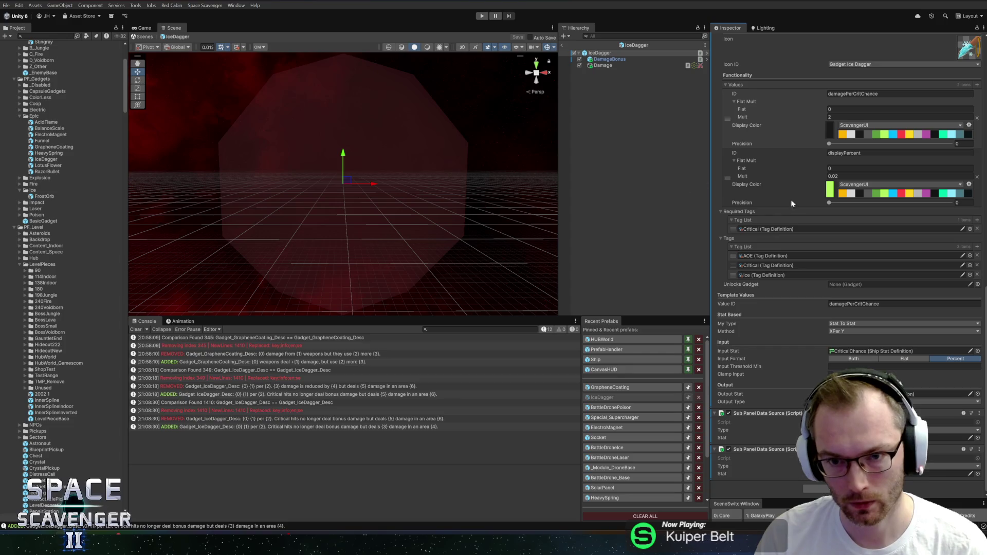
scroll(787, 220, "up", 1)
scroll(787, 217, "up", 4)
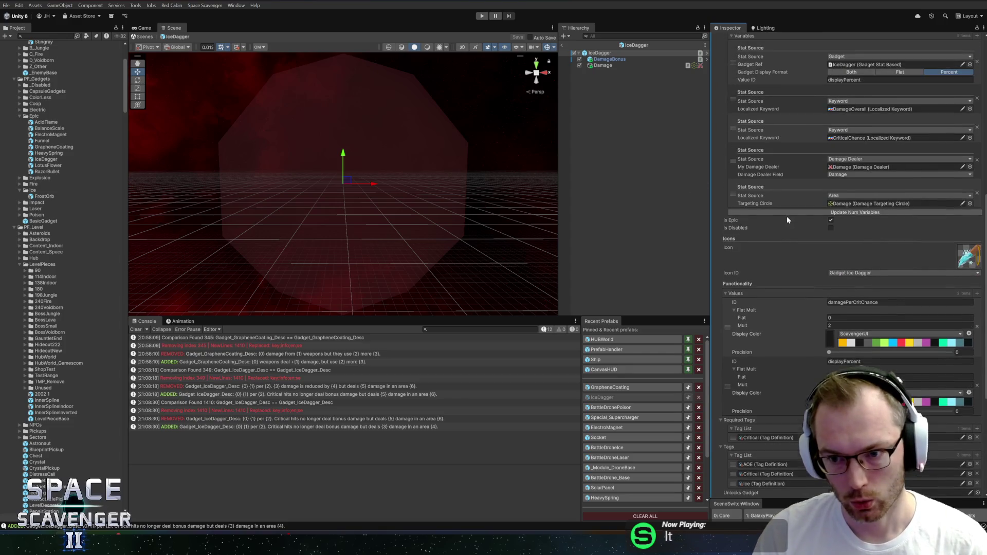
scroll(786, 217, "up", 5)
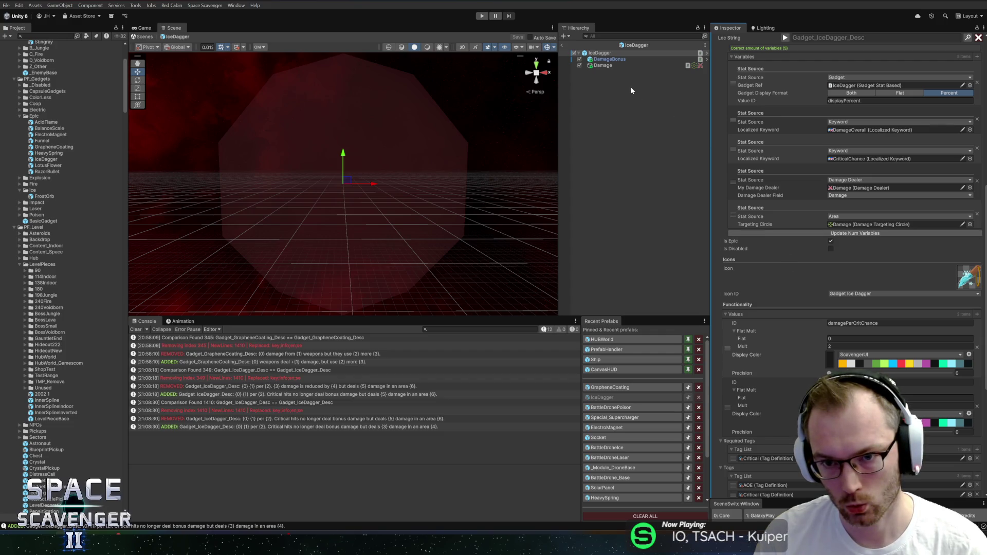
left_click(606, 60)
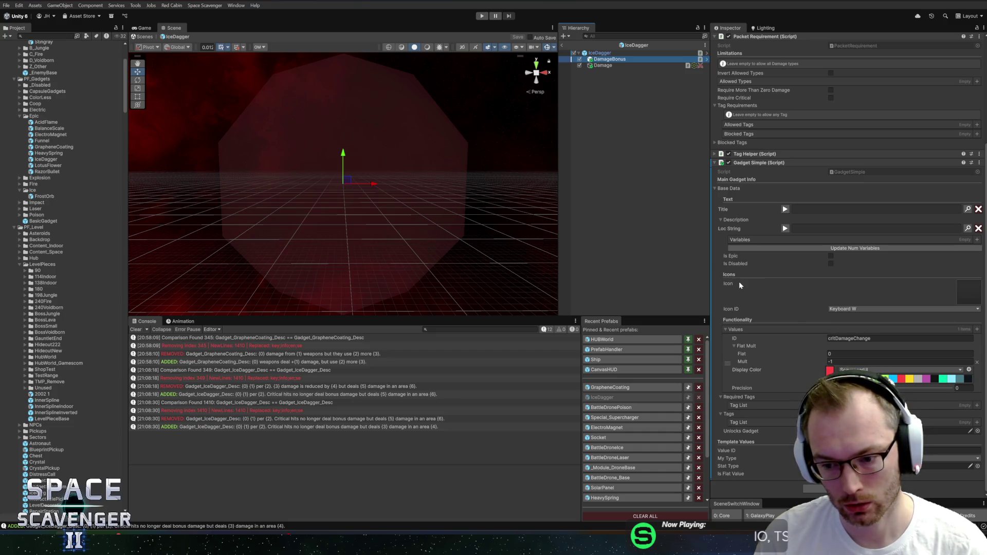
Replace Gadget Simple with Gadget Damage Out_Crit on IceDagger and open GadgetDamageOut_Crit.cs for editing.
left_click(825, 490)
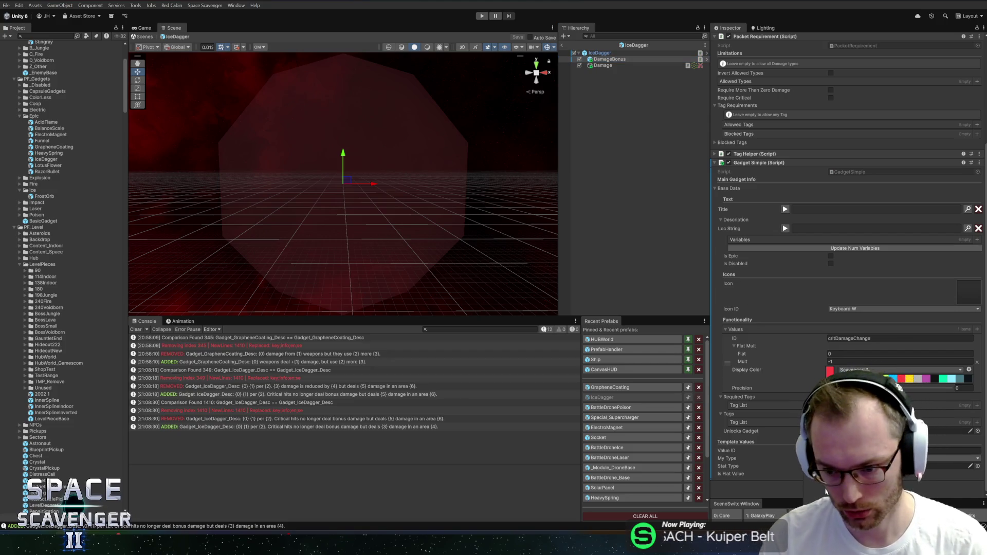
key("Return")
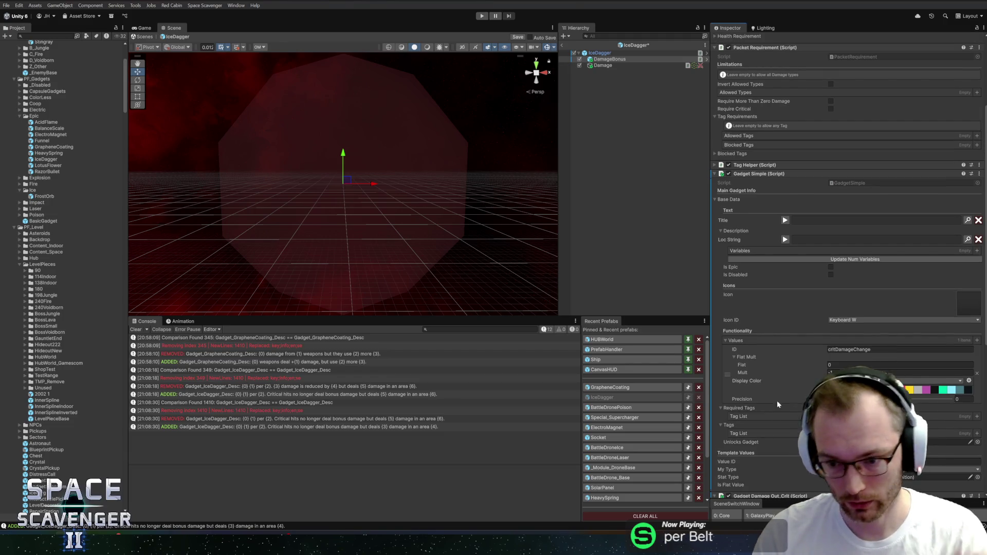
right_click(762, 174)
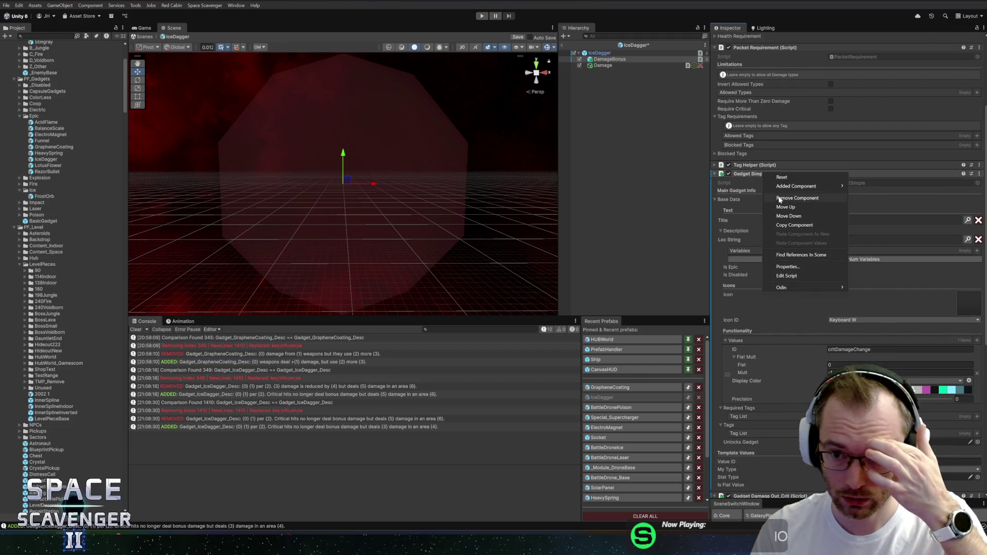
left_click(779, 185)
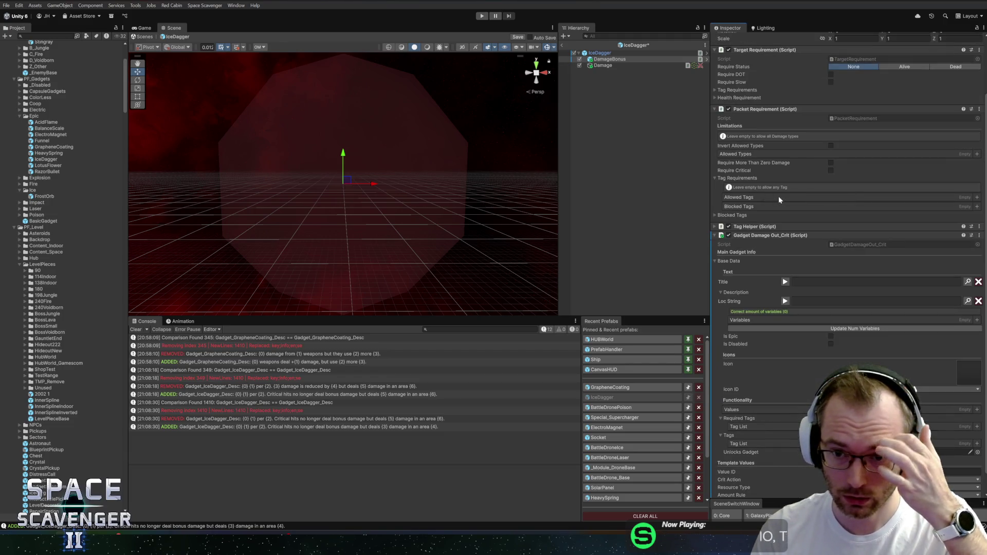
right_click(768, 239)
left_click(802, 320)
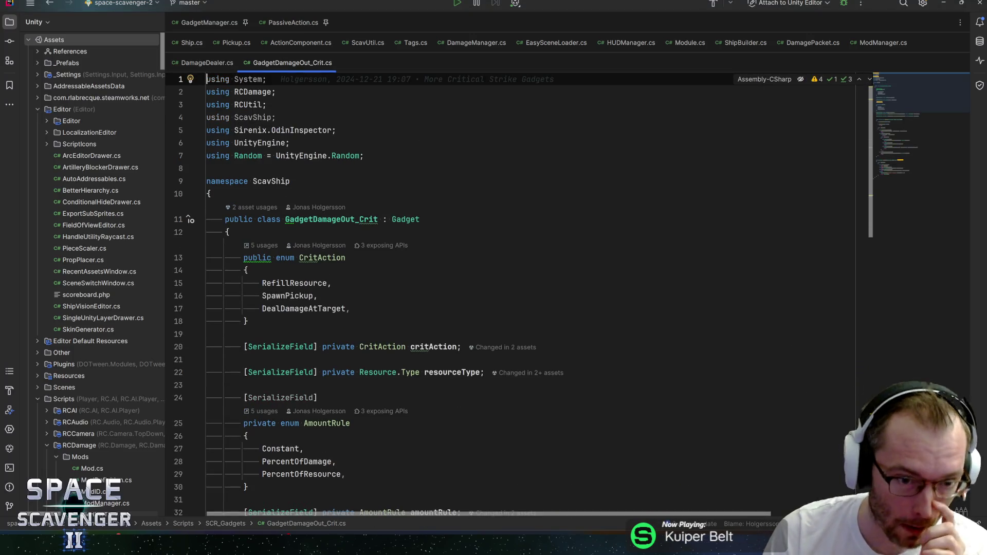
Review the AmountRule options in GadgetDamageOut_Crit.cs, from Constant to PercentOfResource.
scroll(514, 293, "down", 3)
left_click(303, 335)
scroll(514, 308, "down", 2)
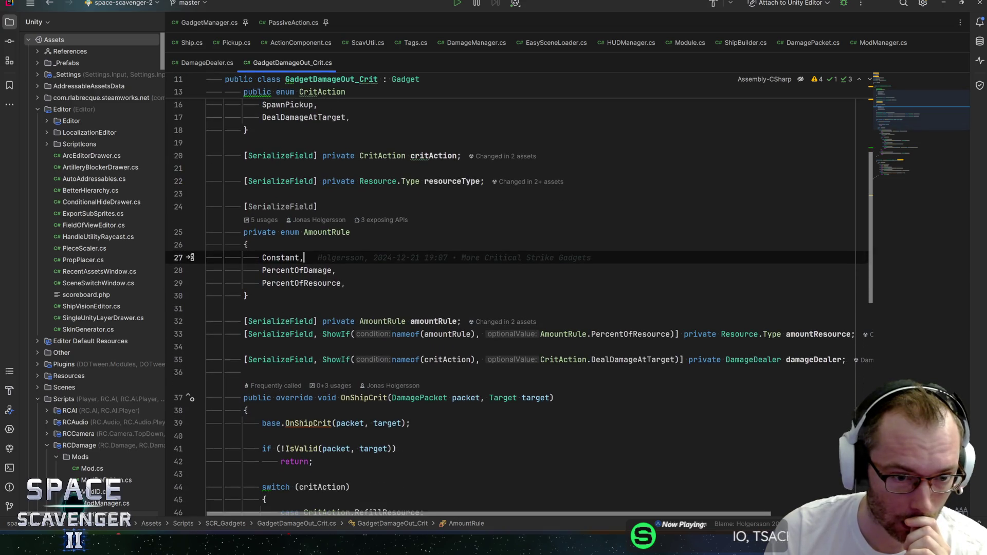
key("Down")
key("Down")
key("End")
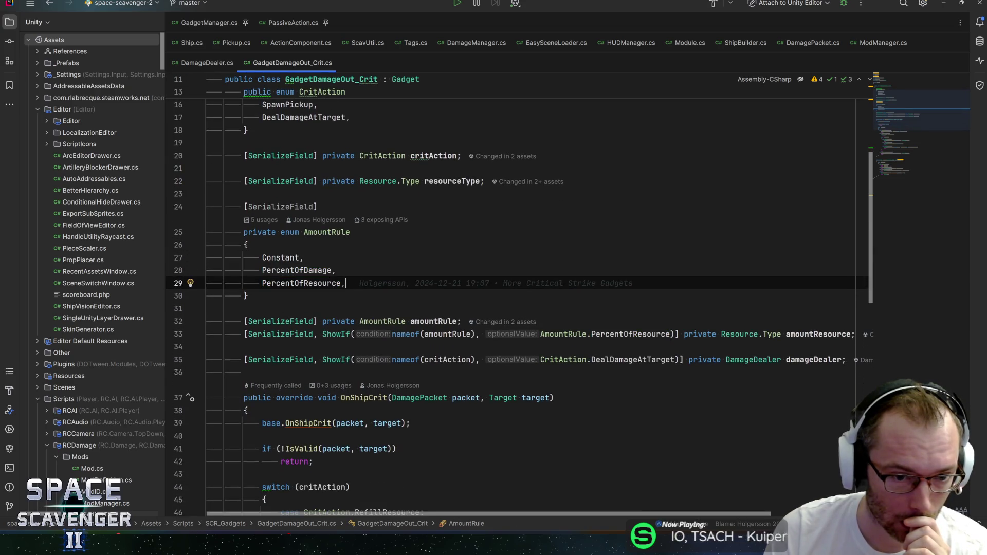
scroll(514, 308, "down", 1)
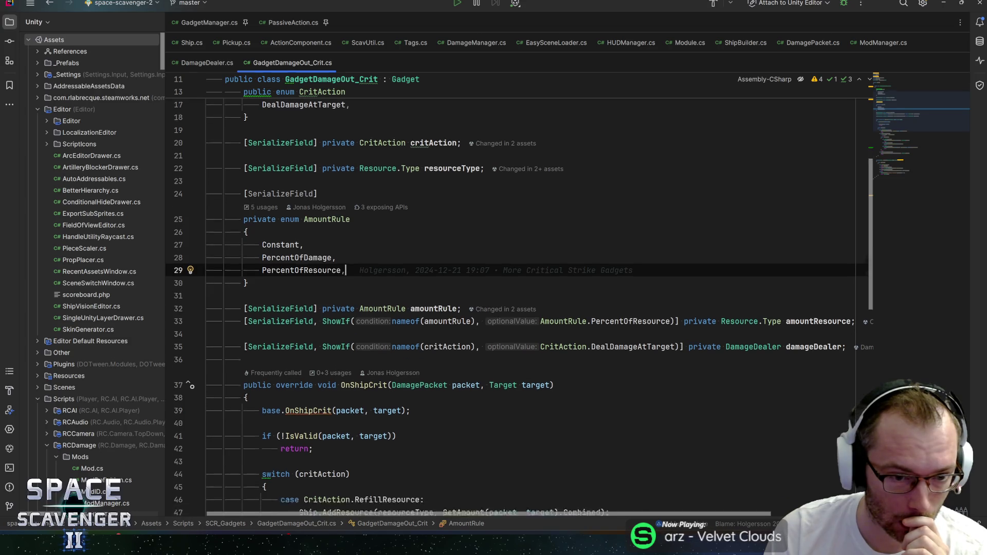
scroll(517, 308, "down", 5)
scroll(514, 309, "up", 10)
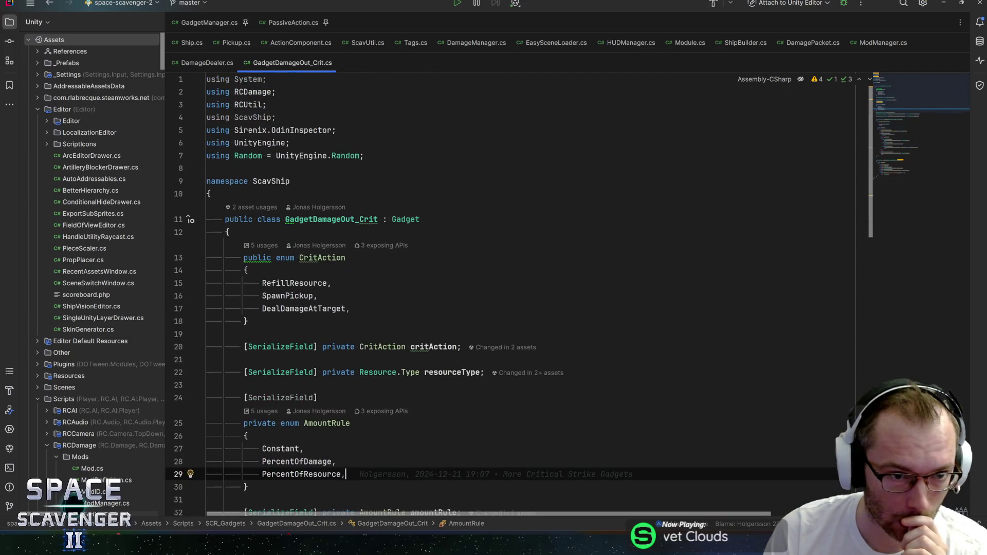
Check the script's 2 asset usages and CritAction values through DealDamageAtTarget, then view IceDagger's Damage child.
left_click(247, 208)
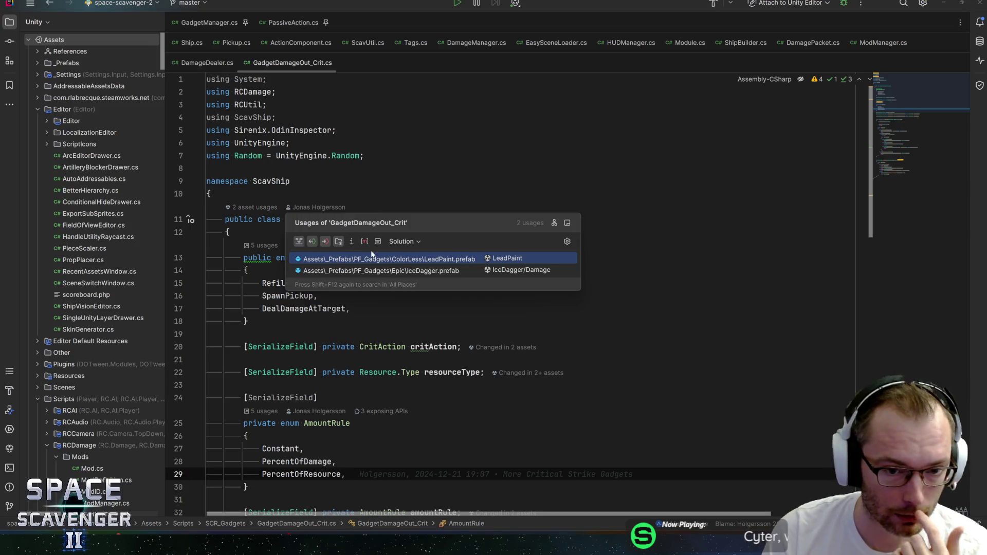
left_click(293, 283)
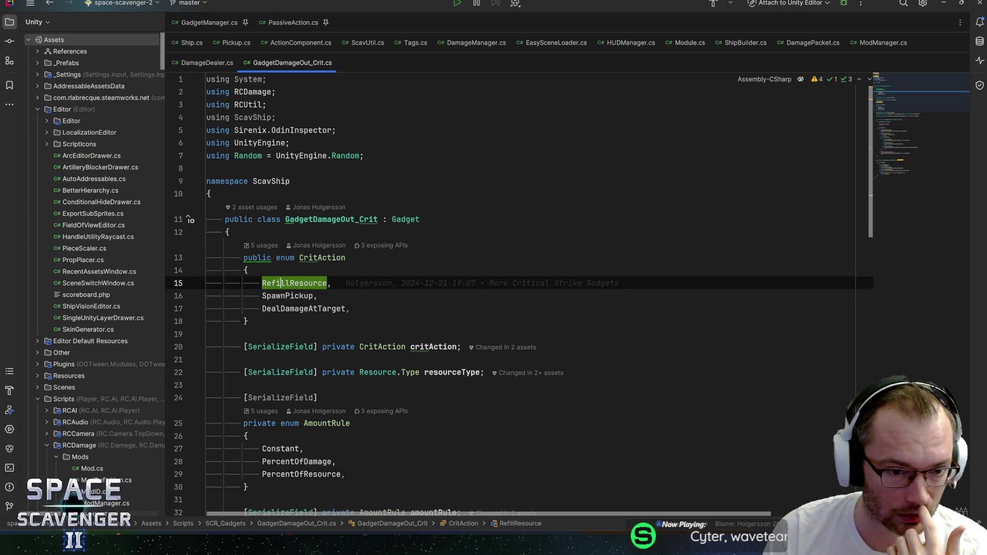
left_click(286, 296)
mouse_move(287, 295)
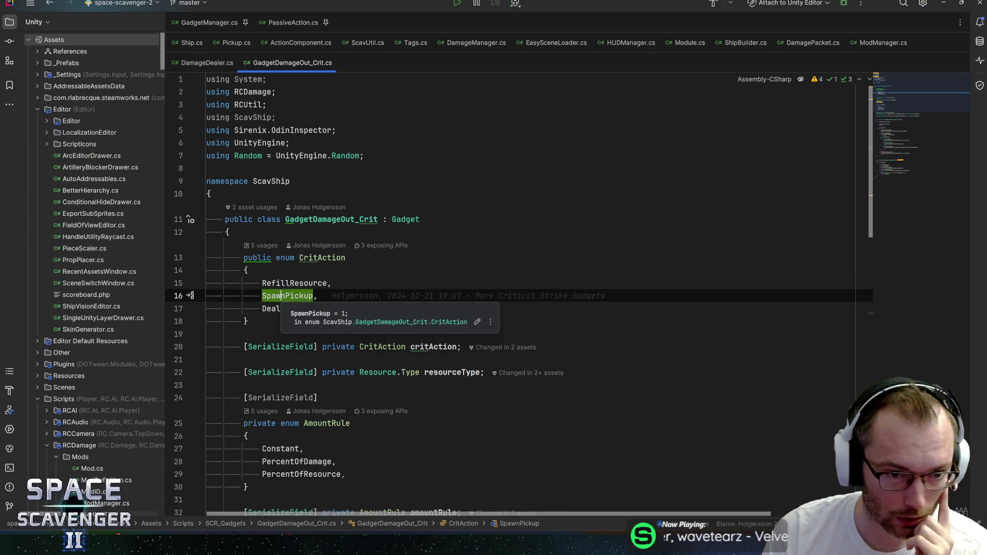
left_click(319, 296)
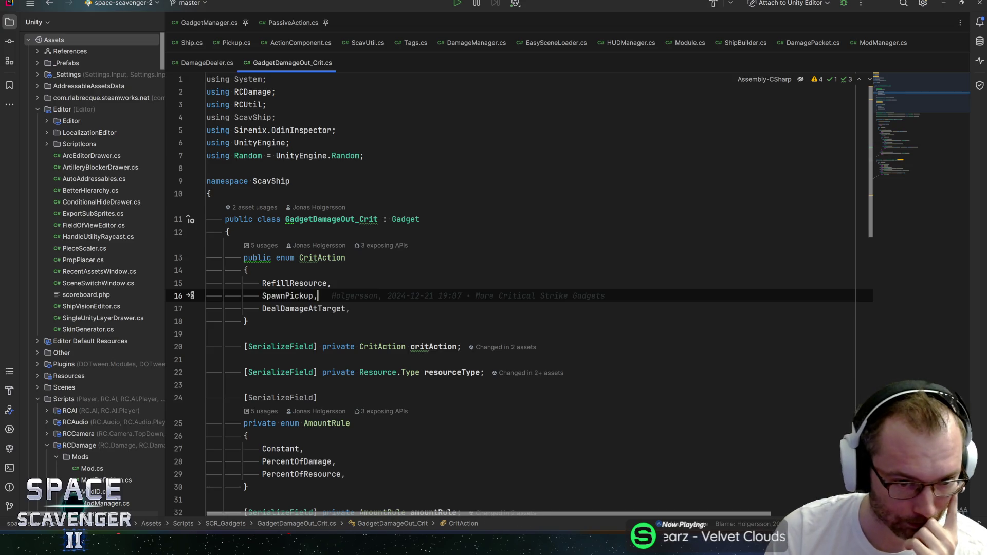
scroll(514, 294, "down", 3)
left_click(290, 194)
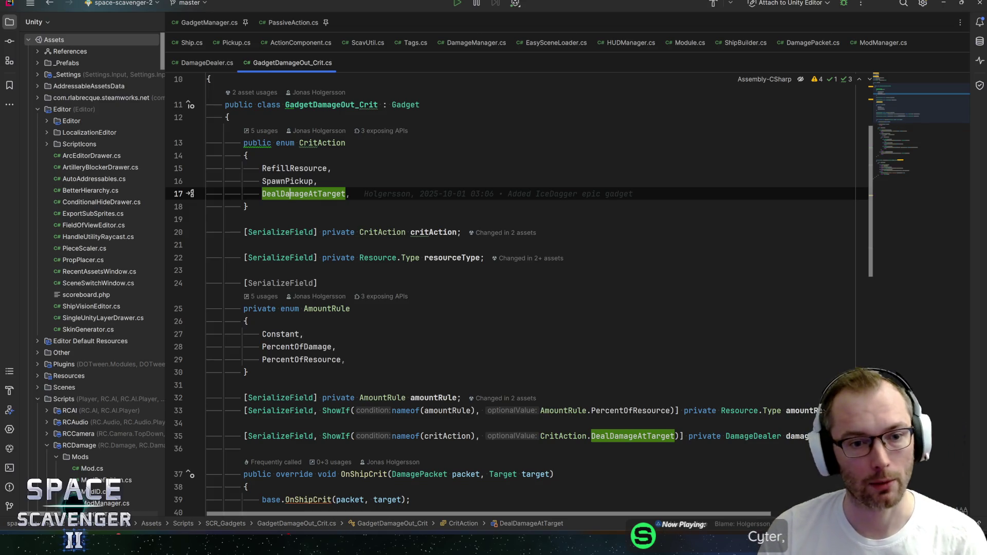
key("alt+Tab")
left_click(609, 67)
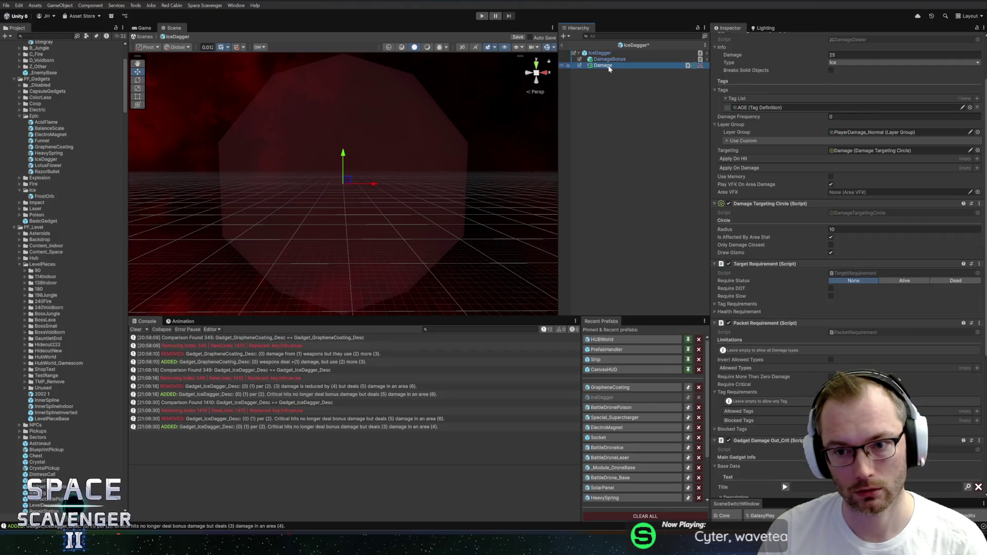
Inspect the IceDagger root and DamageBonus objects, then return to the Damage child's components.
scroll(816, 230, "up", 4)
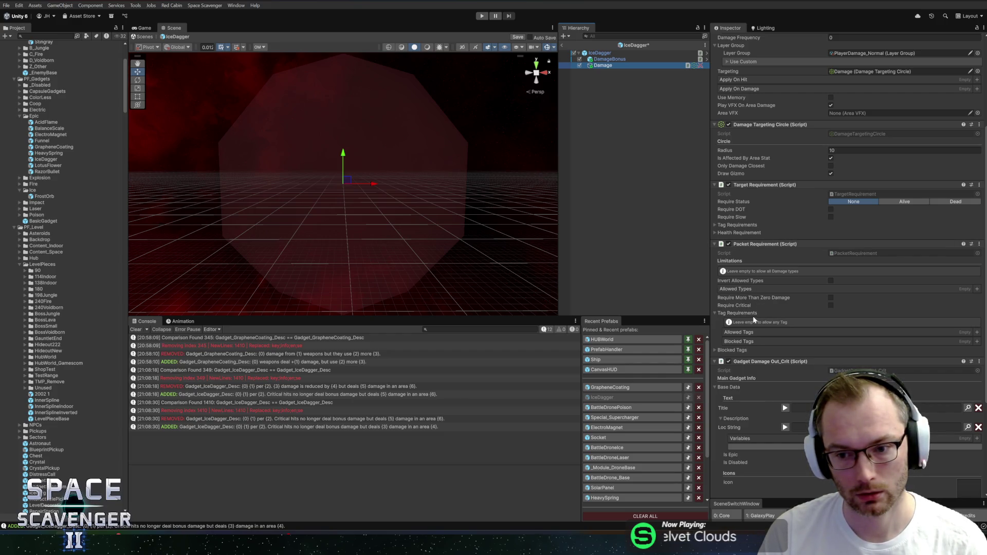
scroll(752, 305, "up", 6)
left_click(600, 53)
scroll(822, 312, "down", 10)
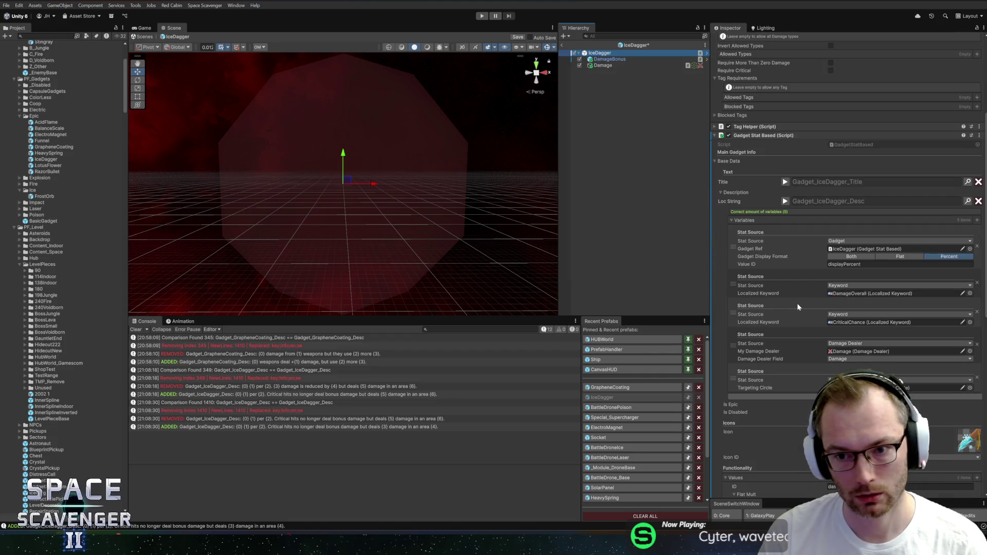
scroll(797, 307, "down", 10)
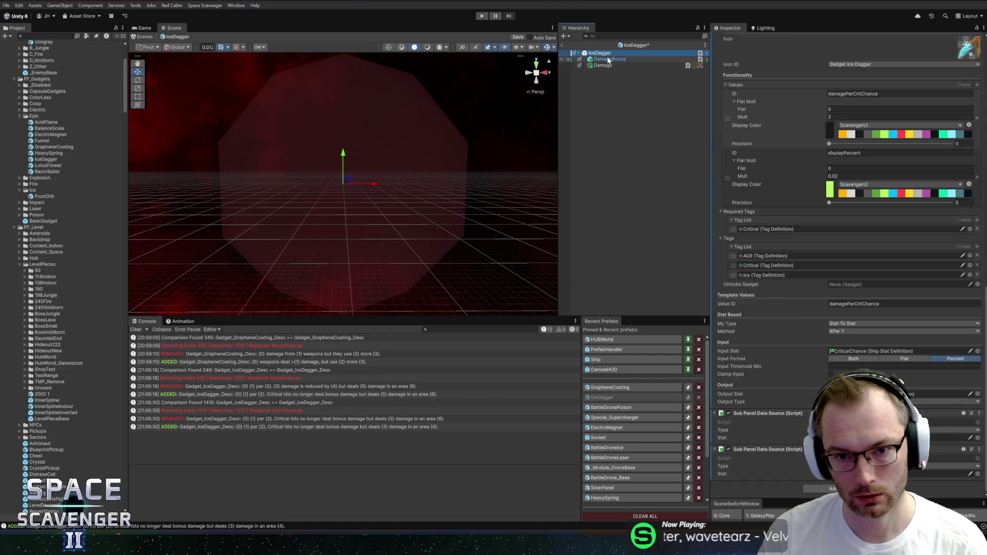
left_click(610, 59)
left_click(603, 66)
scroll(800, 162, "up", 3)
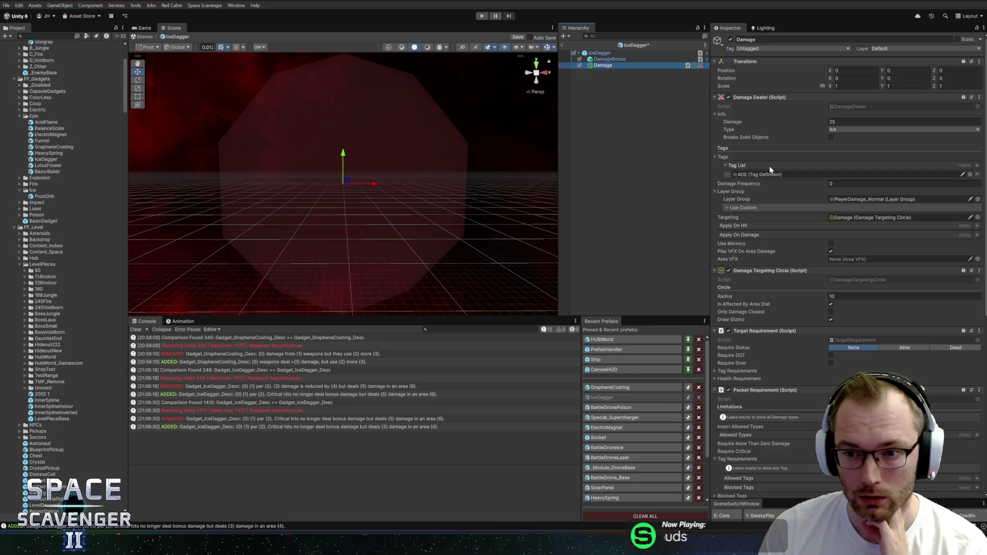
Set the Damage child's targeting circle radius to 12 and damage to 40, saving the prefab each time.
left_click(848, 296)
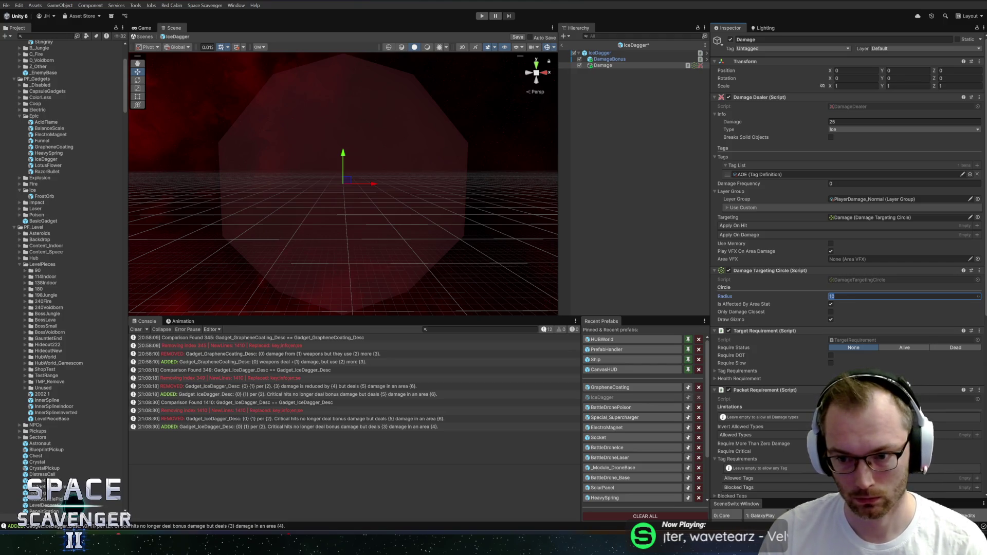
type("12")
key("ctrl+s")
left_click(849, 122)
type("40")
key("ctrl+s")
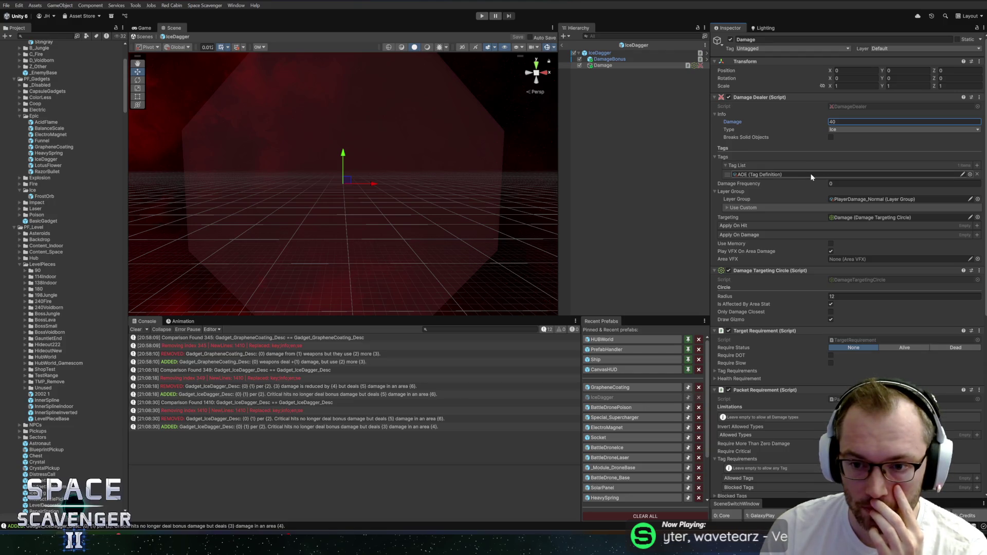
Select the DamageBonus child to view its Gadget Damage Out_Crit component, which reports 0 variables.
scroll(811, 177, "down", 10)
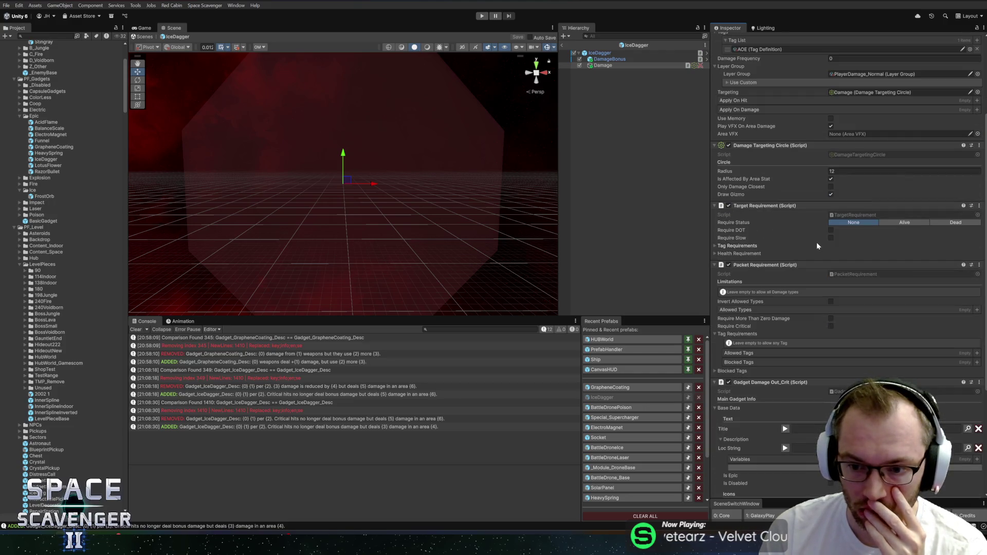
scroll(816, 251, "down", 1)
scroll(797, 268, "up", 3)
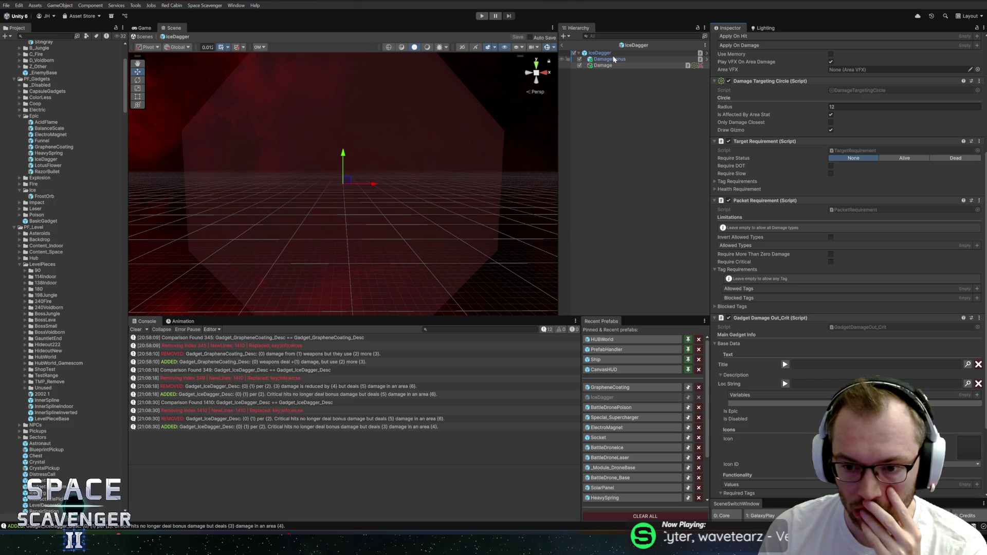
scroll(865, 296, "down", 5)
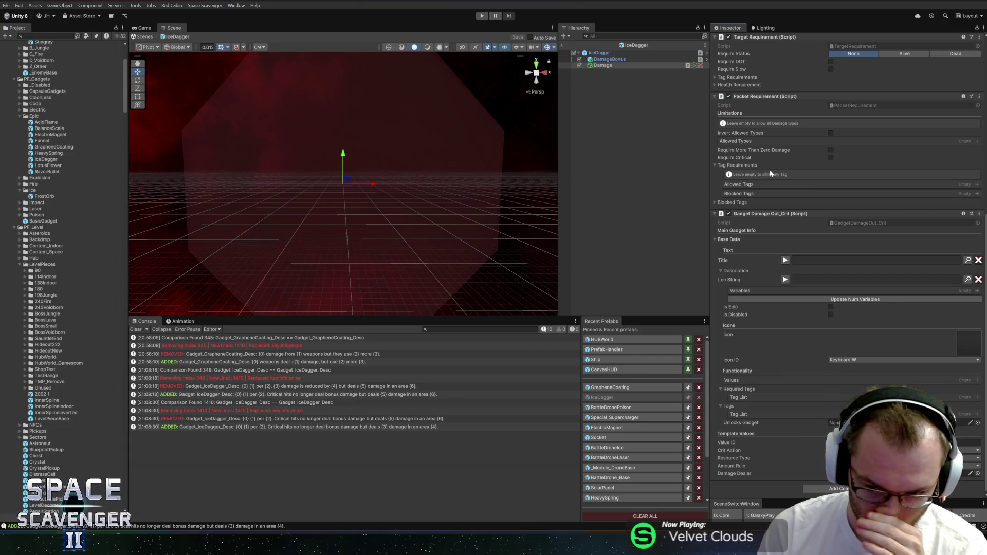
left_click(638, 58)
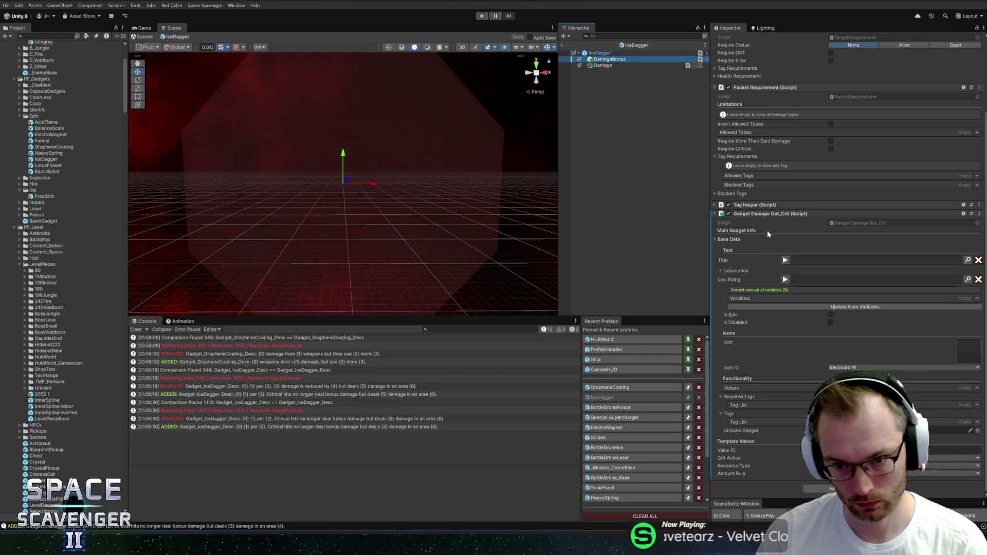
right_click(772, 213)
Open GadgetDamageOut_Crit in Rider and find all usages of OnShipCrit.
left_click(794, 319)
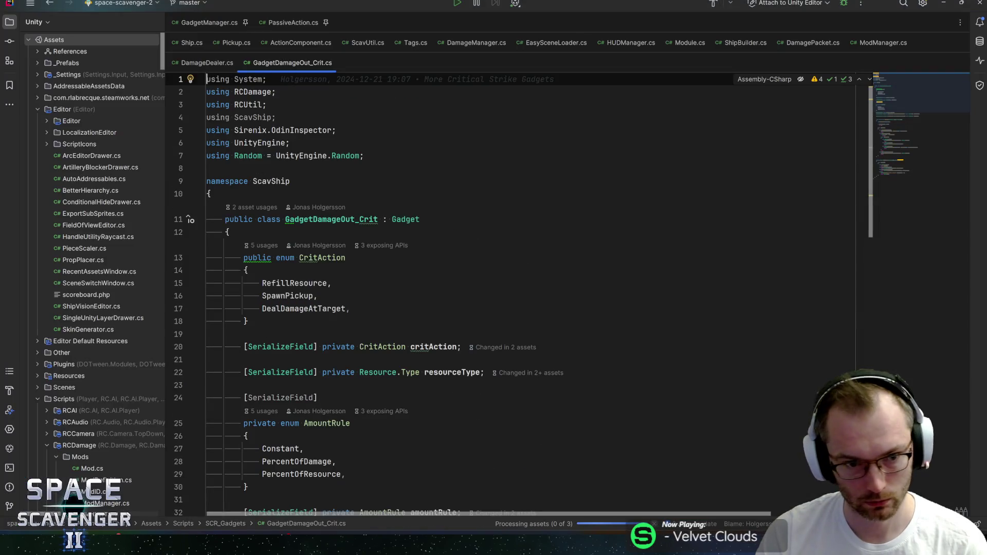
scroll(514, 296, "down", 8)
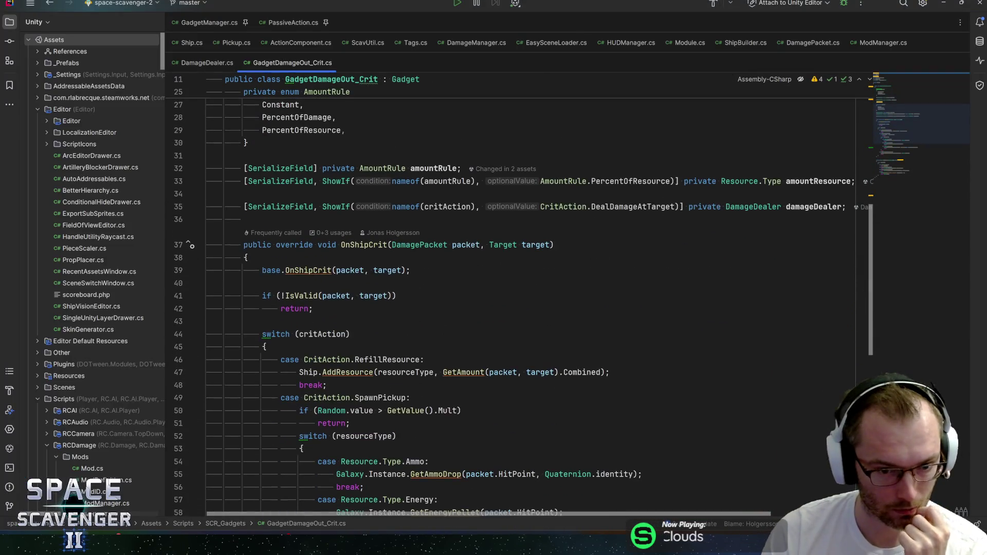
left_click(364, 245)
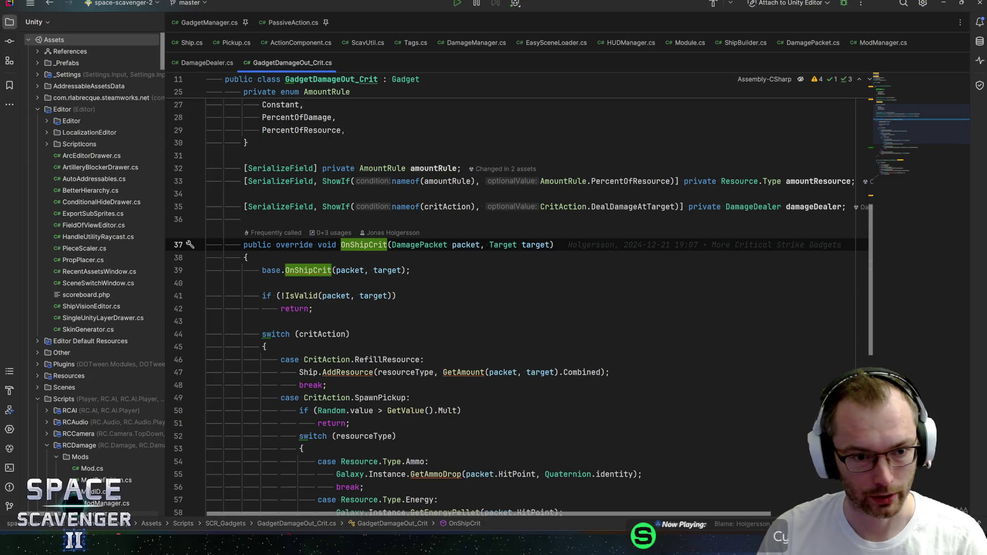
key("alt+F7")
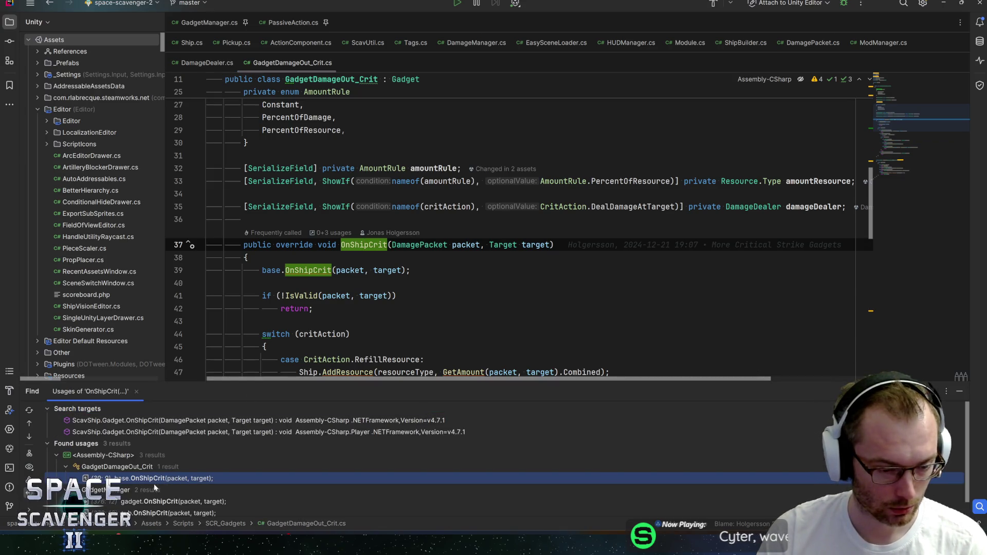
scroll(152, 484, "down", 1)
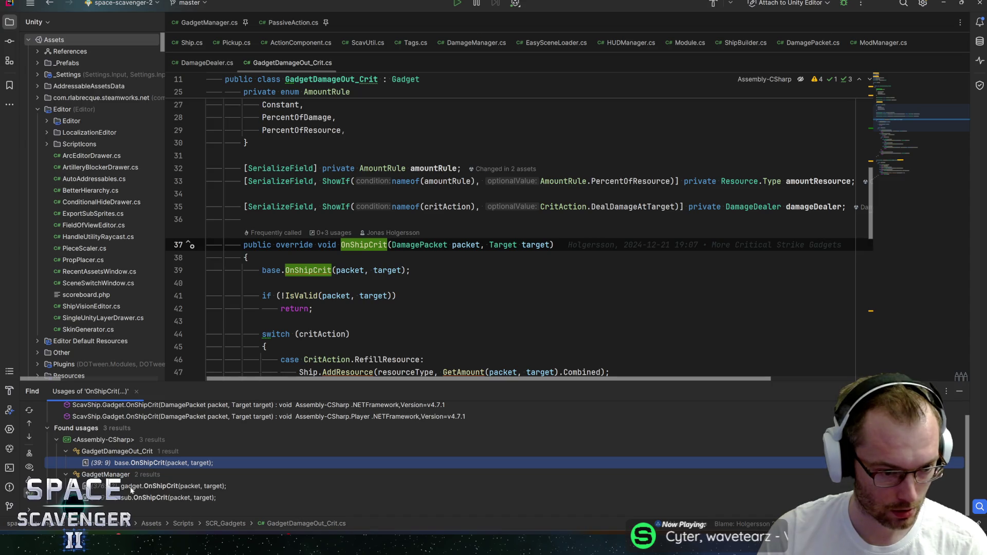
Follow the GadgetManager subscription to the OnOriginCrit declaration in DamageOrigin.cs.
double_click(102, 486)
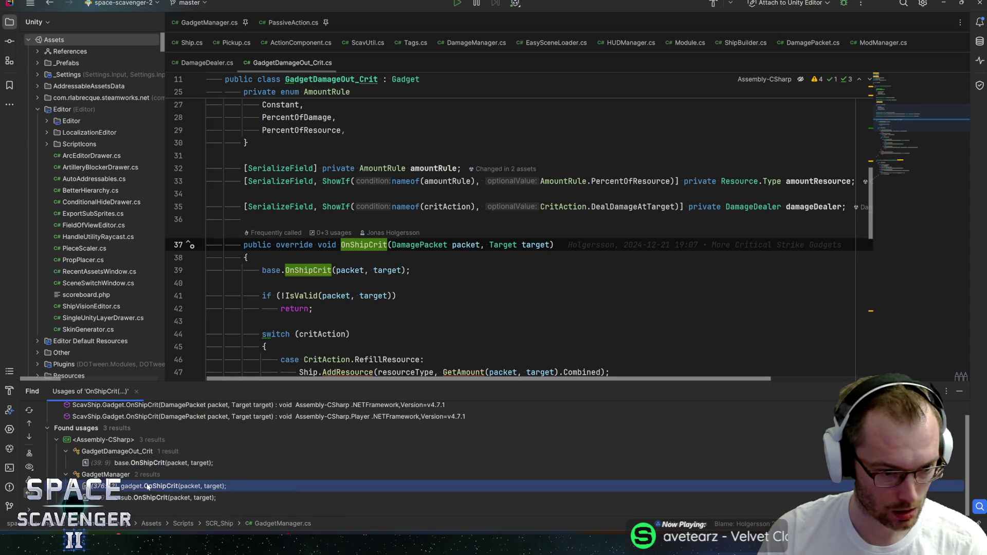
key("shift+F12")
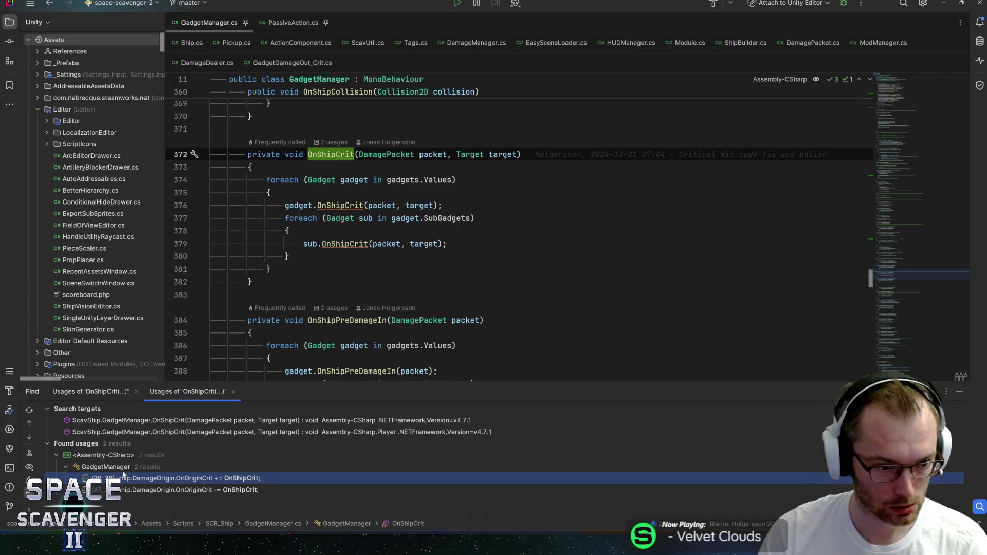
double_click(154, 479)
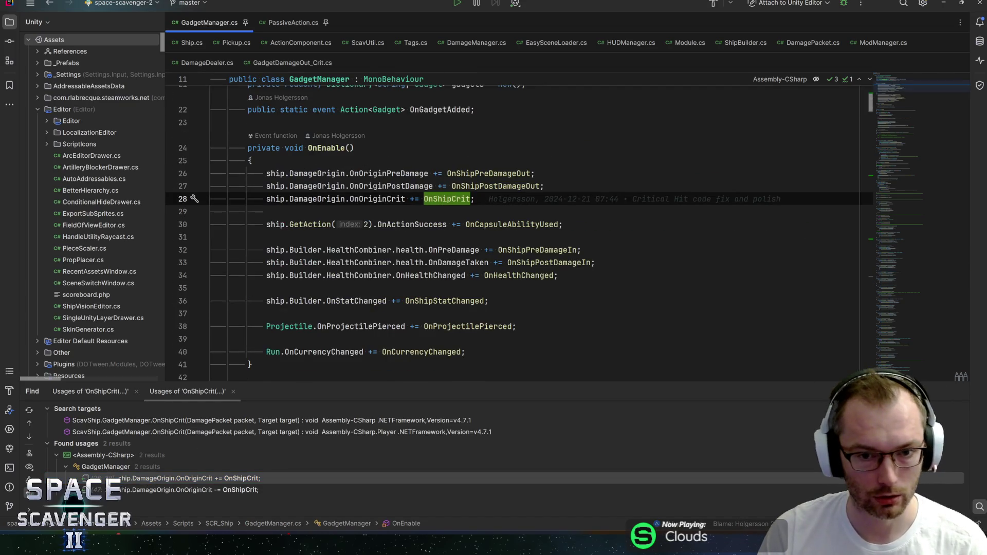
left_click(404, 199, "ctrl")
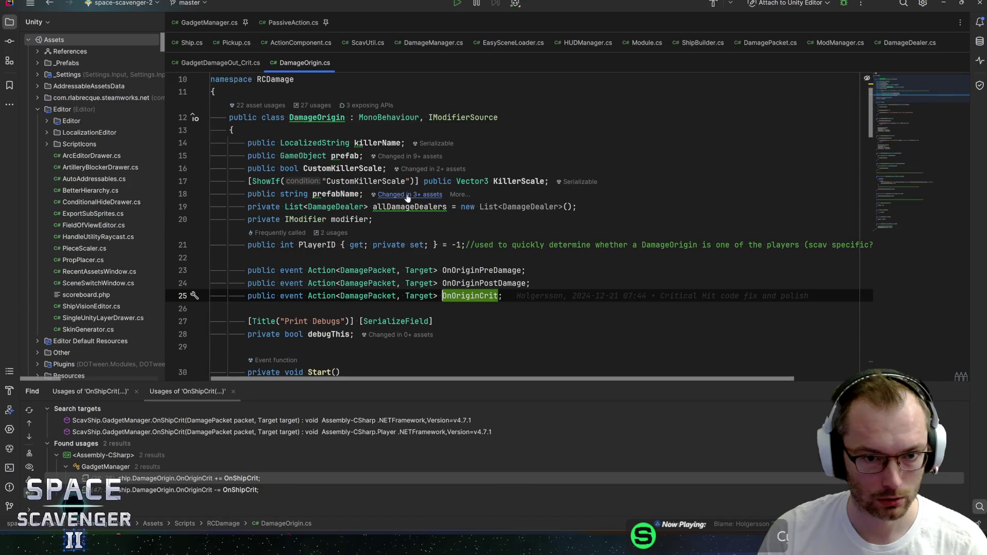
Trace OnOriginCrit's invocation through OnCrit in DamageOrigin and DamageDealer.
key("ctrl+w")
key("ctrl+f")
key("Return")
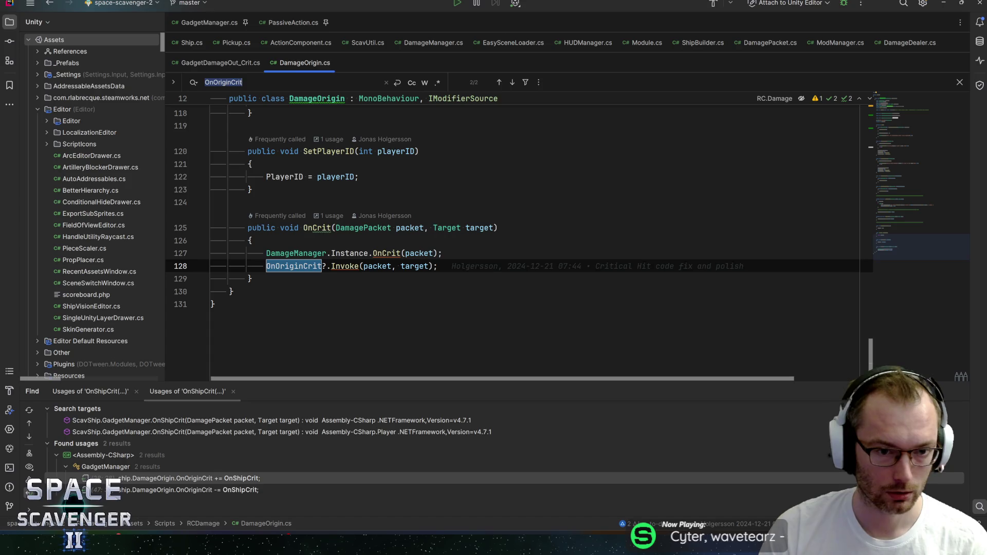
left_click(330, 227)
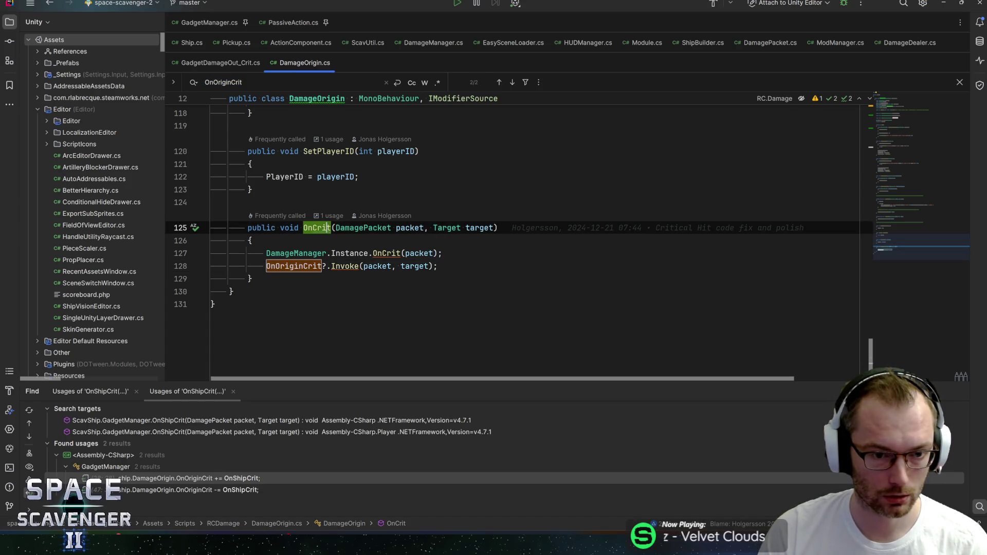
key("ctrl+b")
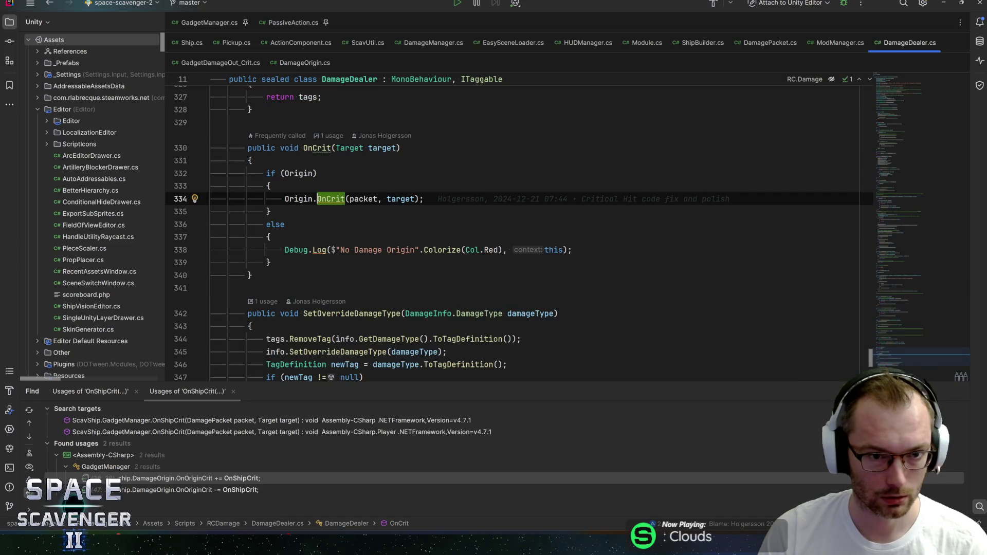
key("ctrl+alt+Left")
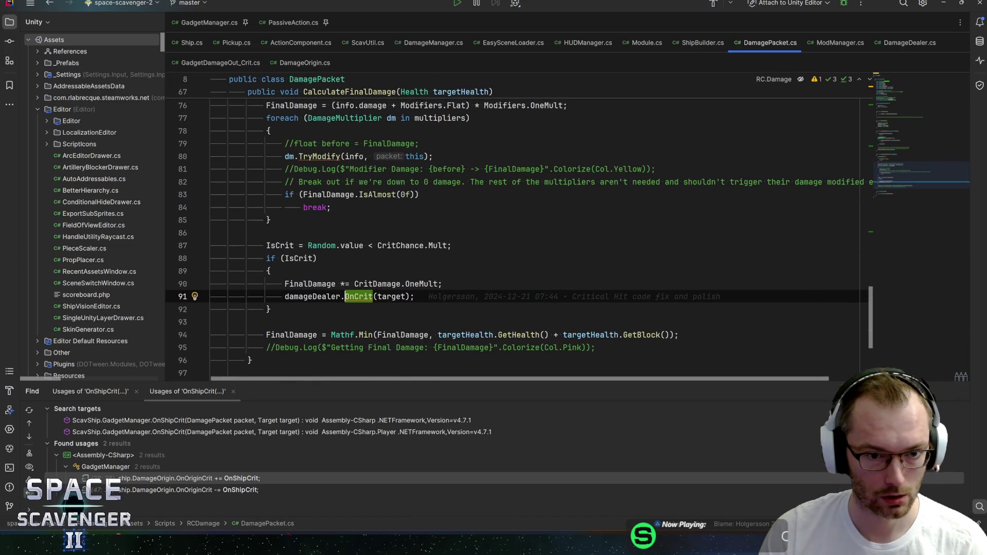
Highlight the FinalDamage and damageDealer usages around DamagePacket's crit block.
mouse_move(401, 246)
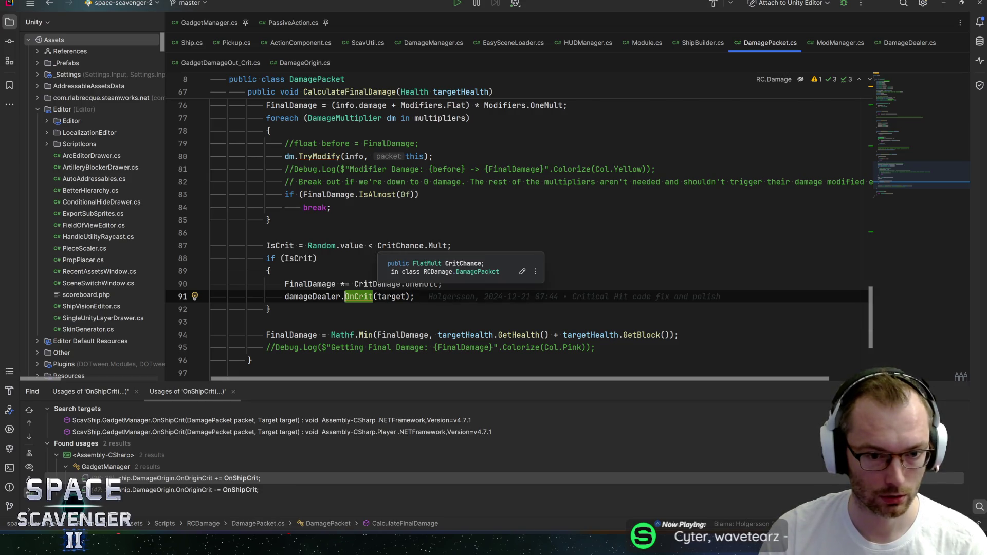
left_click(313, 284)
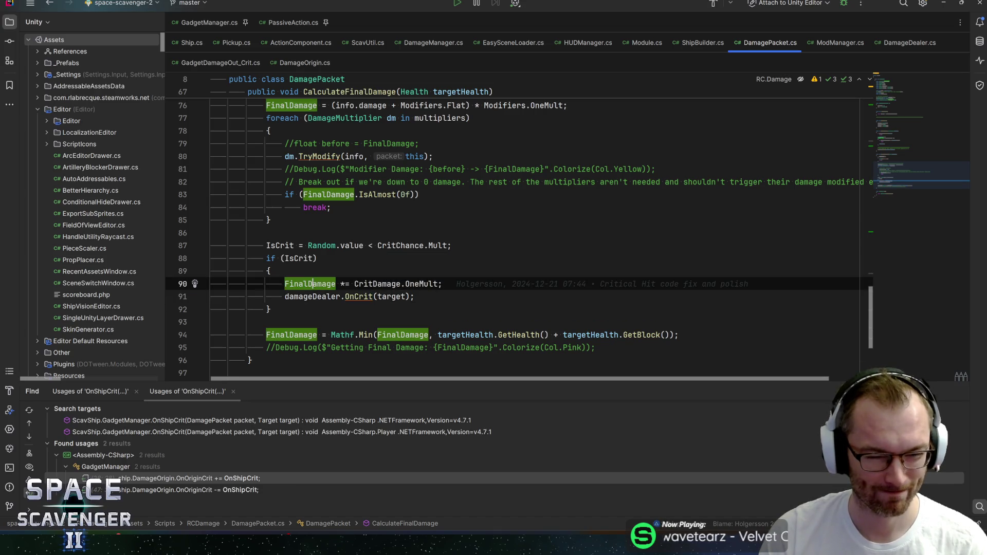
left_click(308, 297)
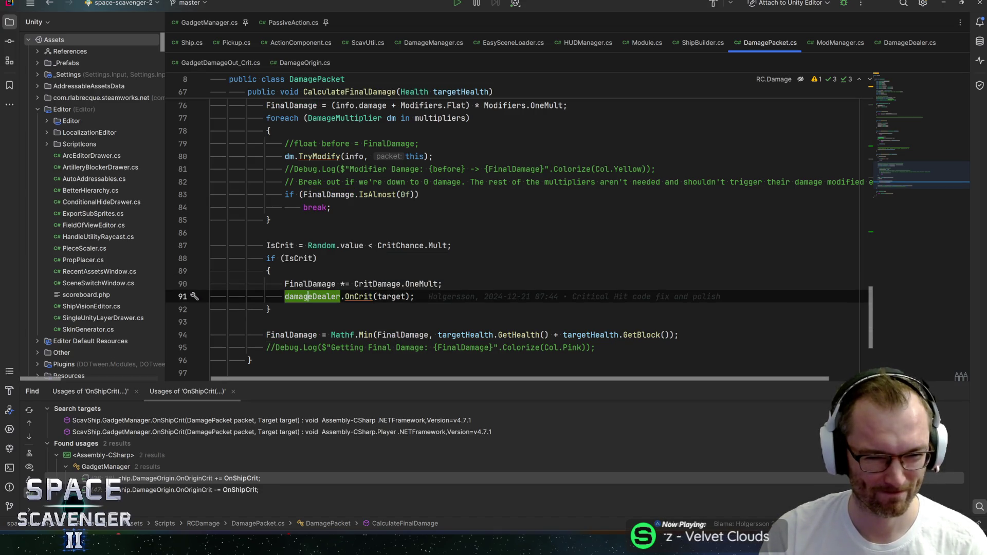
left_click(308, 284)
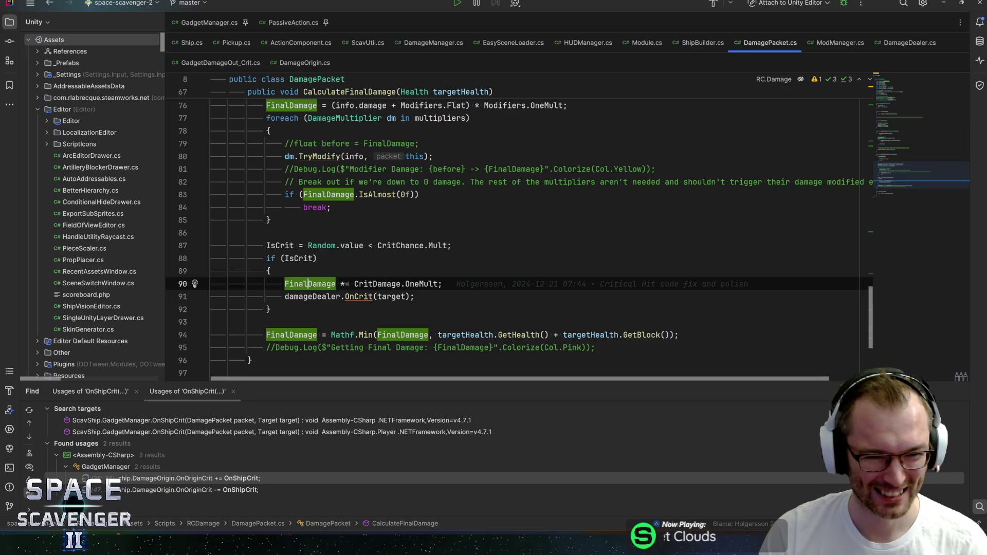
scroll(514, 226, "up", 4)
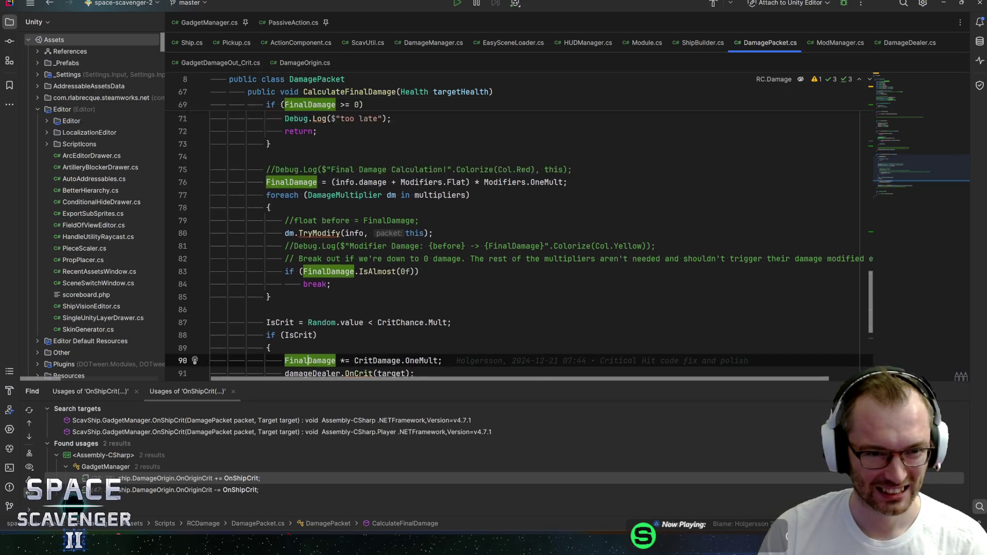
scroll(515, 226, "down", 6)
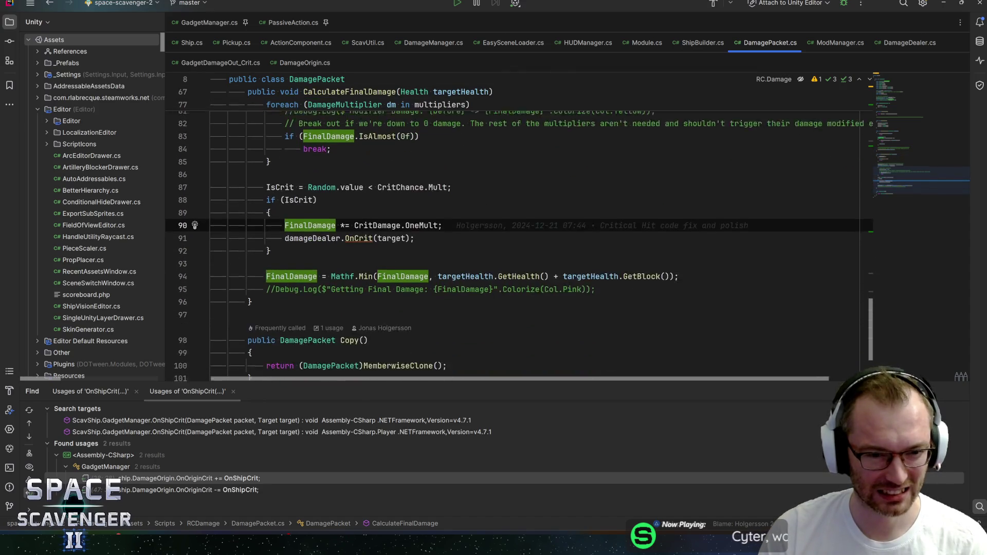
left_click(268, 233)
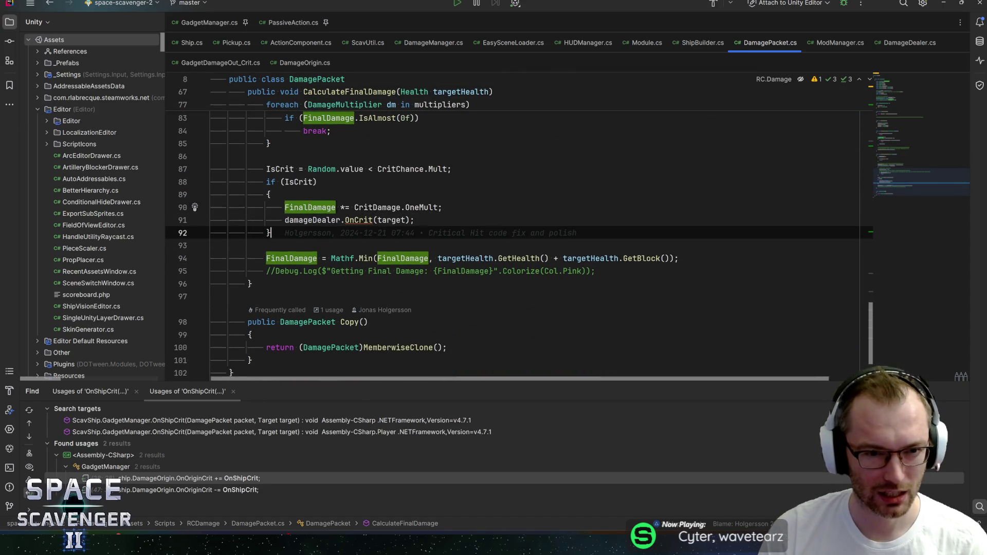
scroll(514, 226, "up", 3)
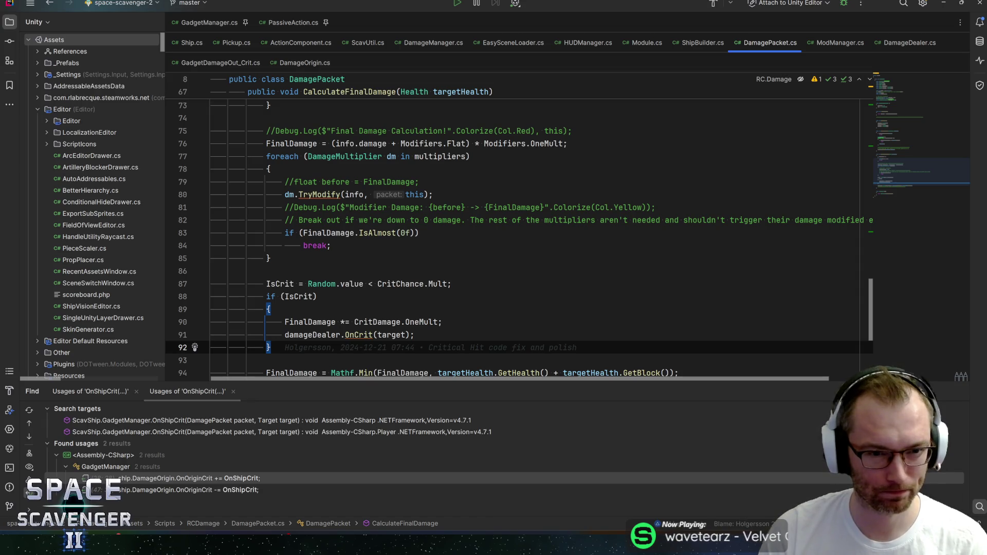
Inspect the crit chance roll on line 87 and open CalculateFinalDamage's caller in Health.cs.
left_click(401, 284)
left_click(438, 284)
left_click(401, 284)
scroll(333, 213, "up", 4)
left_click(333, 208)
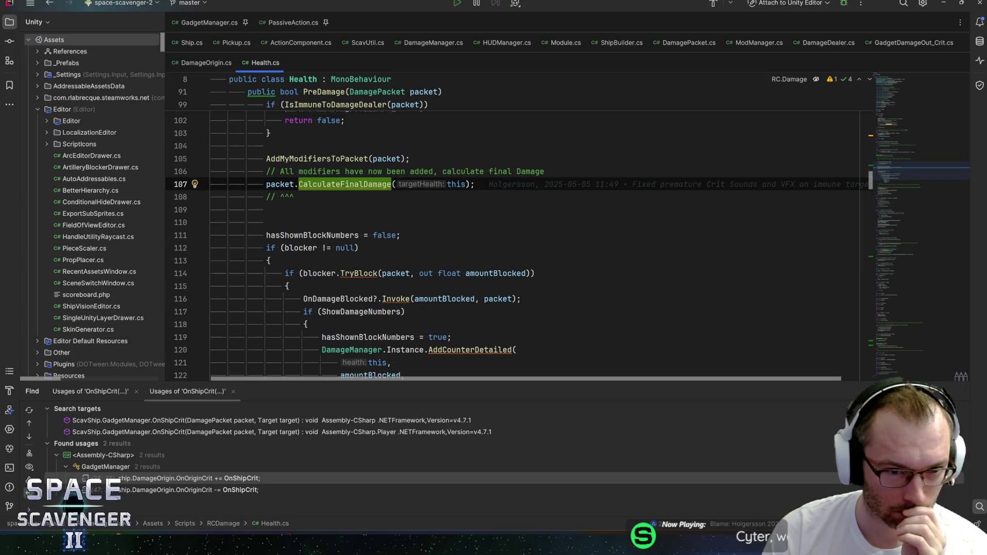
Navigate between Health's PreDamage declaration and its call inside Damage.
scroll(299, 296, "up", 2)
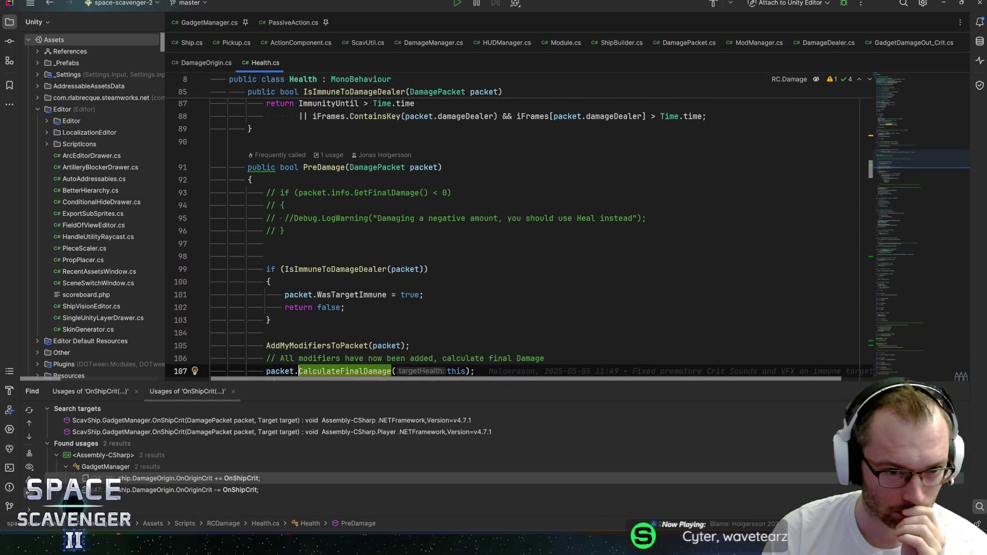
key("alt+Up")
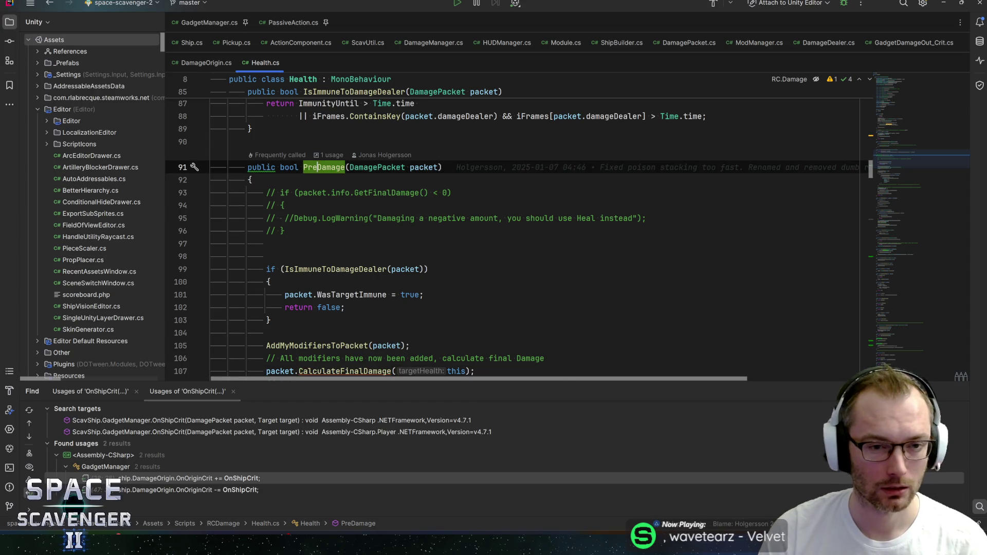
key("ctrl+b")
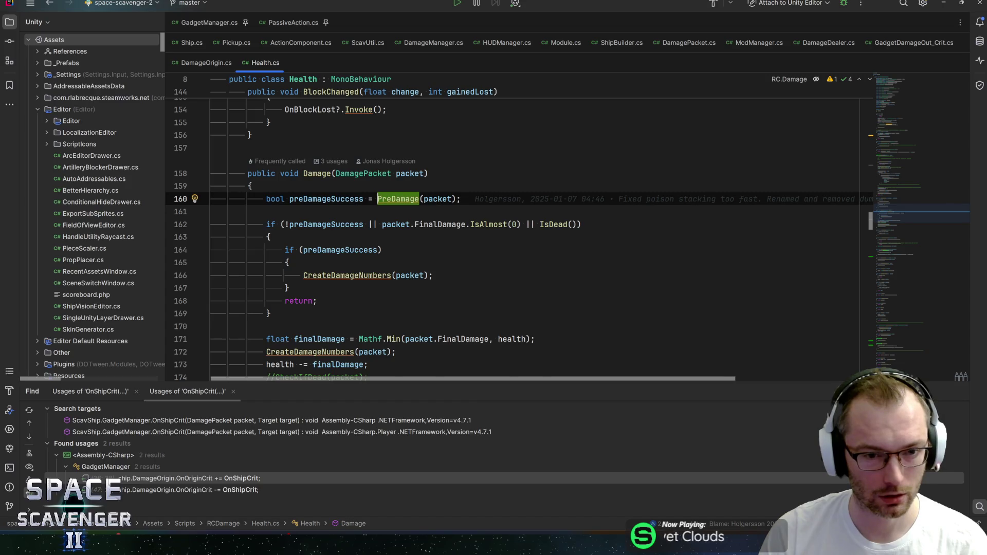
key("ctrl+b")
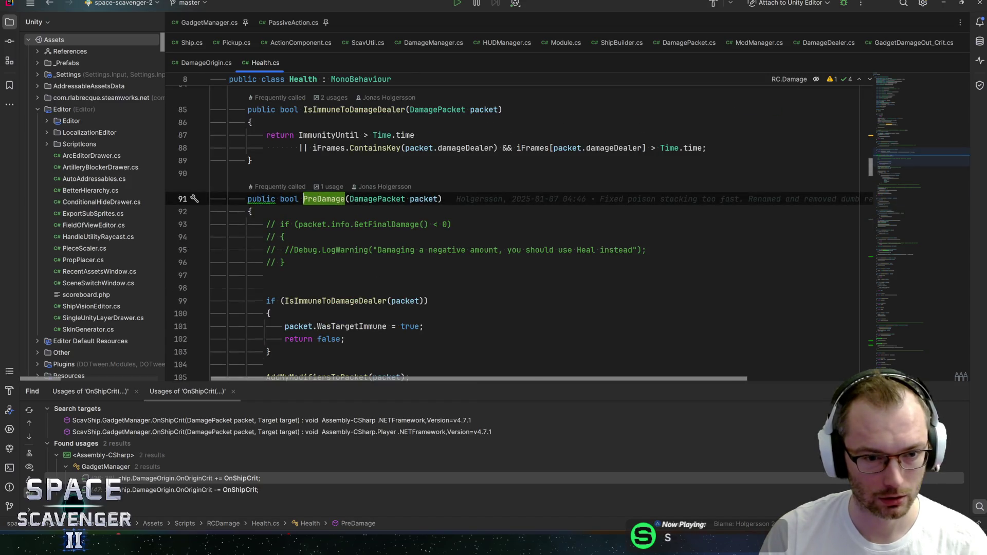
key("ctrl+b")
List all usages of Health.Damage, open the Target caller, then return to GadgetDamageOut_Crit.cs.
key("alt+Up")
key("alt+F7")
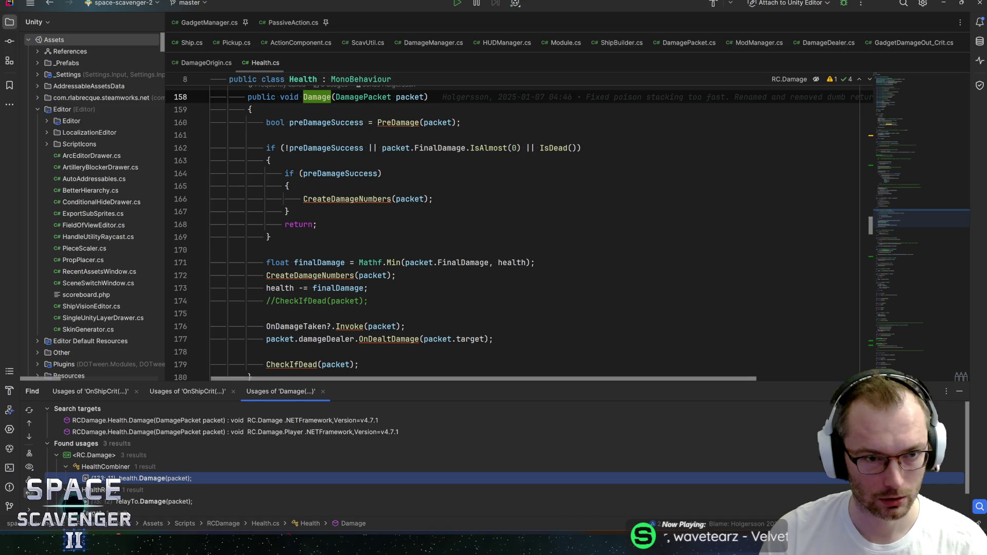
scroll(163, 463, "down", 2)
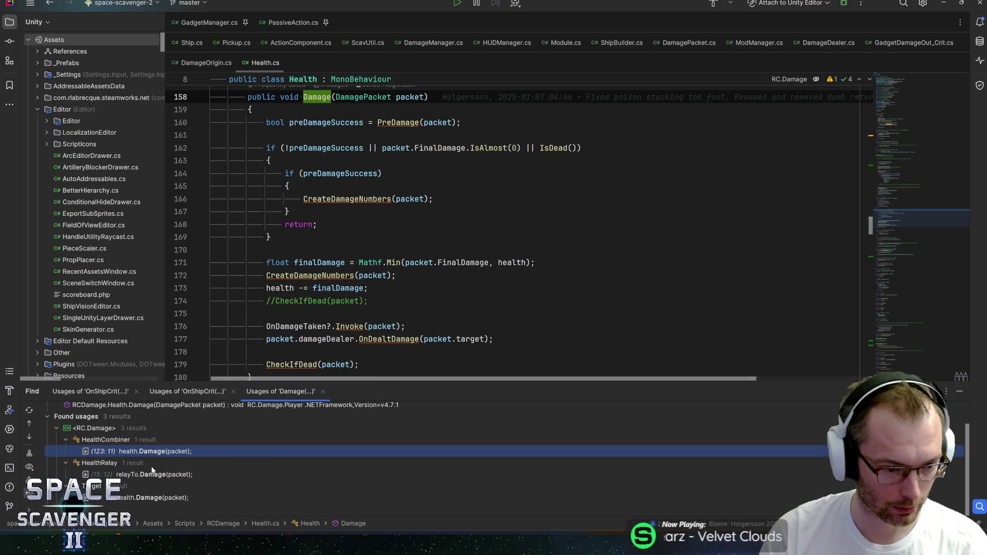
double_click(154, 498)
scroll(514, 227, "up", 10)
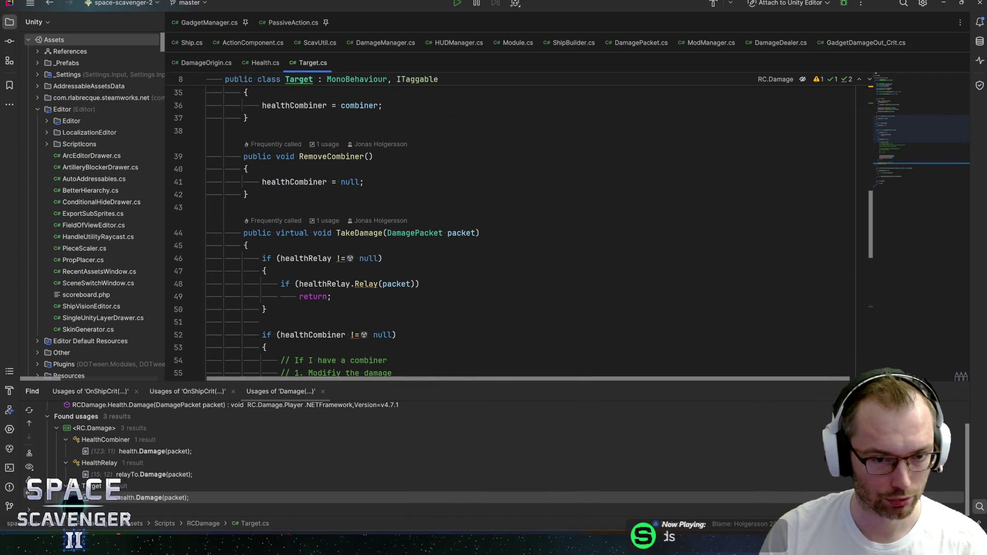
mouse_move(360, 234)
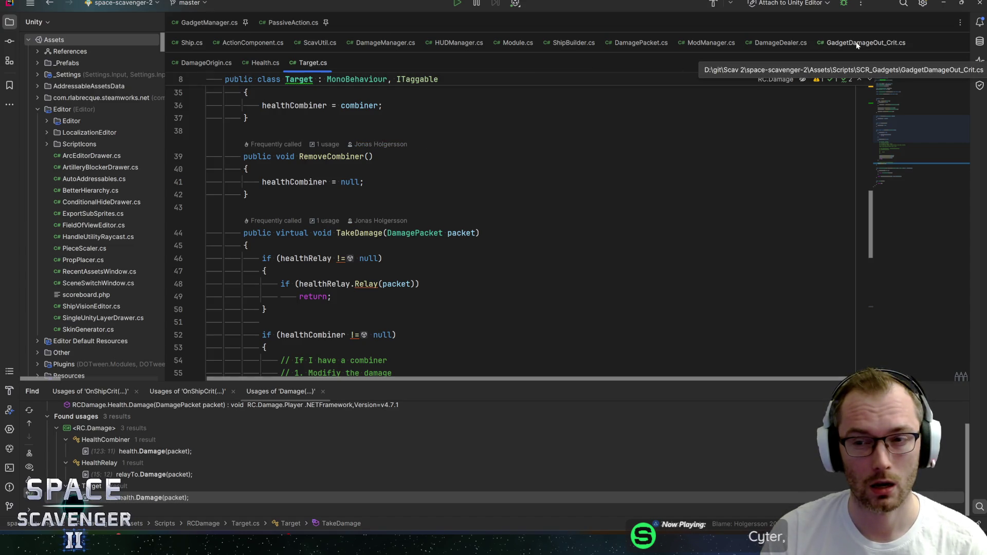
left_click(857, 45)
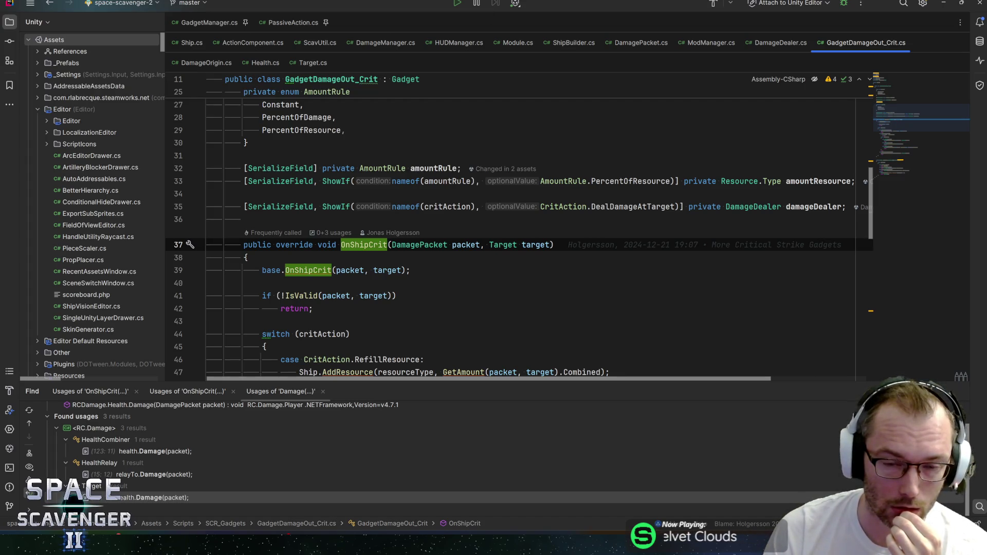
left_click(768, 44)
left_click(849, 42)
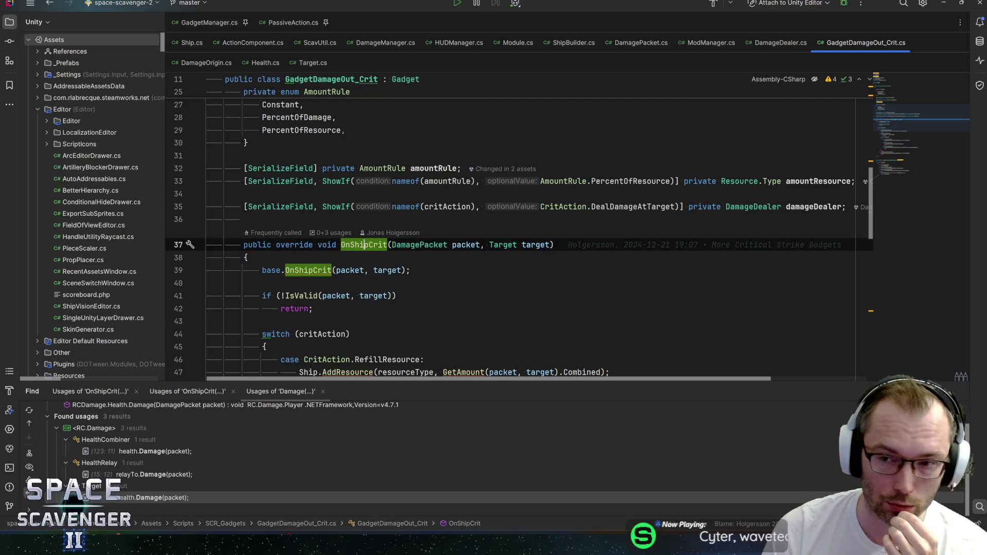
key("ctrl+bracketright")
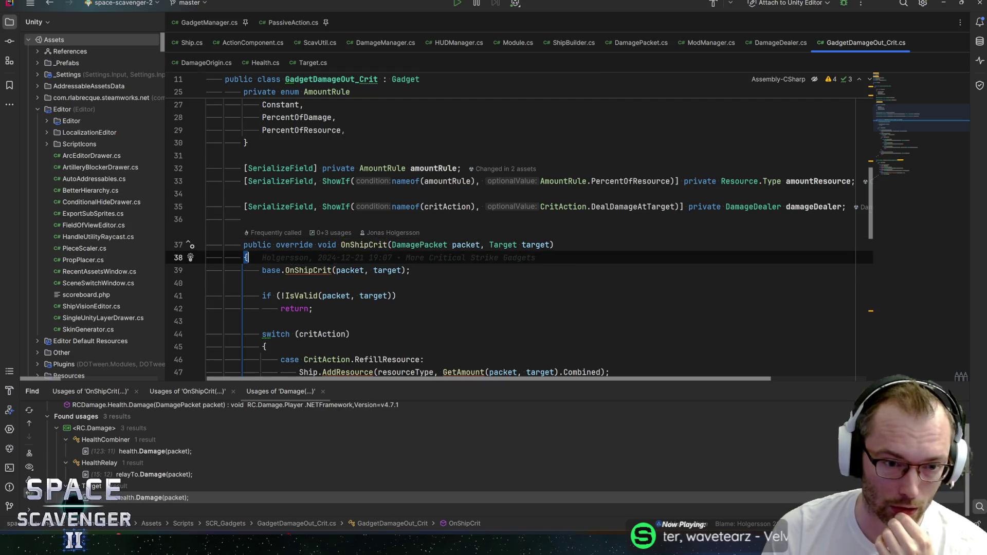
scroll(514, 231, "down", 4)
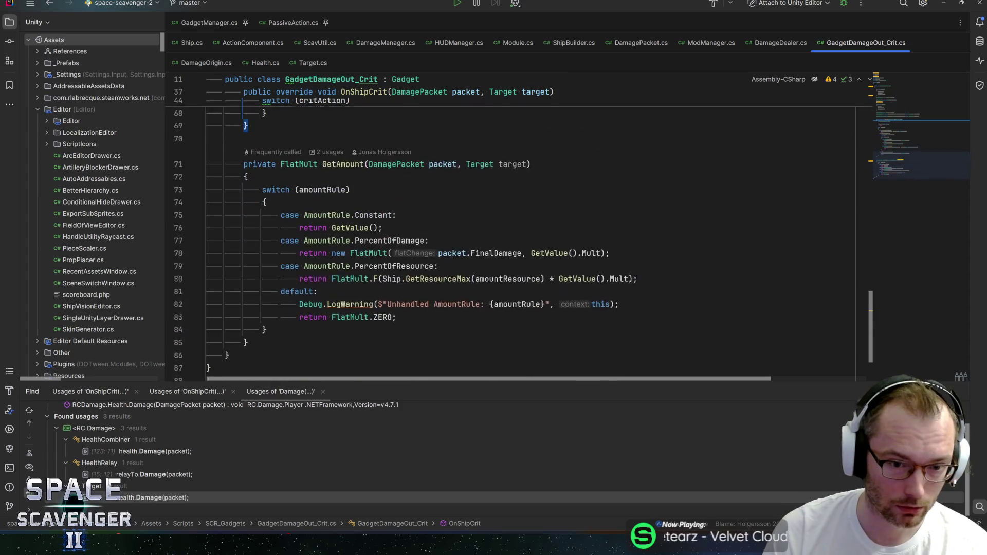
scroll(514, 231, "up", 3)
left_click(773, 45)
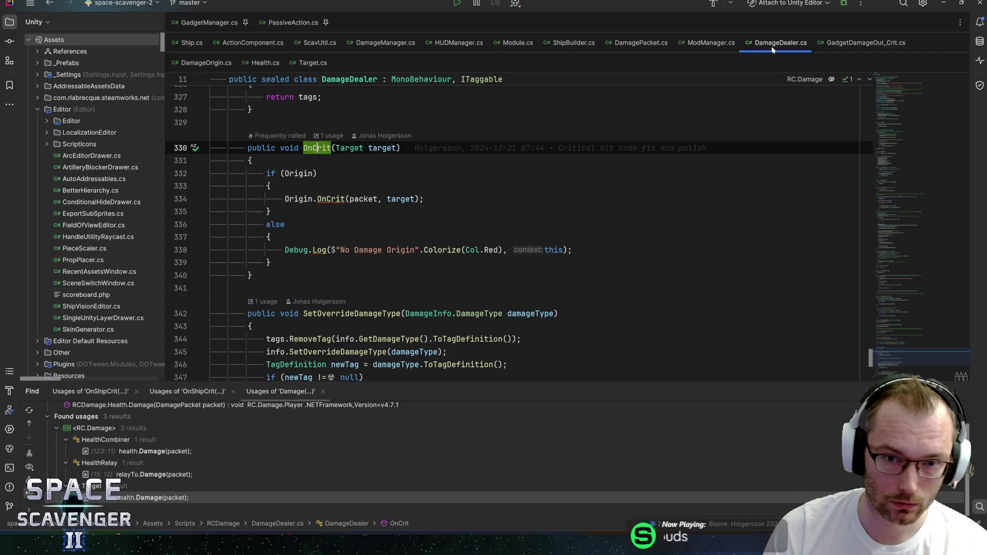
left_click(641, 43)
scroll(308, 205, "down", 2)
left_click(308, 206)
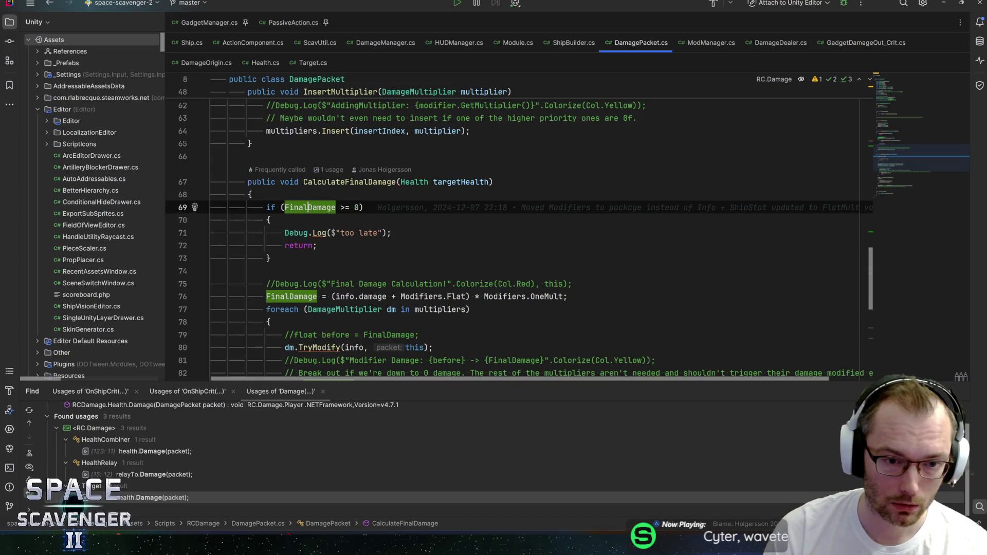
scroll(309, 206, "down", 3)
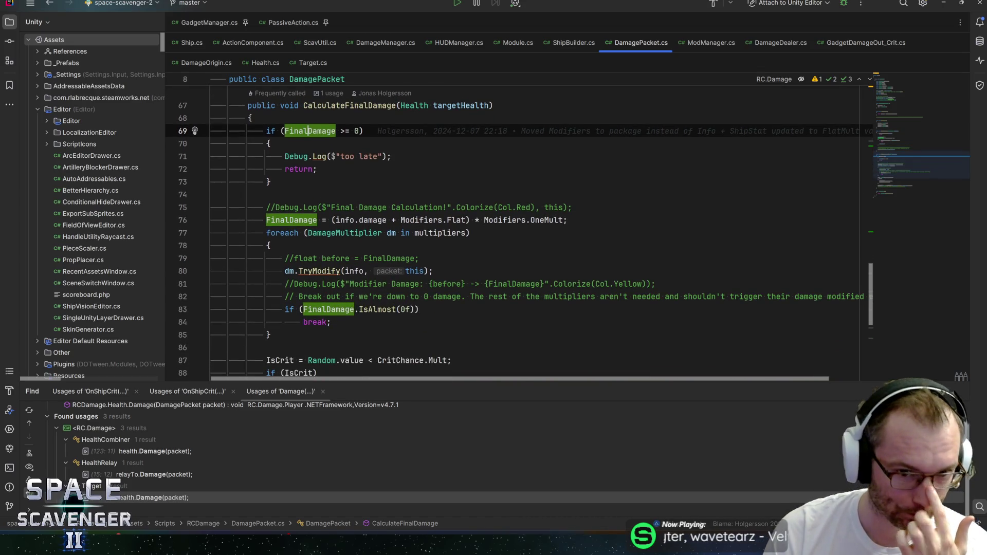
left_click(469, 233)
scroll(514, 231, "down", 3)
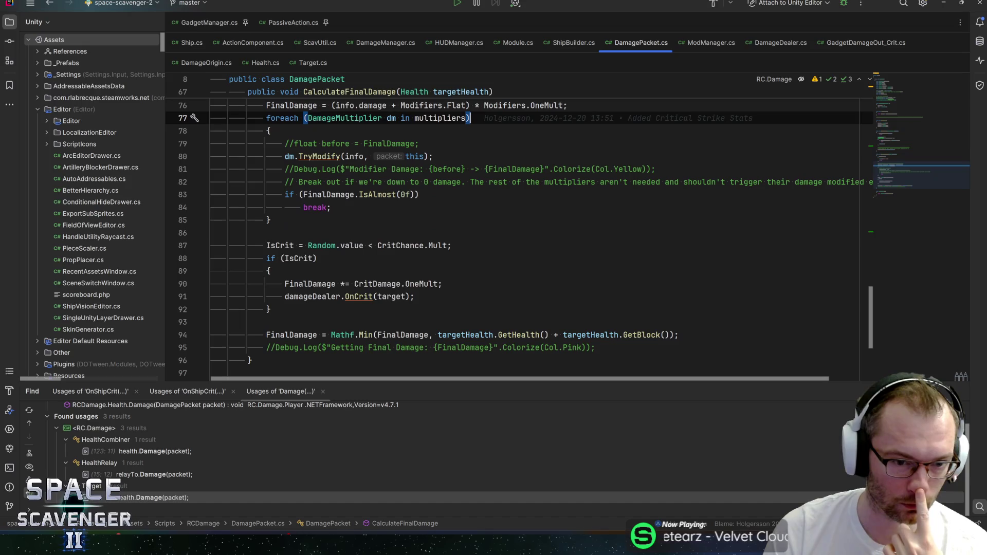
key("ctrl+shift+Left")
key("ctrl+shift+Left")
key("ctrl+shift+Left")
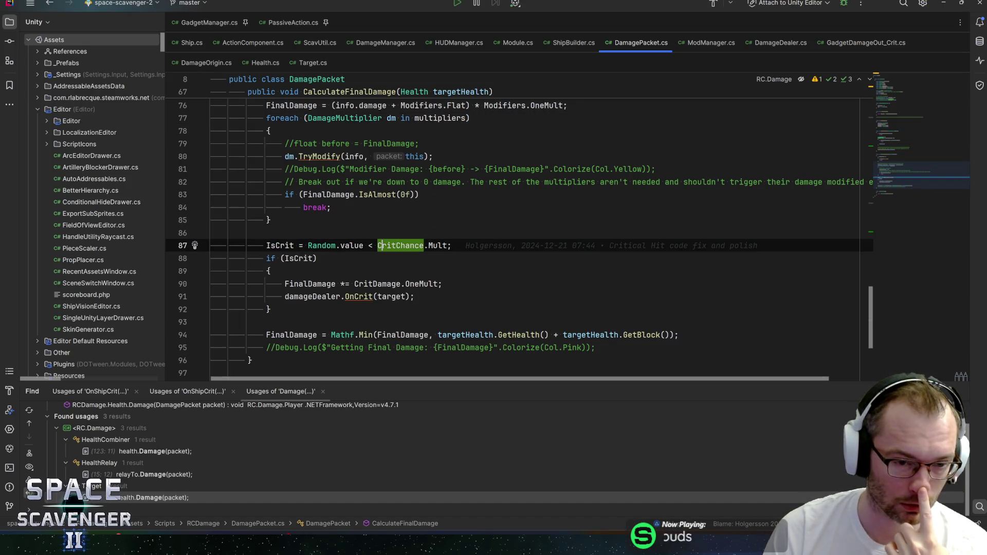
key("Down")
scroll(514, 237, "down", 1)
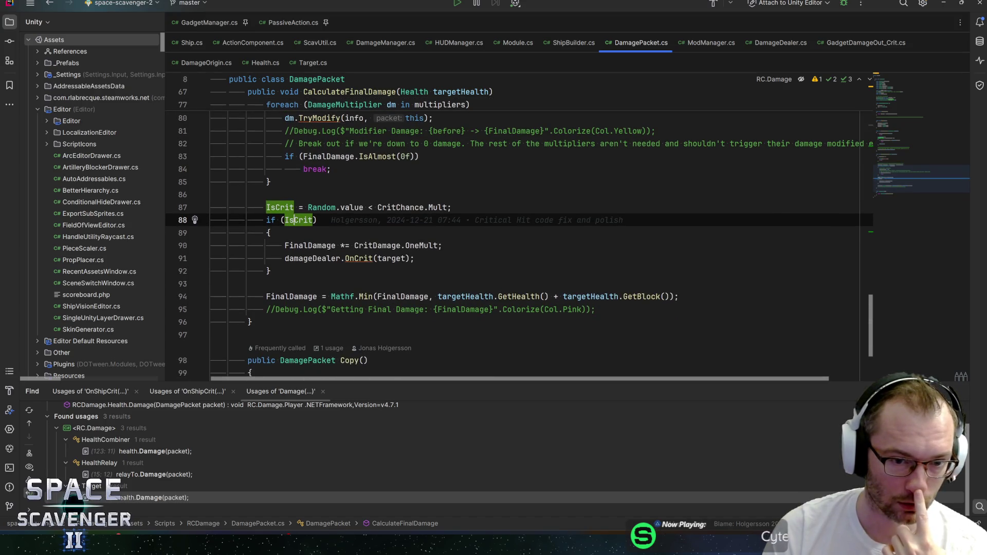
left_click(341, 246)
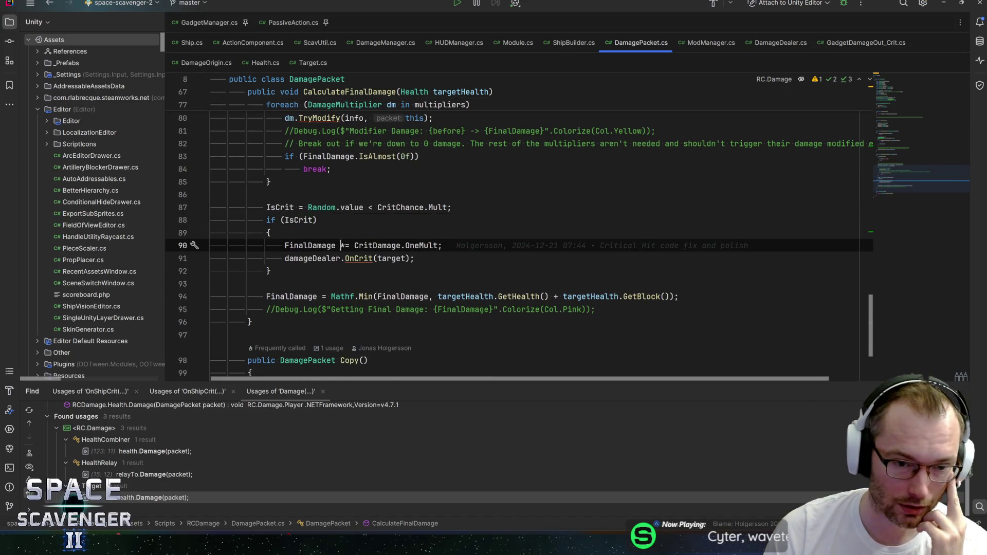
mouse_move(340, 245)
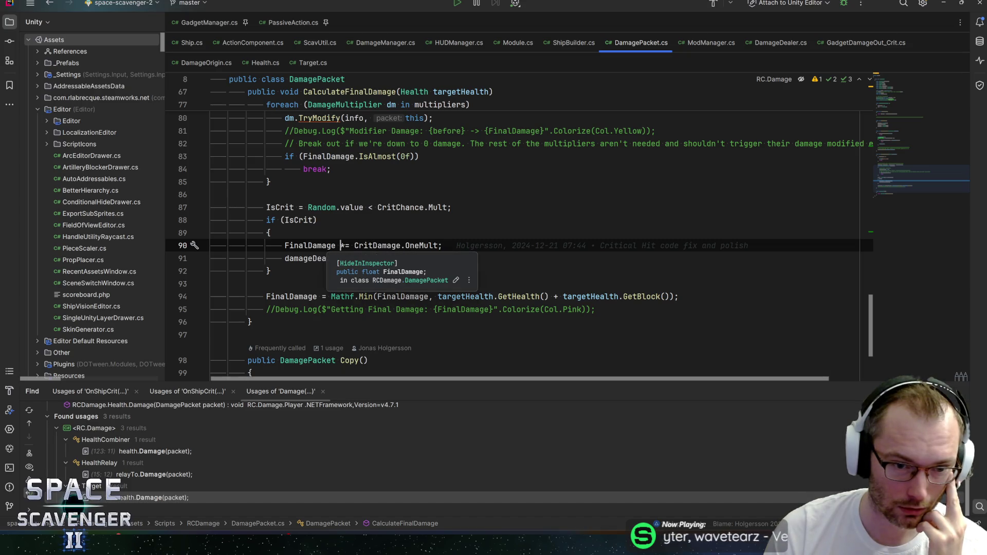
mouse_move(381, 246)
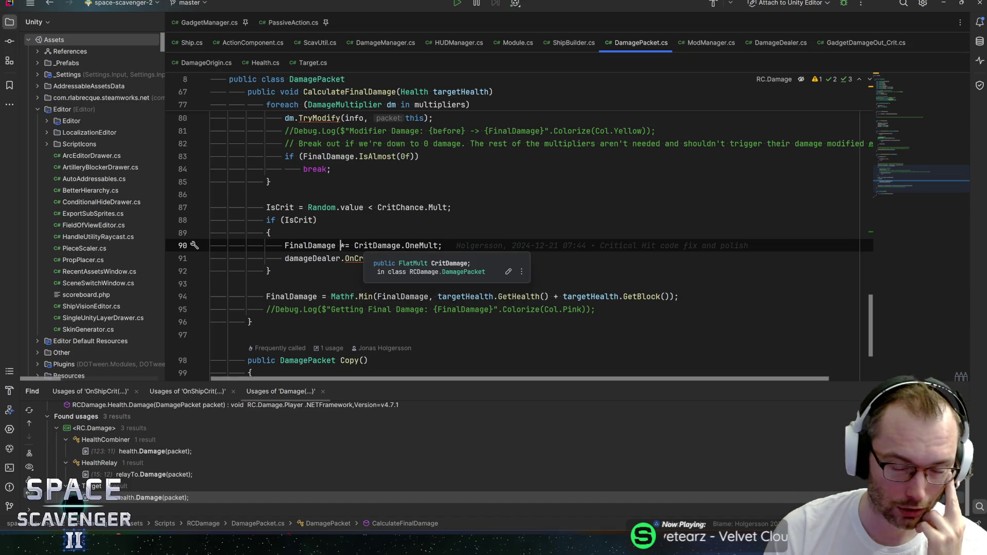
mouse_move(421, 246)
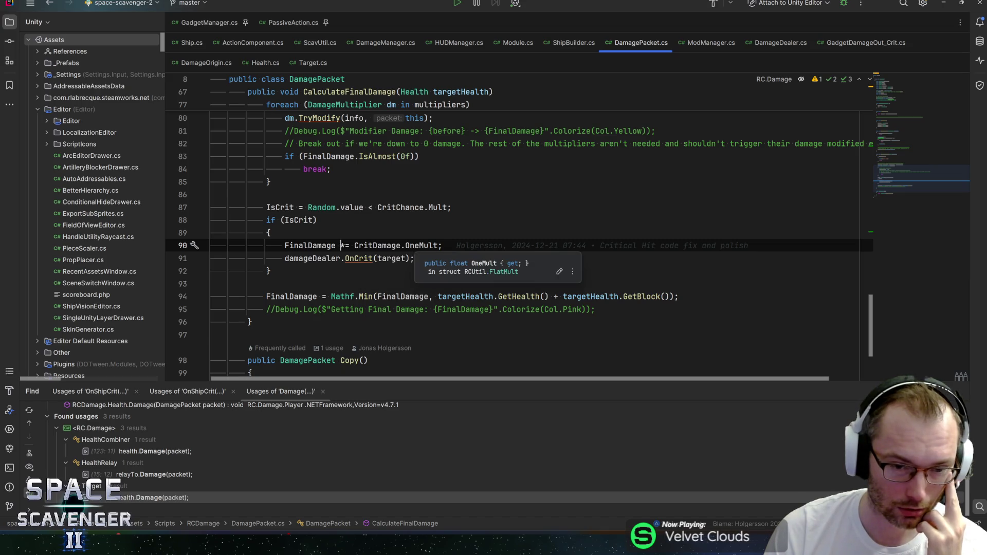
left_click(392, 246)
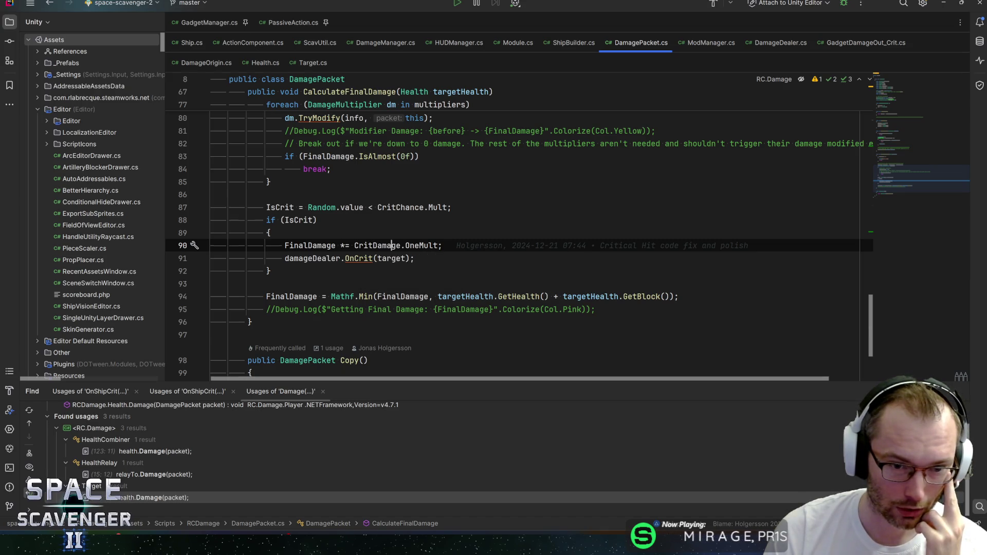
left_click(414, 246)
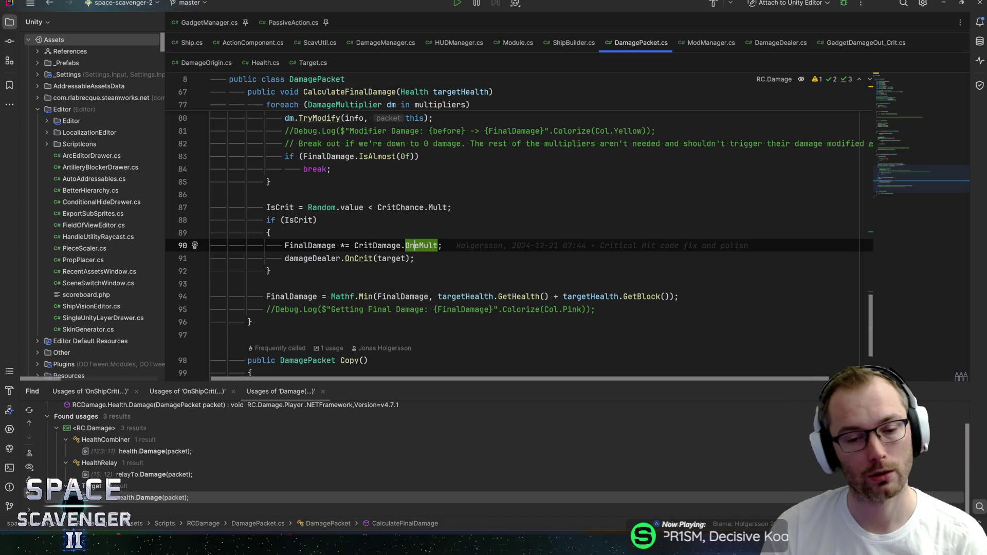
left_click(443, 246)
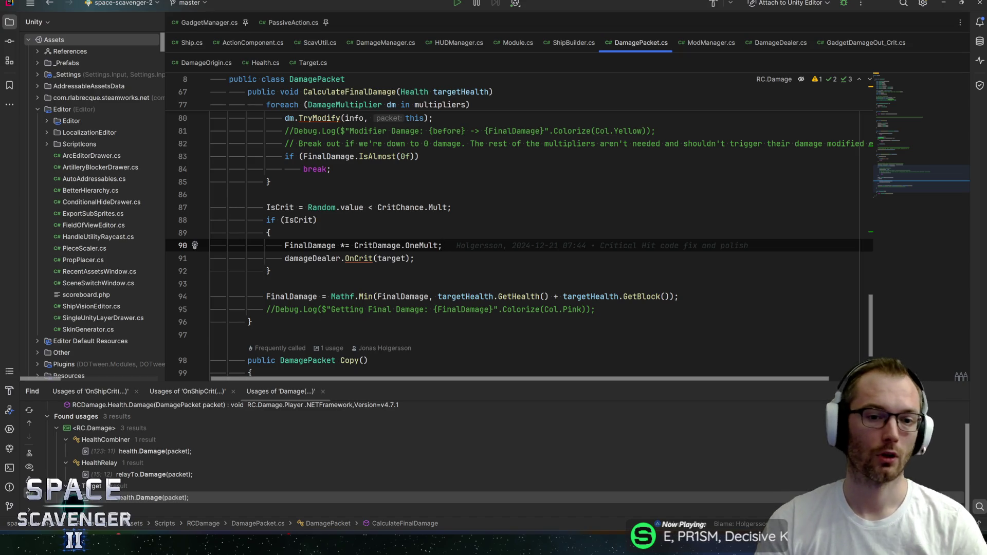
left_click(414, 258)
Move the OnCrit call above the FinalDamage multiplication, then find all usages of DamageOrigin's OnOriginCrit event.
key("alt+shift+Up")
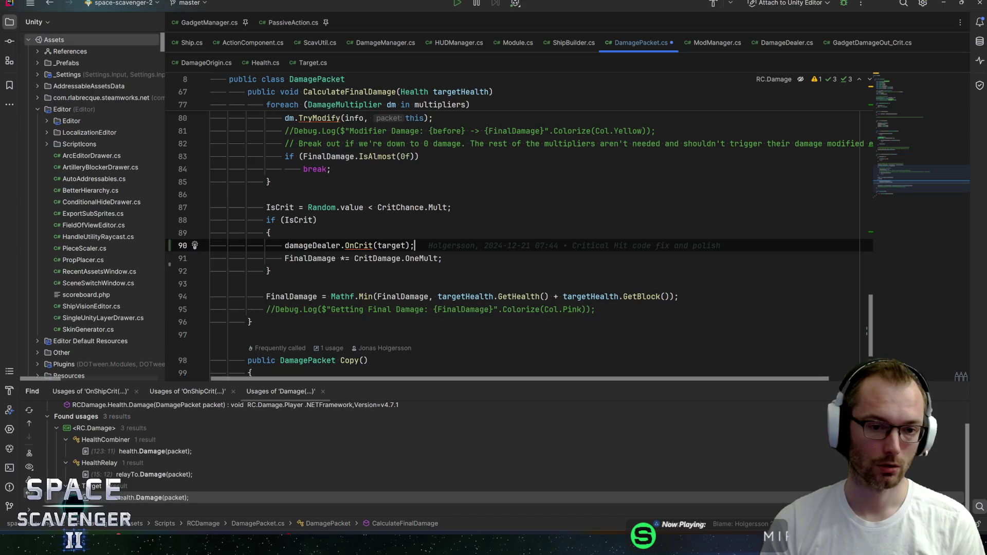
left_click(358, 246, "ctrl")
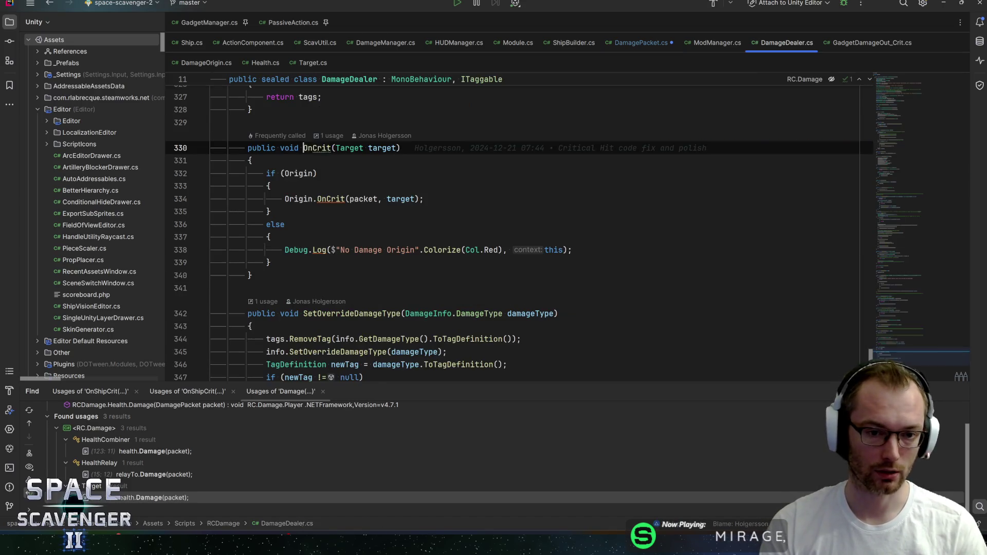
left_click(329, 199, "ctrl")
left_click(313, 266)
key("shift+F12")
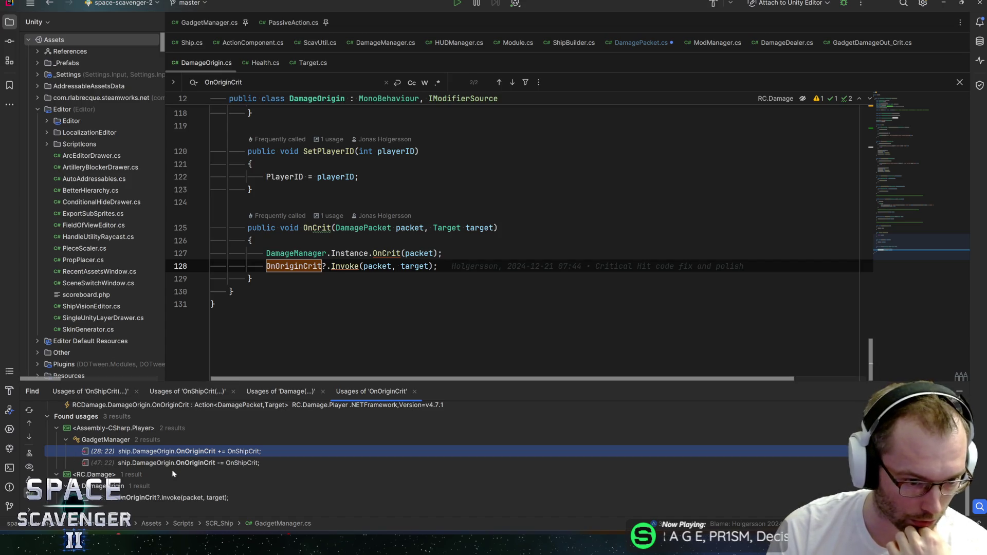
Trace GadgetManager's OnOriginCrit subscription into GadgetDamageOut_Crit's OnShipCrit override and its GetAmount method.
double_click(211, 453)
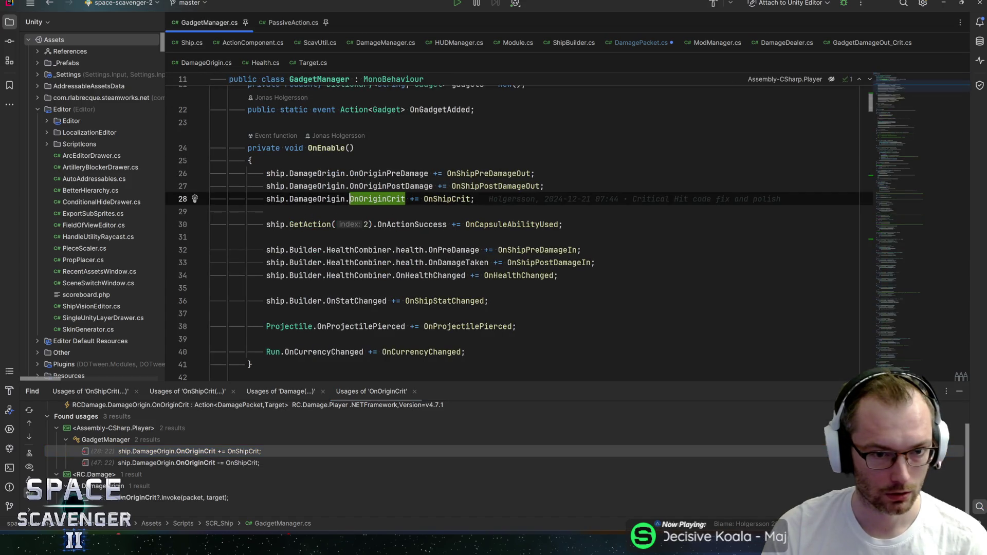
key("ctrl+b")
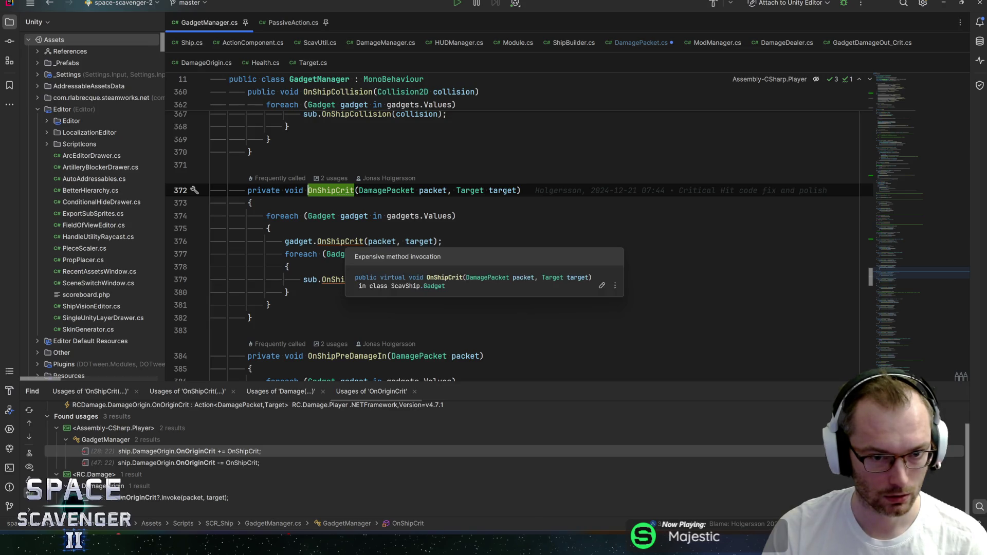
left_click(340, 242, "ctrl")
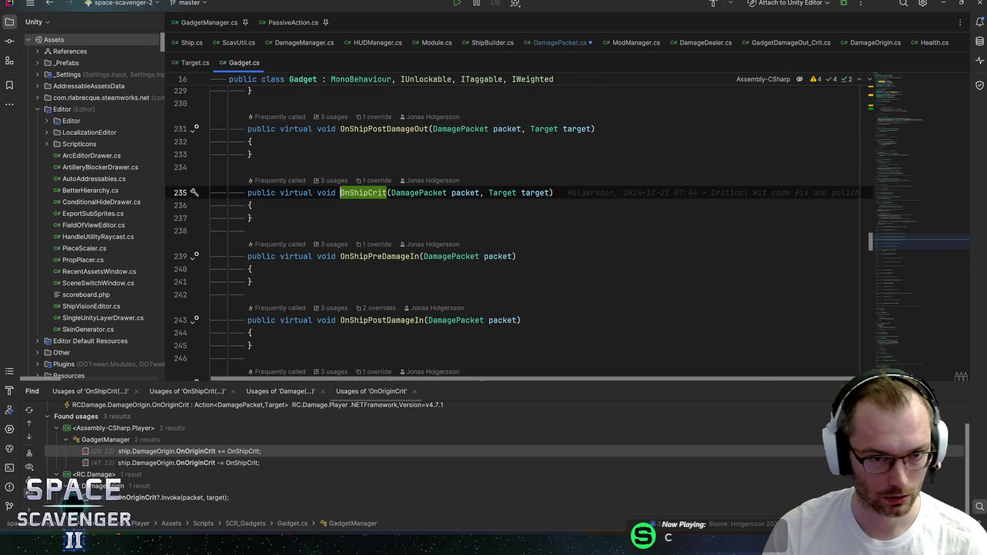
key("ctrl+alt+b")
left_click(350, 250)
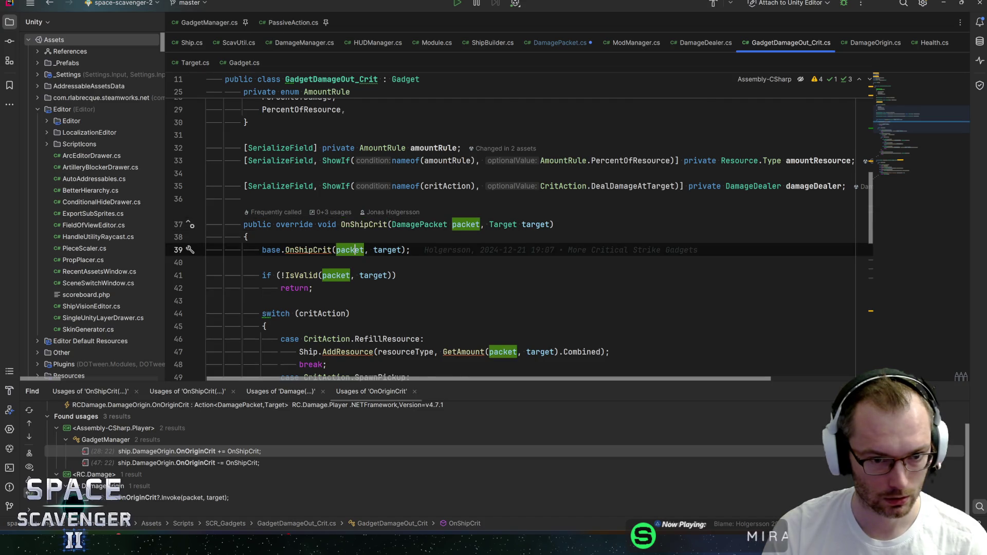
scroll(350, 250, "down", 2)
scroll(386, 302, "down", 1)
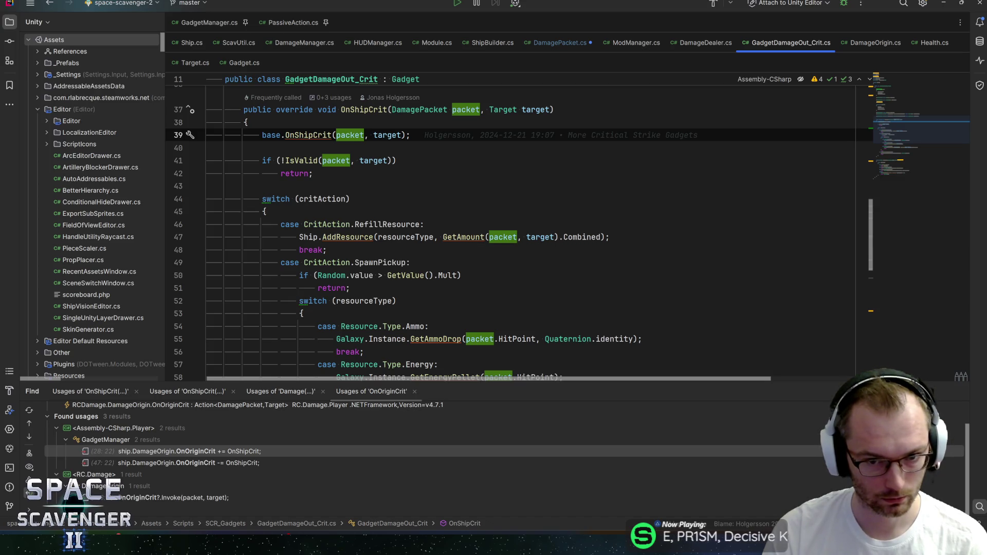
left_click(463, 237, "ctrl")
left_click(443, 191)
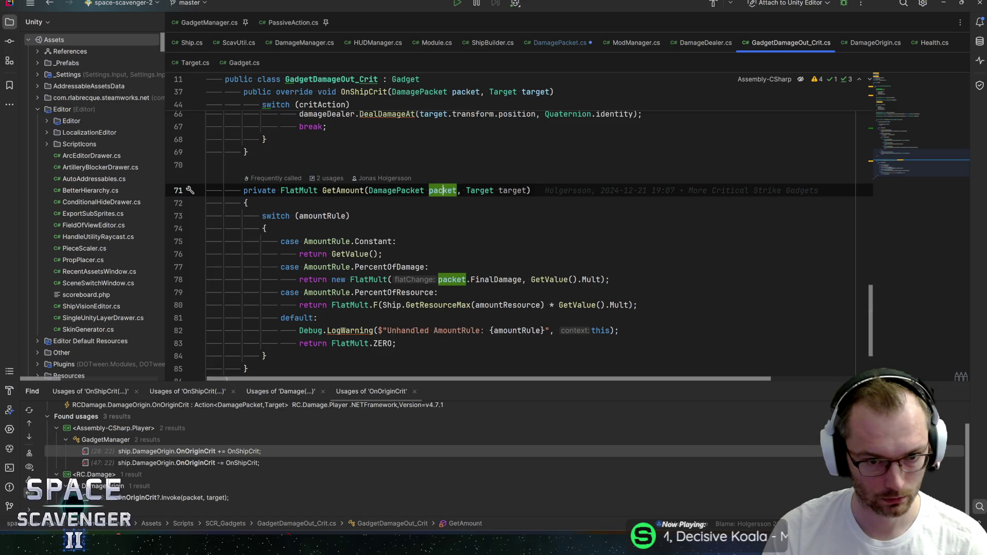
scroll(519, 241, "down", 1)
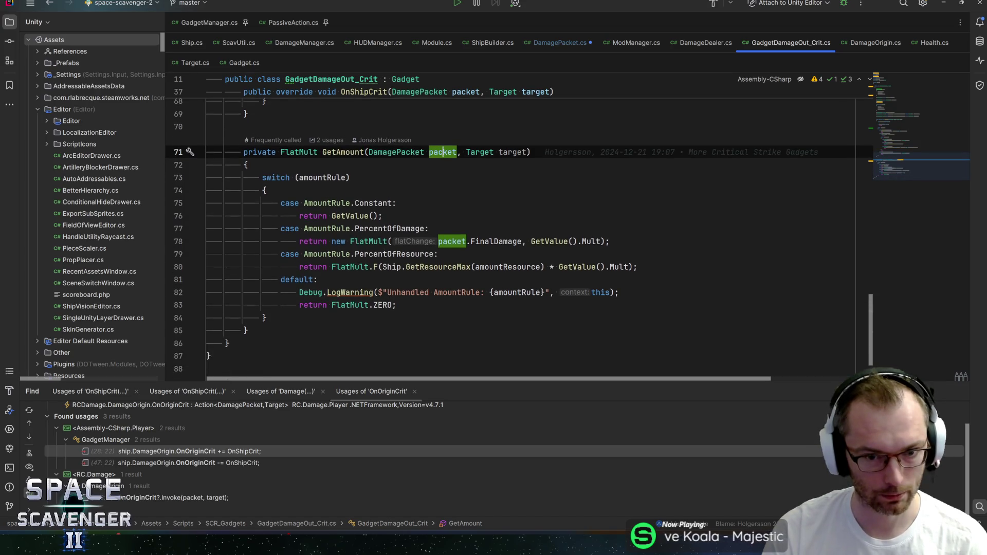
Step back through the navigation history to the crit block in DamagePacket's CalculateFinalDamage.
key("ctrl+alt+Left")
key("ctrl+alt+Left")
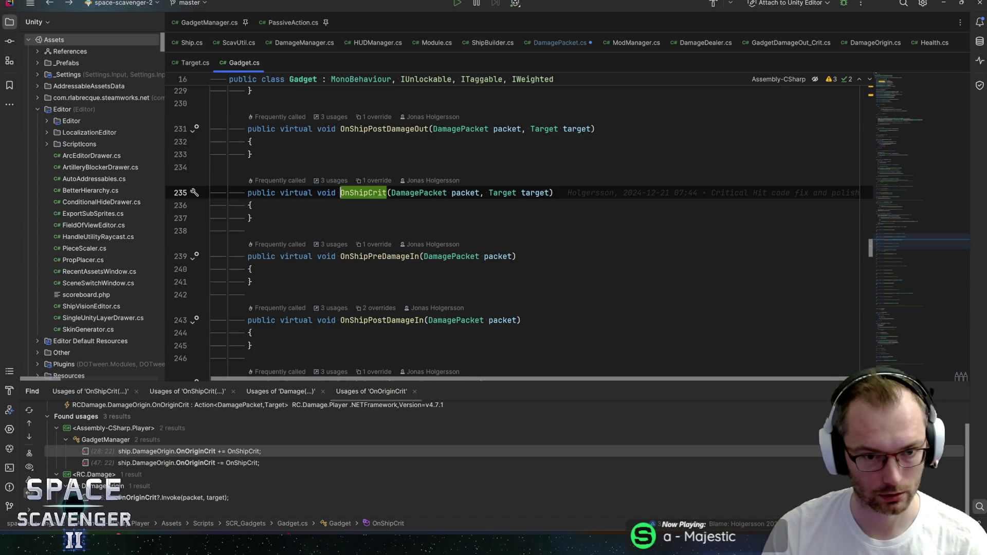
key("ctrl+alt+Right")
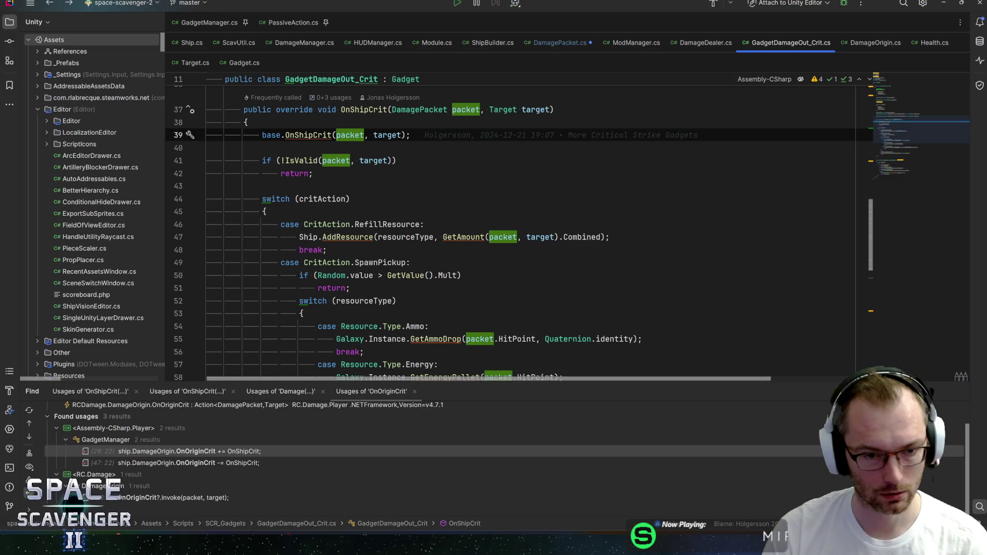
left_click(464, 250)
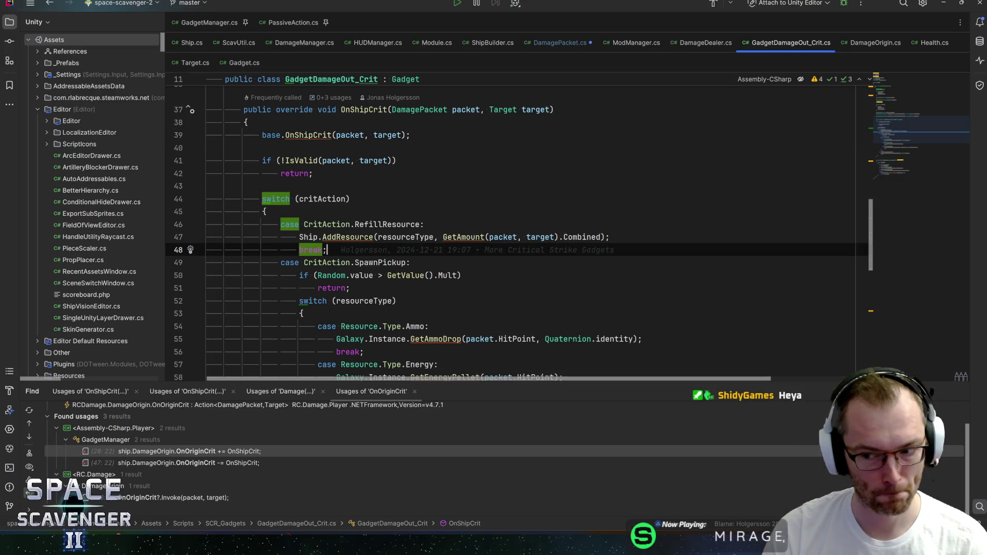
key("ctrl+alt+Left")
key("ctrl+alt+Left")
key("ctrl+alt+Left")
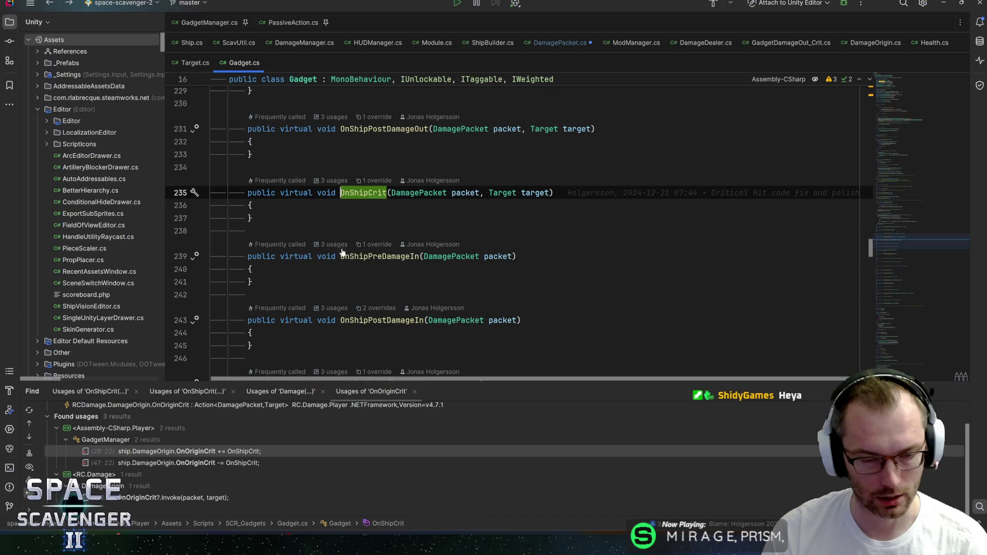
key("ctrl+alt+Left")
key("ctrl+alt+Left")
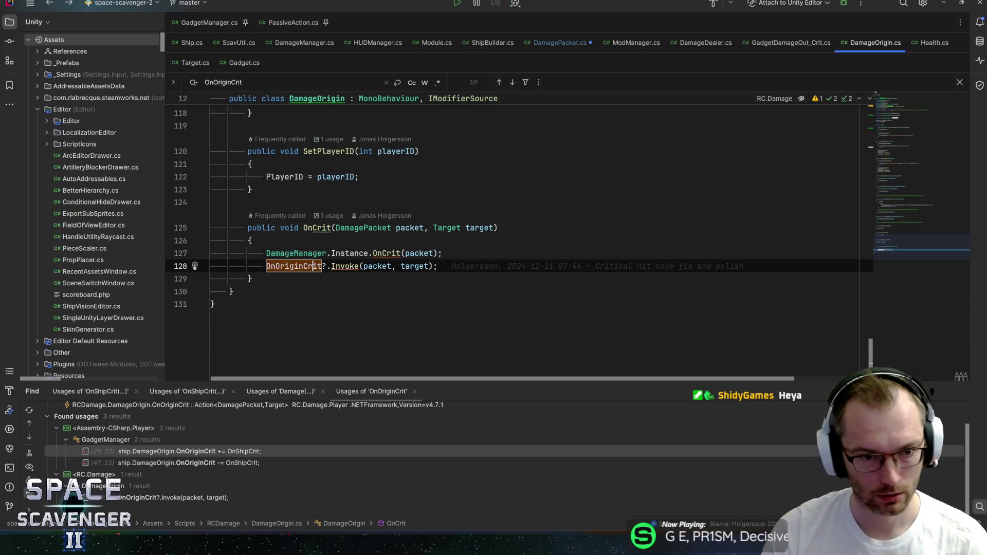
key("ctrl+alt+Left")
key("ctrl+alt+Left")
key("ctrl+alt+Left")
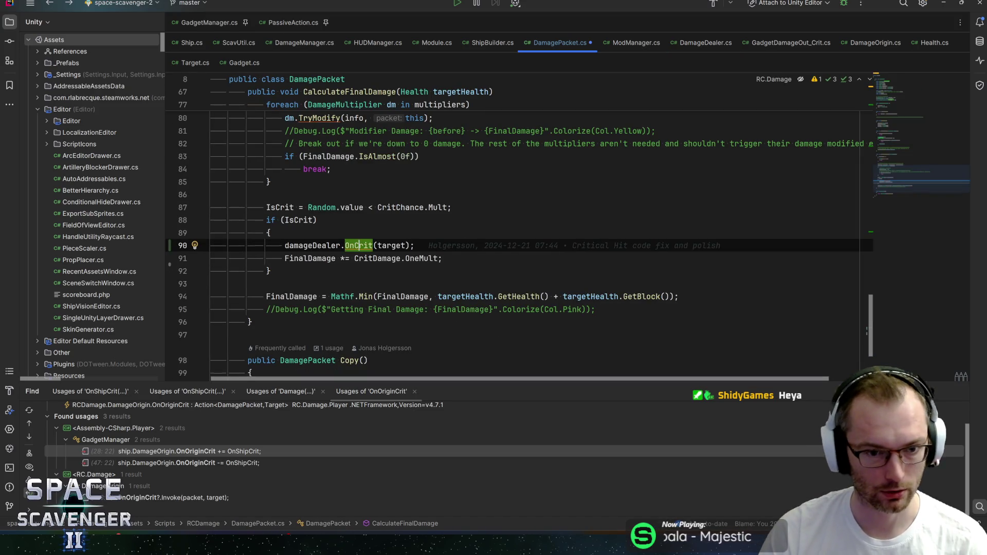
key("ctrl+shift+Down")
key("Up")
key("Up")
key("End")
key("Return")
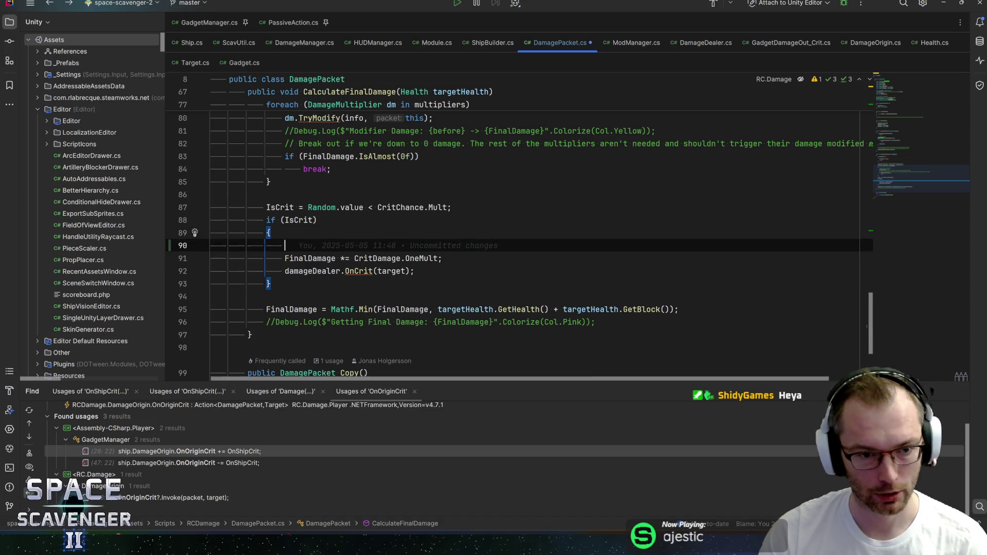
type("damageDealer.O")
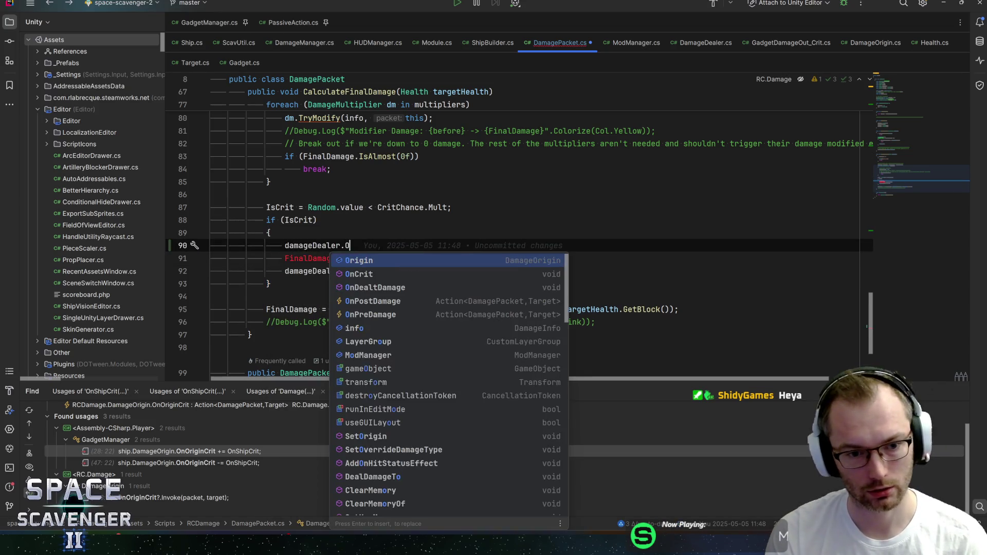
type("n")
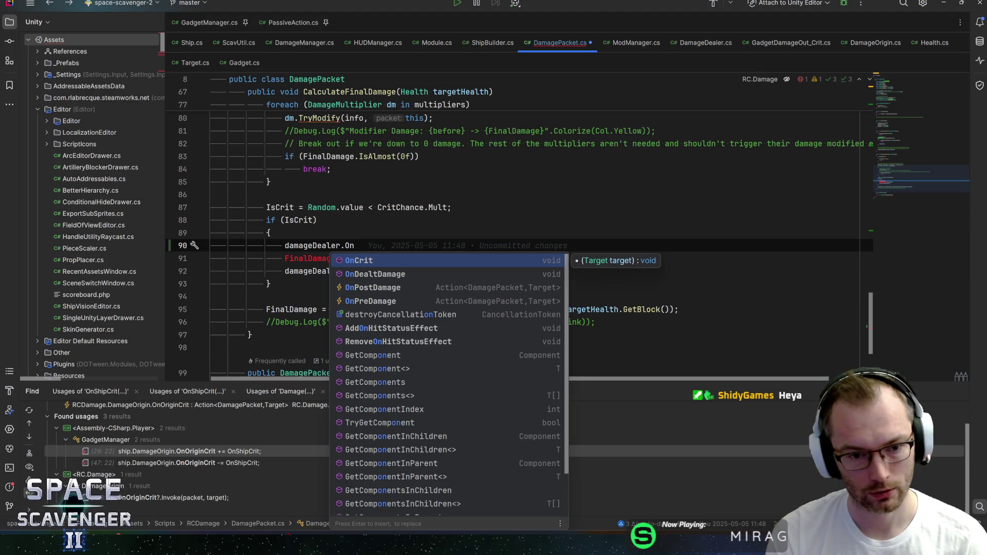
type("Crit_P")
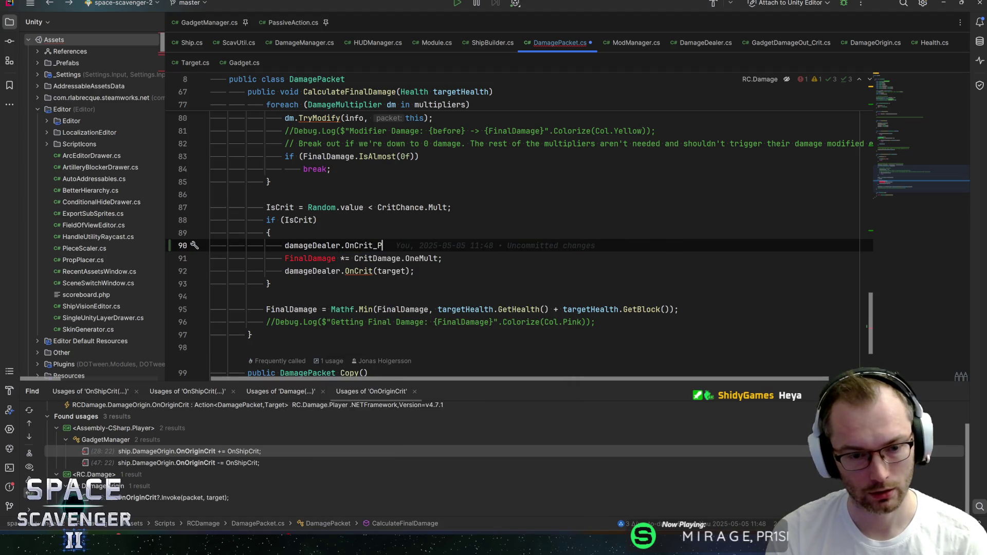
type("re(t")
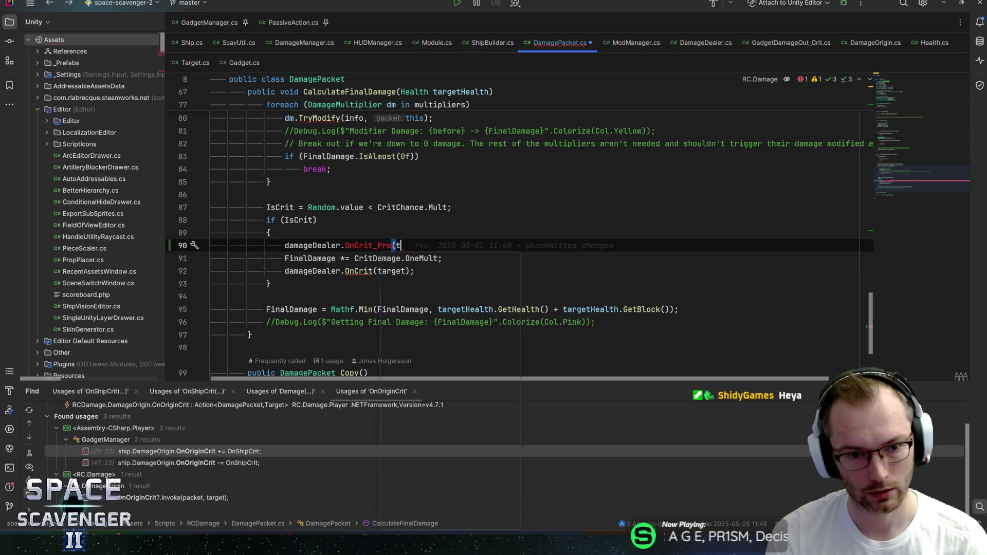
type("arget);")
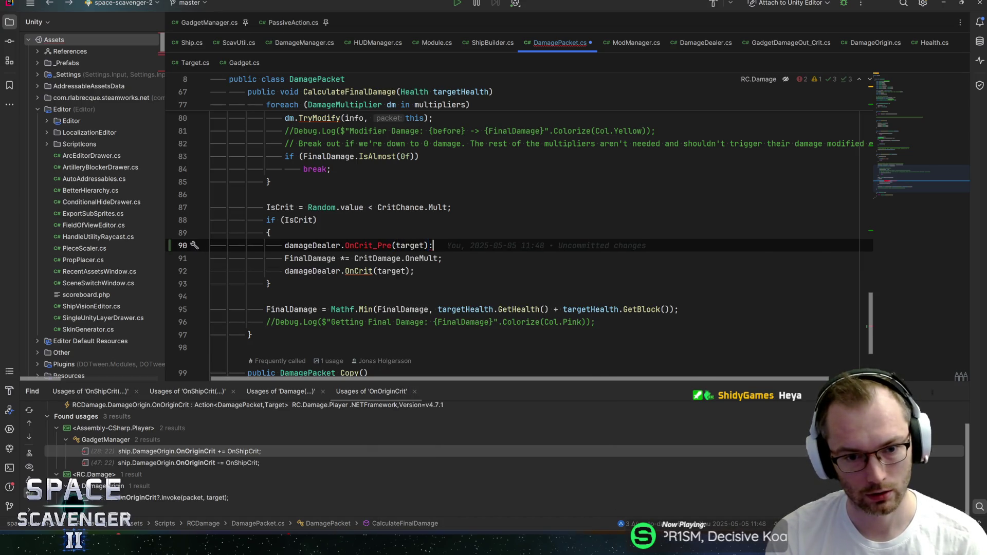
key("Down")
key("Down")
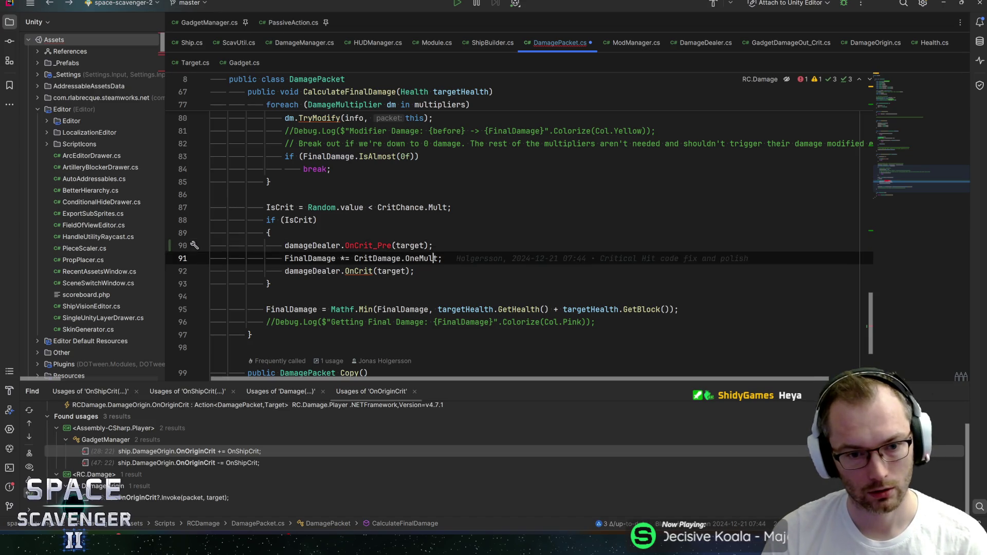
key("ctrl+Left")
key("ctrl+Left")
key("ctrl+Left")
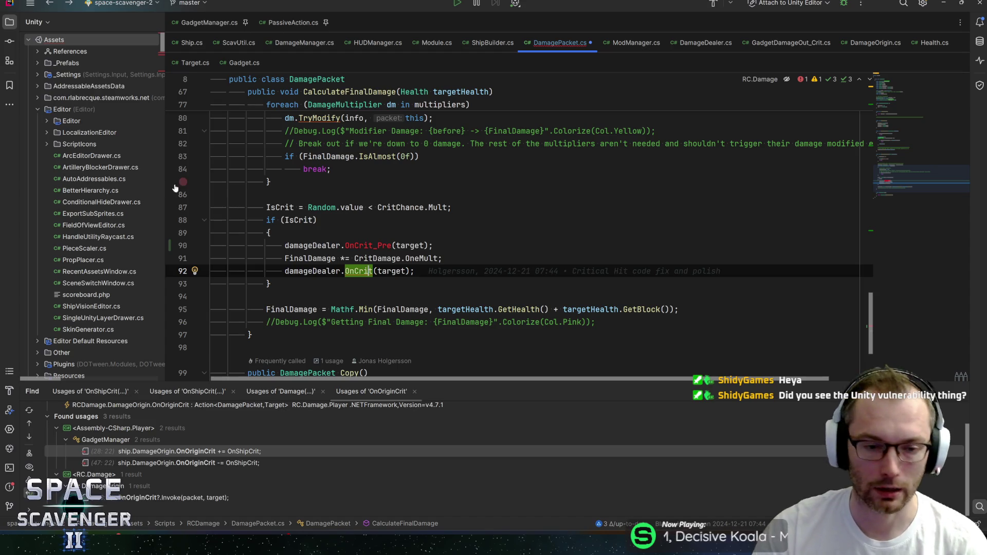
key("End")
key("Up")
left_click(433, 245)
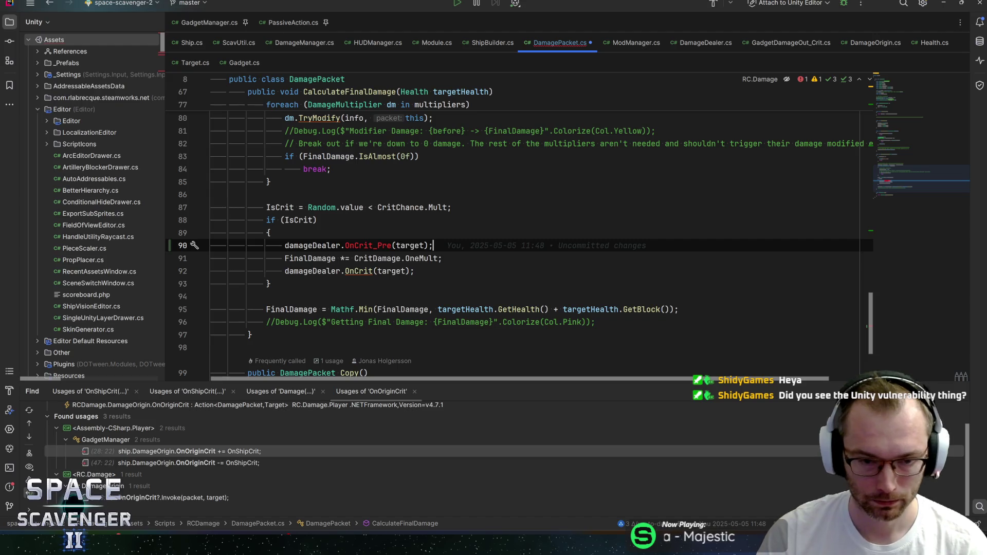
left_click(442, 258)
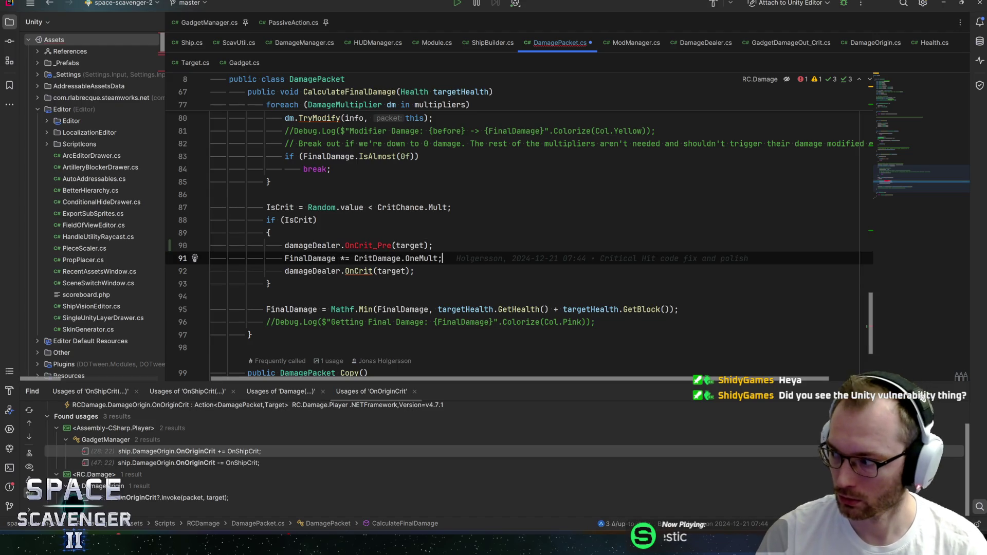
key("Down")
key("Up")
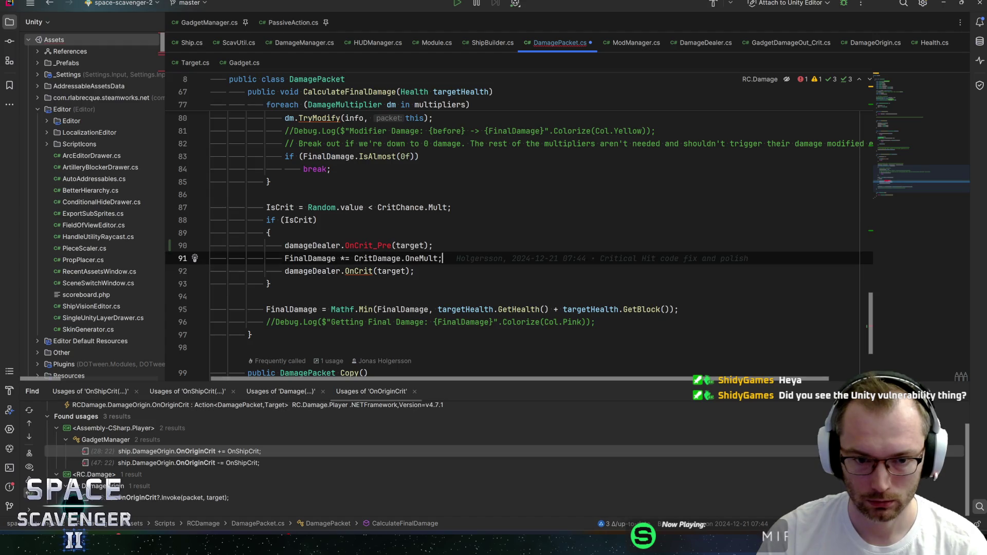
key("Up")
key("Down")
key("Down")
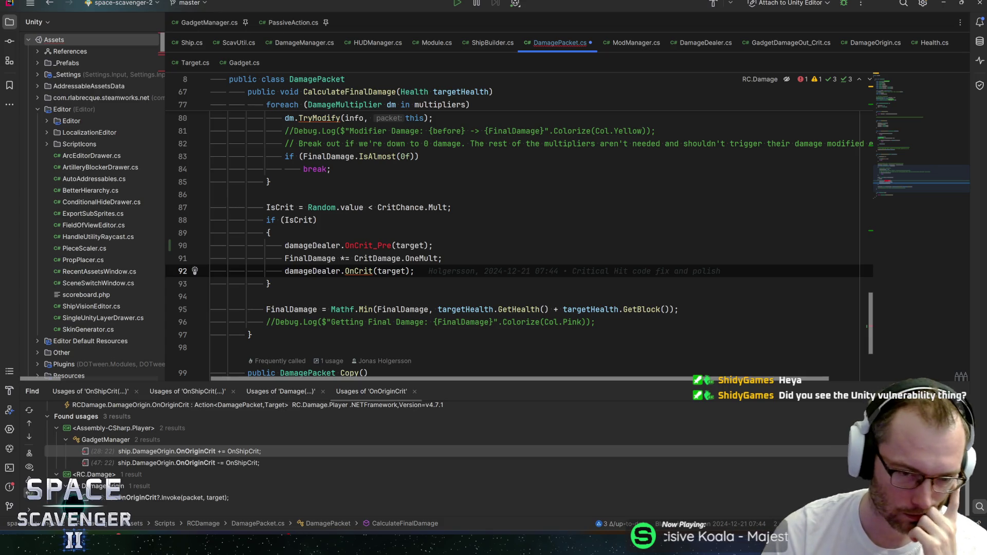
left_click(309, 245)
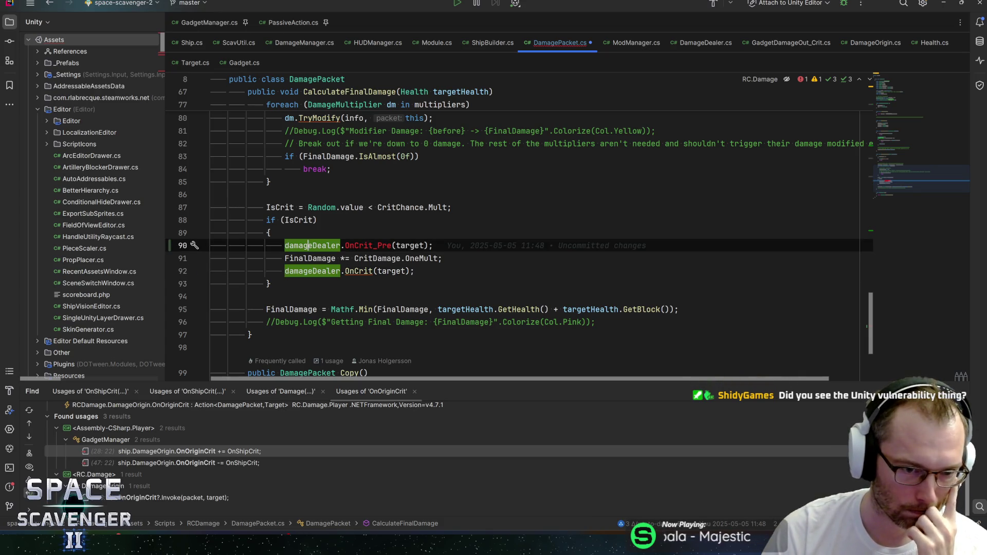
left_click(434, 245)
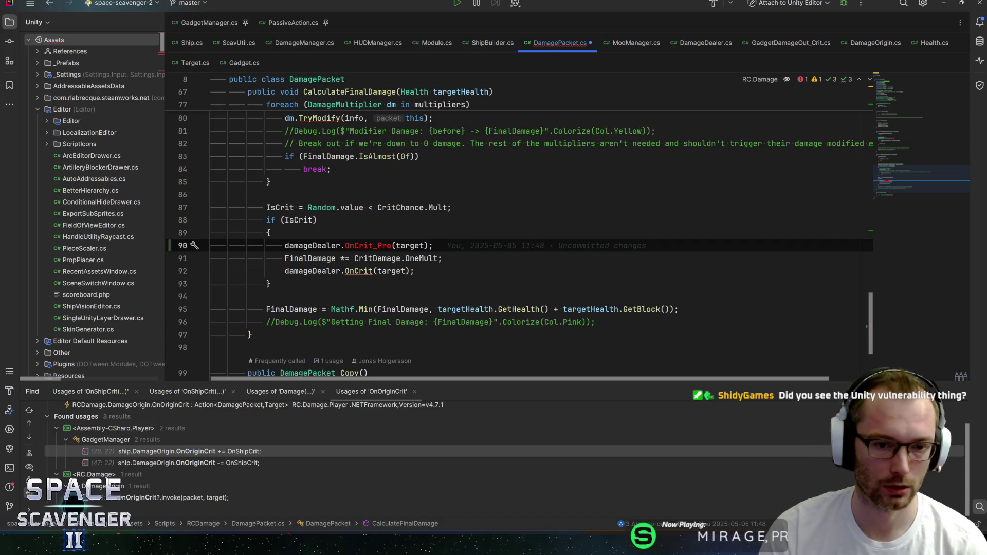
key("Down")
key("Down")
key("ctrl+Left")
key("ctrl+Left")
key("ctrl+Left")
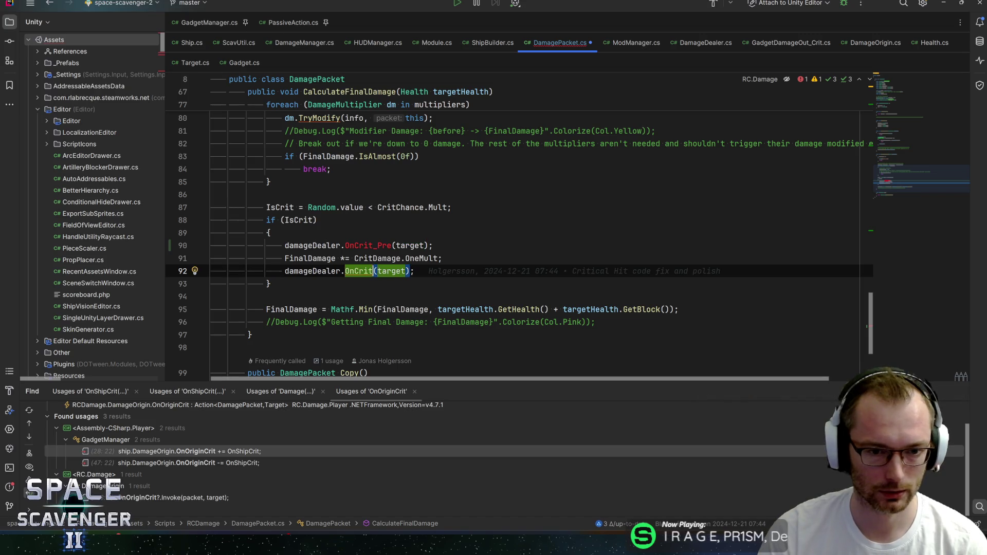
key("Up")
key("Up")
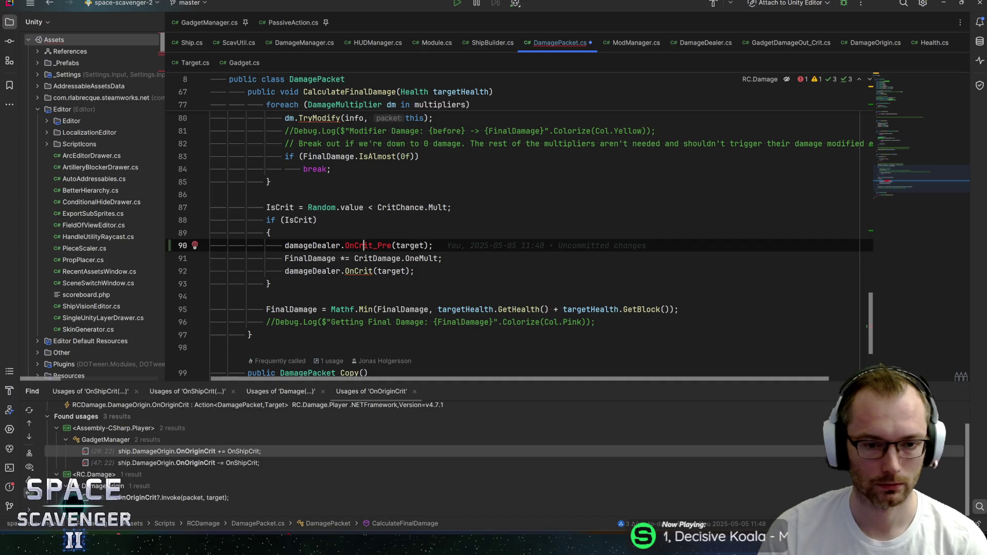
key("Down")
key("Up")
key("Right")
key("Right")
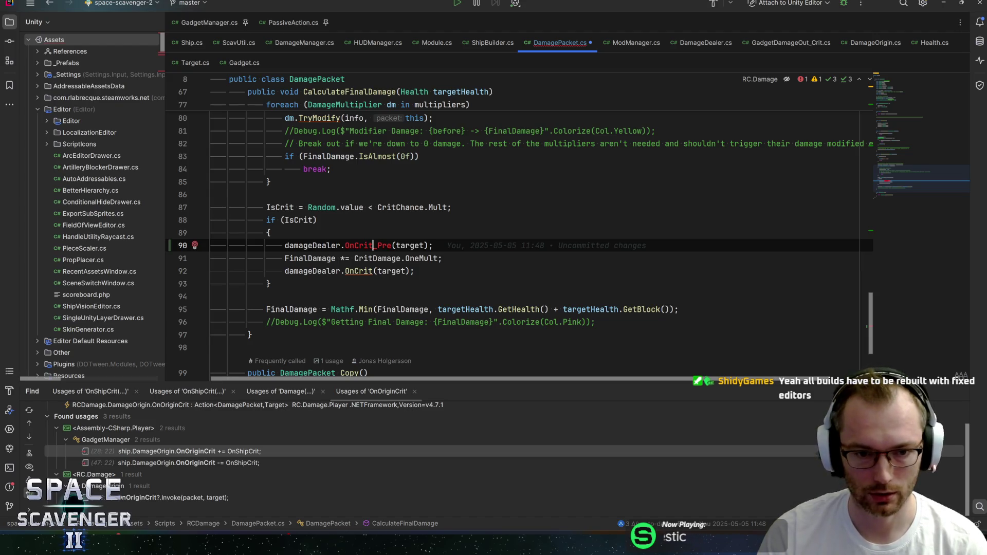
left_click(394, 245)
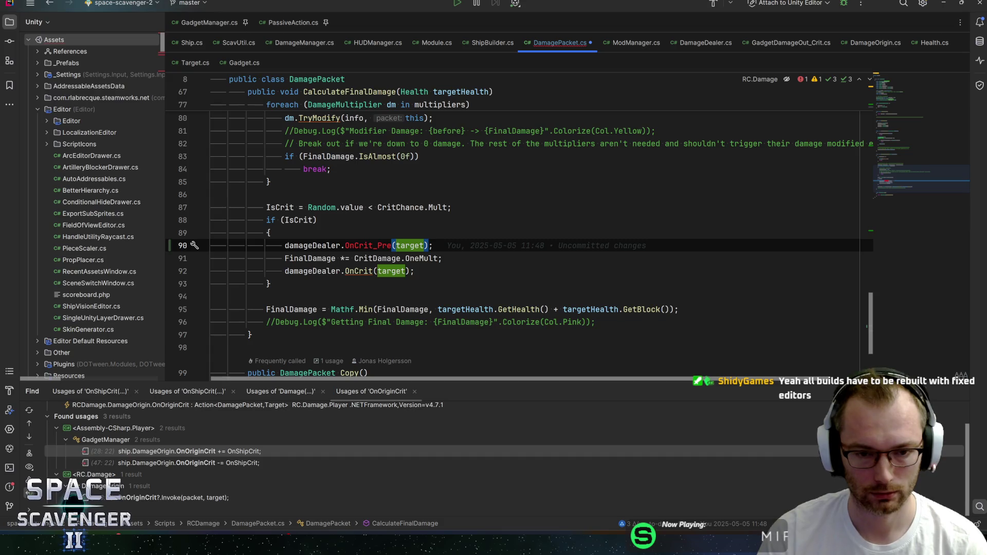
scroll(514, 232, "up", 1)
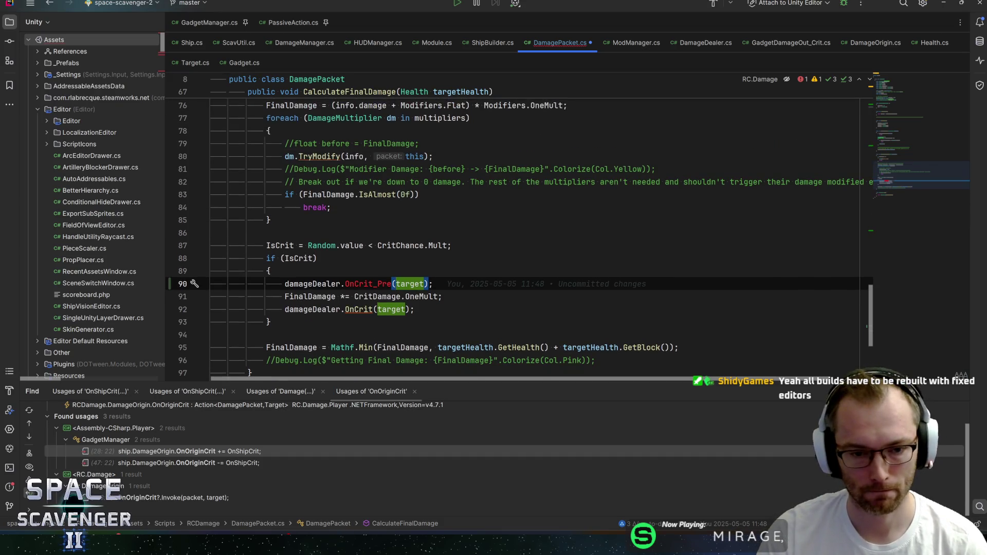
left_click(433, 284)
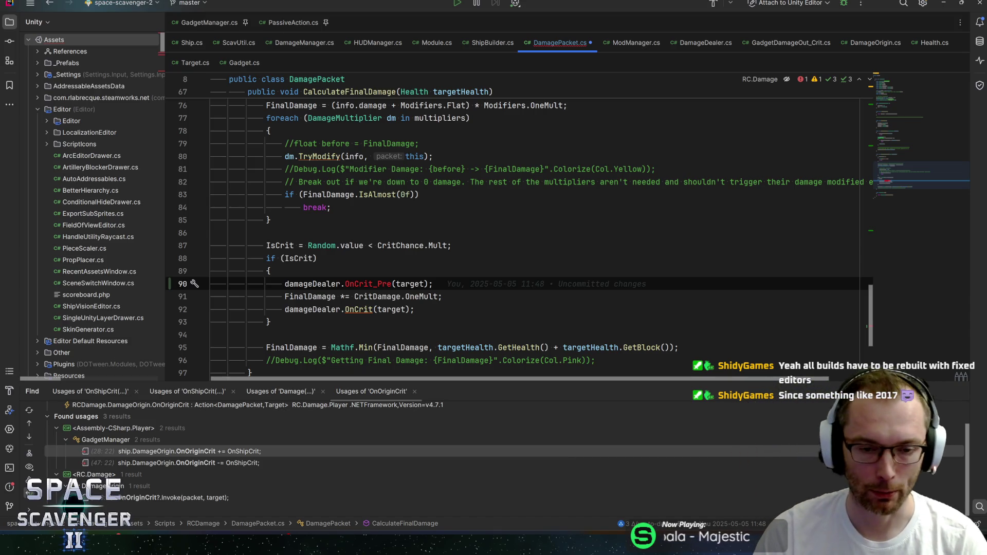
key("Left")
key("Left")
key("ctrl+Left")
key("ctrl+shift+Right")
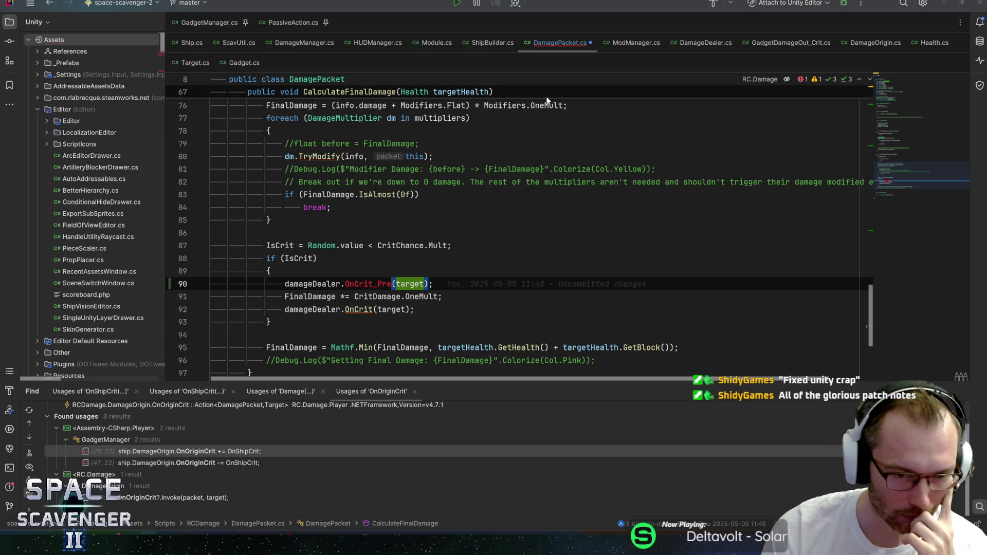
left_click(359, 284)
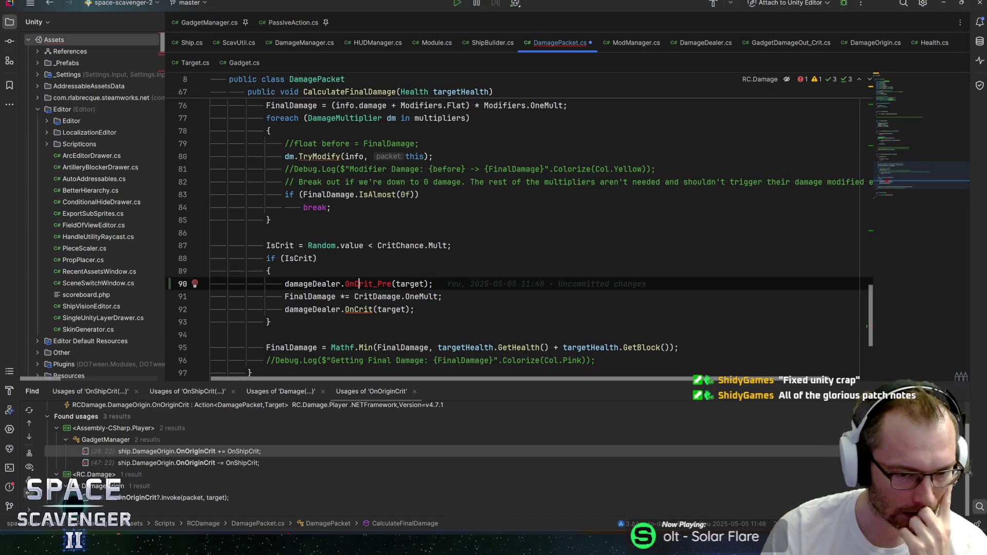
left_click(395, 284)
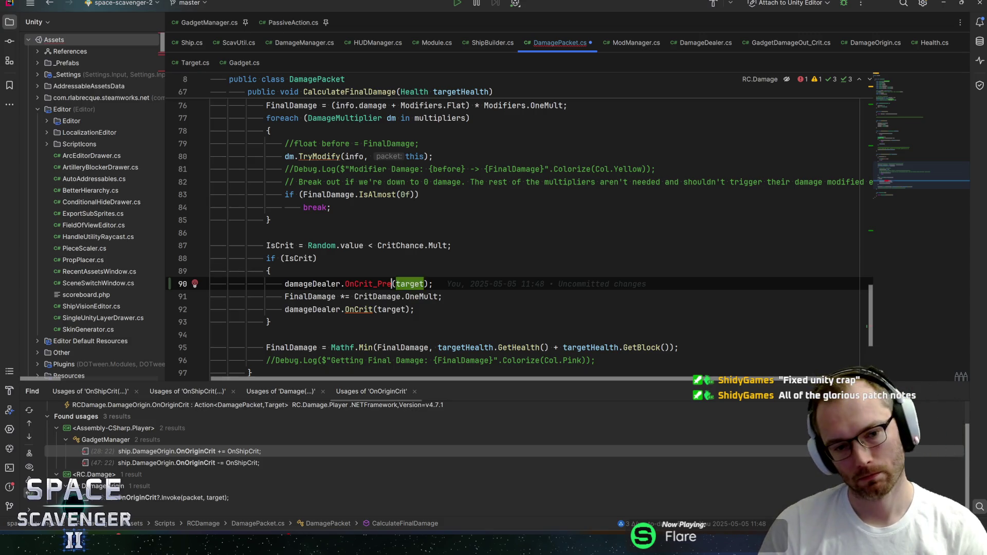
left_click(345, 284)
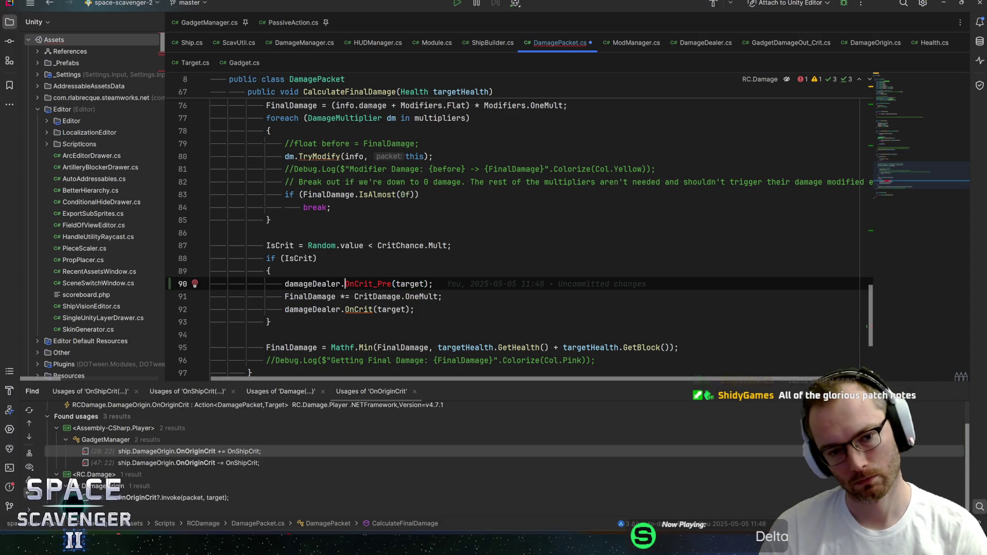
key("Home")
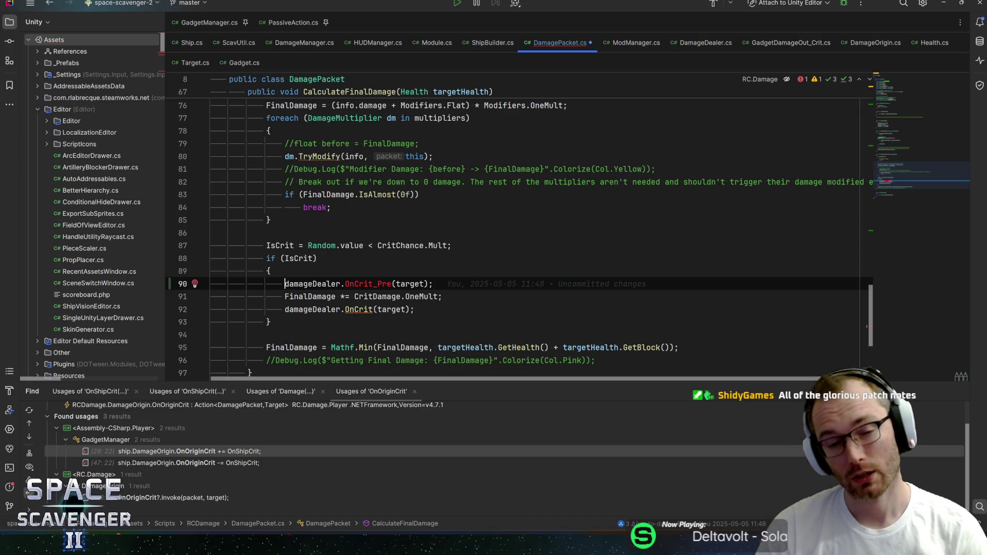
Comment out the OnCrit_Pre call with the note 'Add this? Using OnPreDamage instead for now (2025-10-03)'.
key("shift+End")
key("ctrl+slash")
key("ctrl+s")
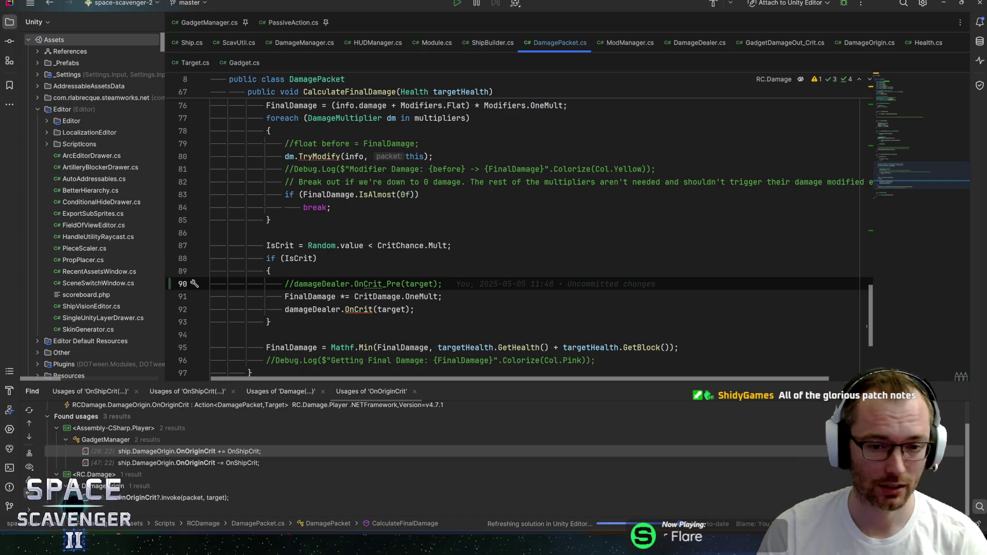
type(" //")
type(" Add this ?")
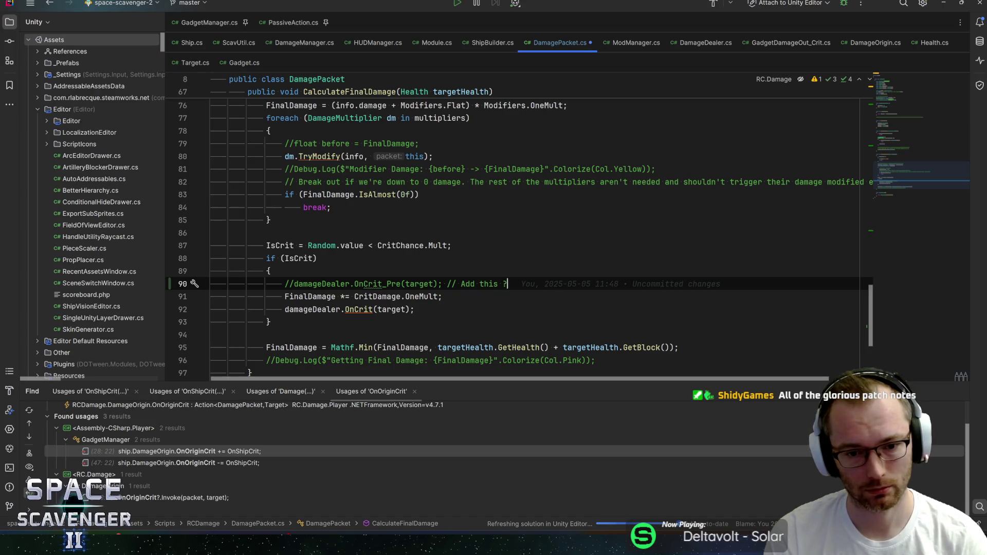
key("BackSpace")
type("?")
key("ctrl+s")
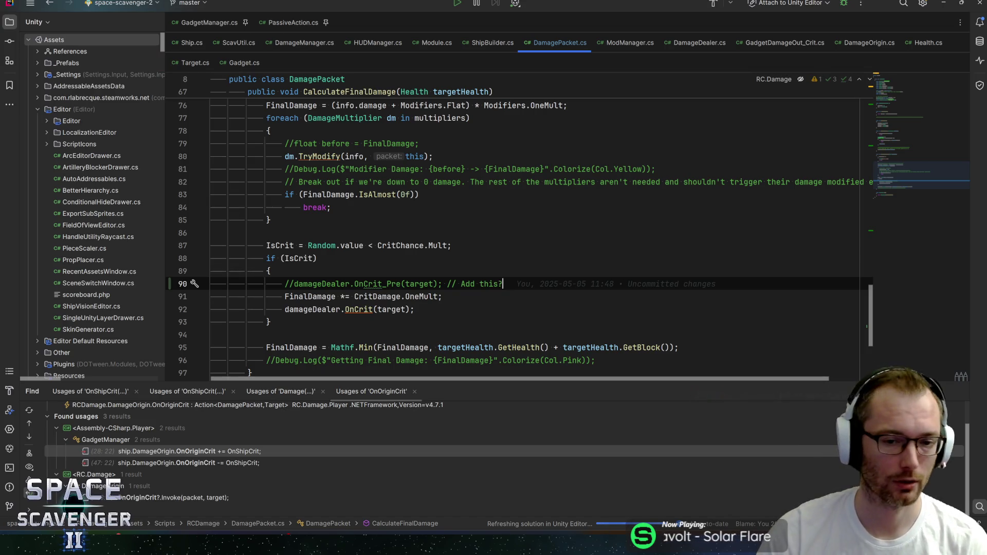
type("Using ")
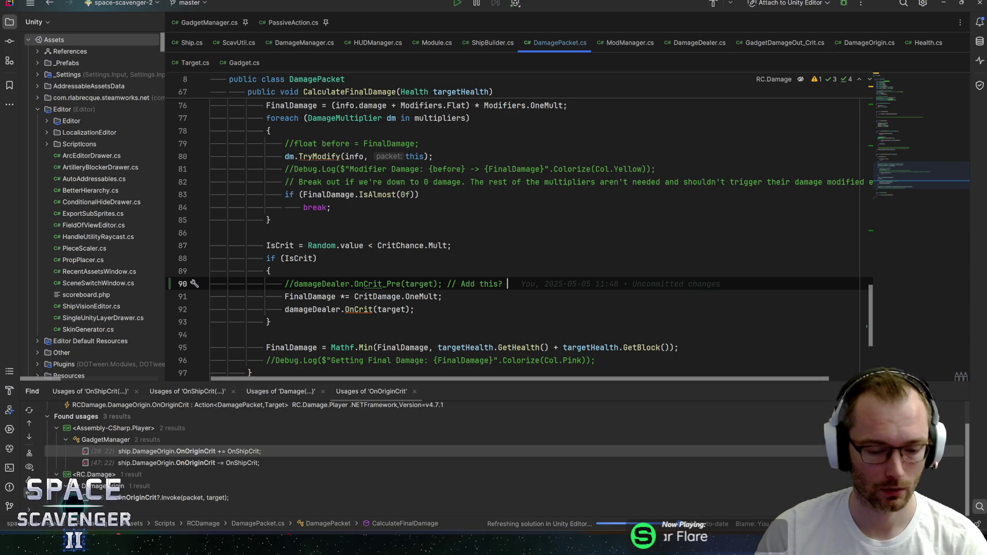
type("O")
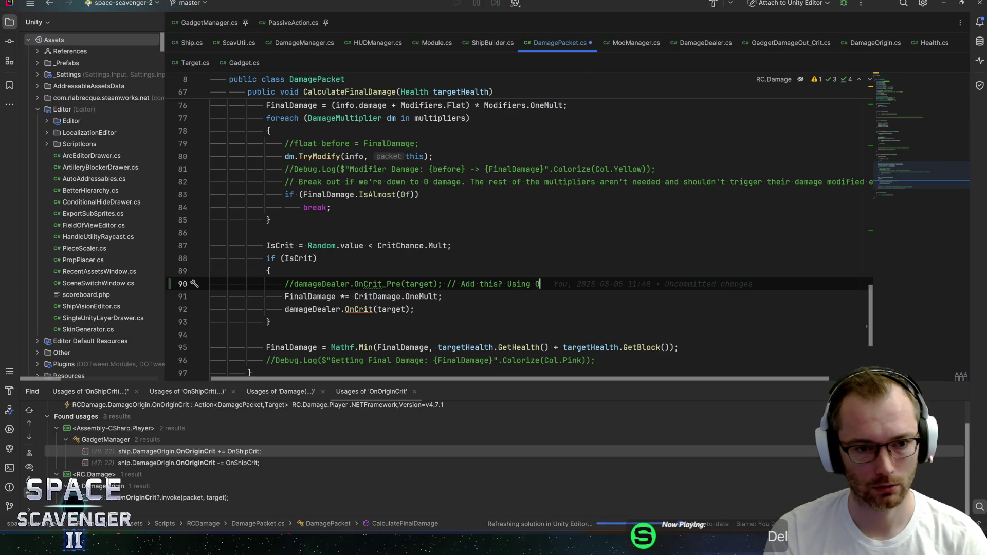
type("nPreDamage inste")
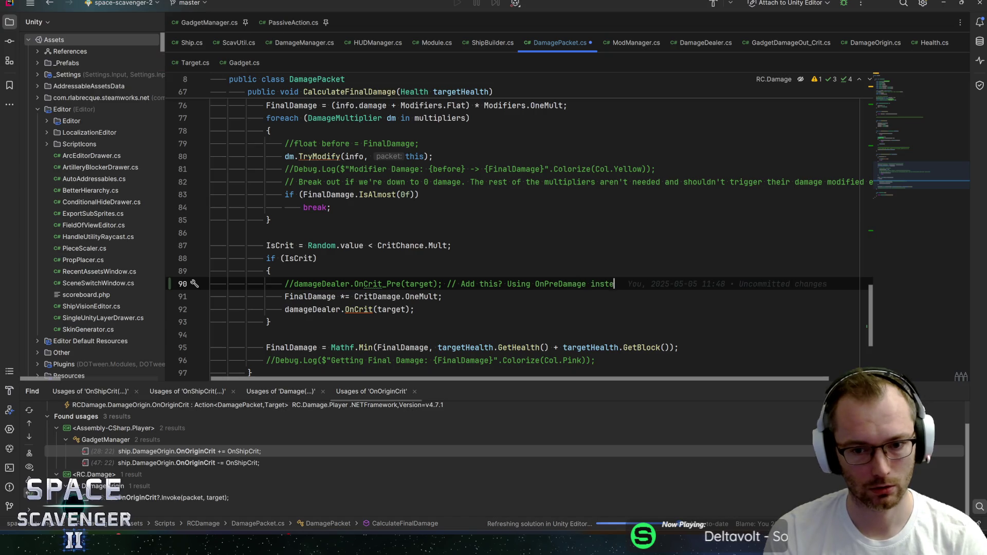
type("ad for now (2025-10-03)")
key("ctrl+s")
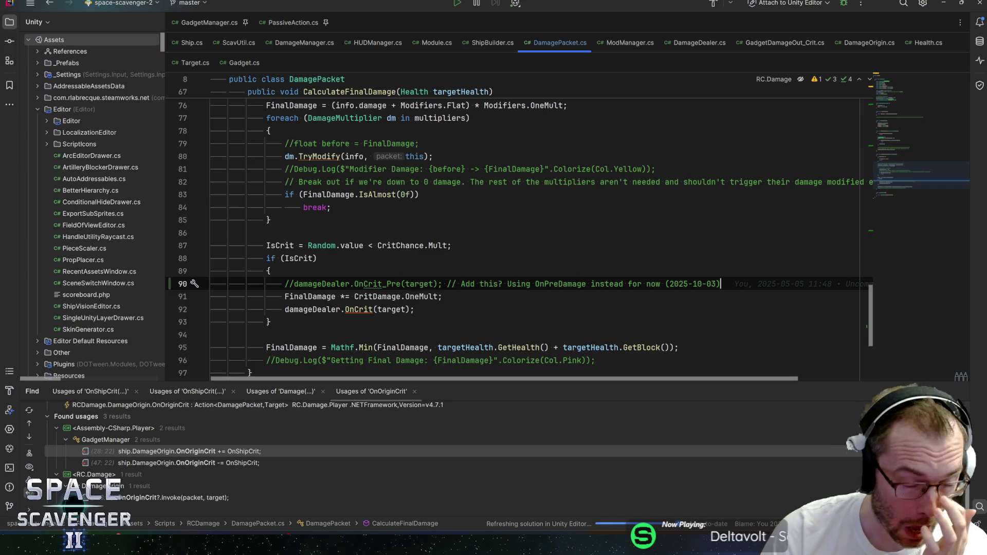
Append '(IceDagger)' to the note, save DamagePacket.cs, and return to Unity.
key("alt+Tab")
key("alt+Tab")
key("alt+Tab")
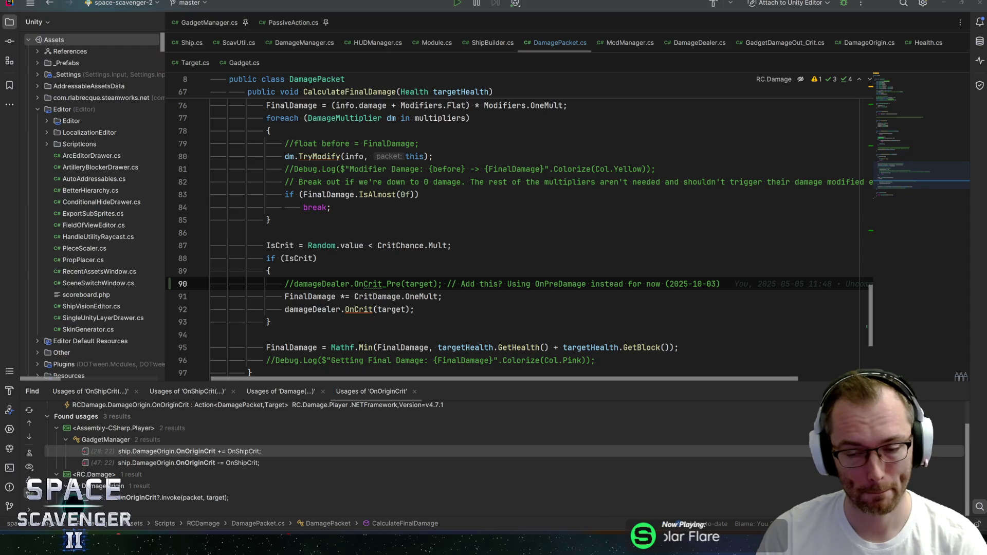
key("alt+Tab")
type("IceDag")
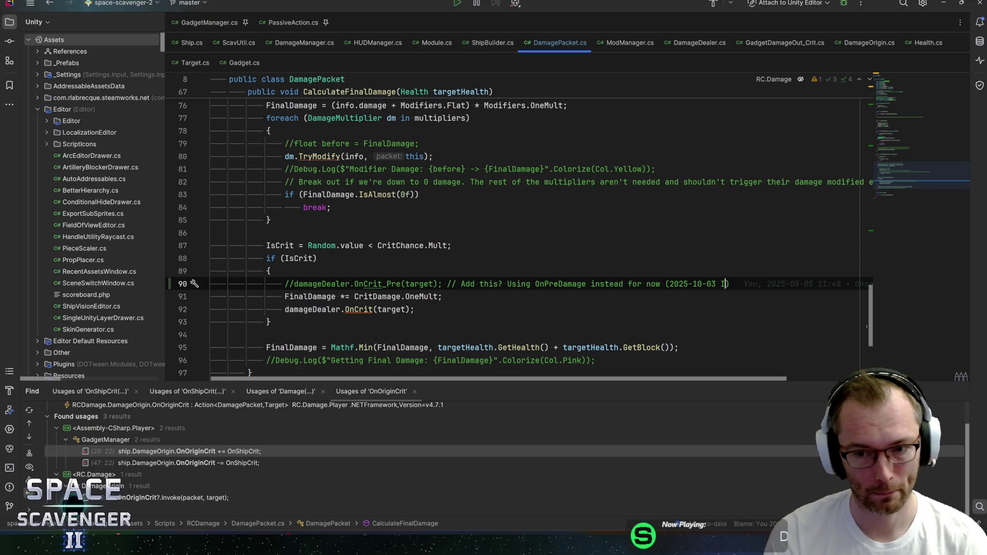
type("ger)")
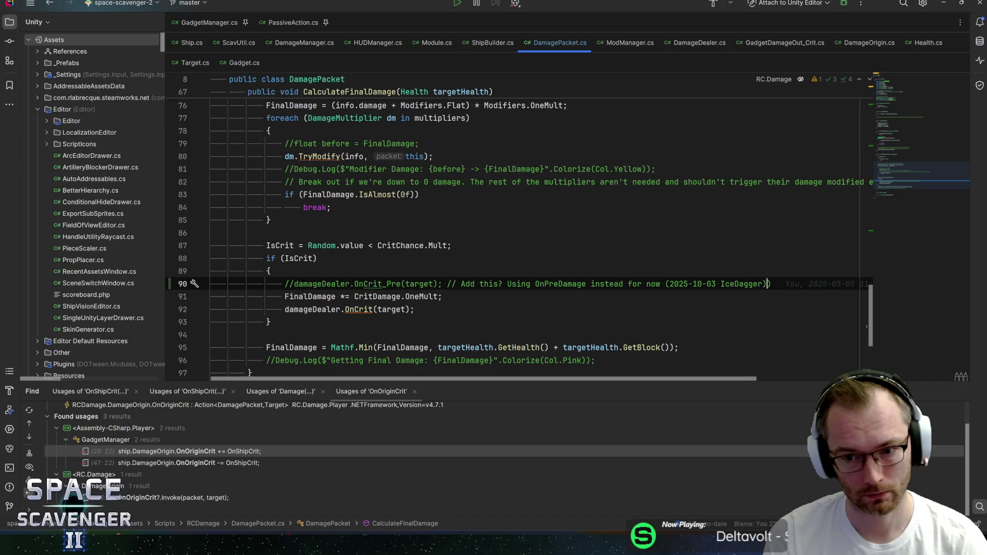
key("ctrl+Left")
key("ctrl+Left")
type("*")
key("BackSpace")
type("(")
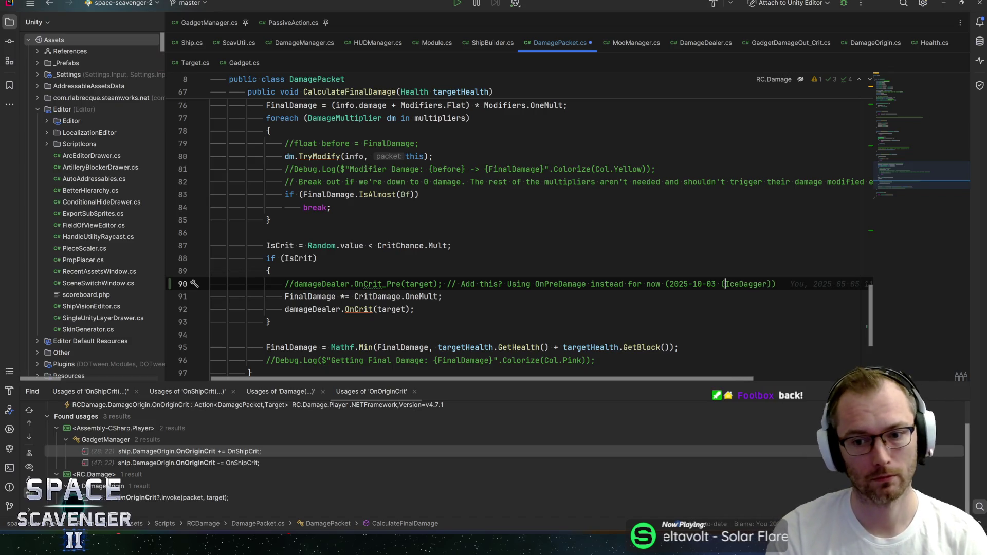
key("ctrl+s")
key("alt+Tab")
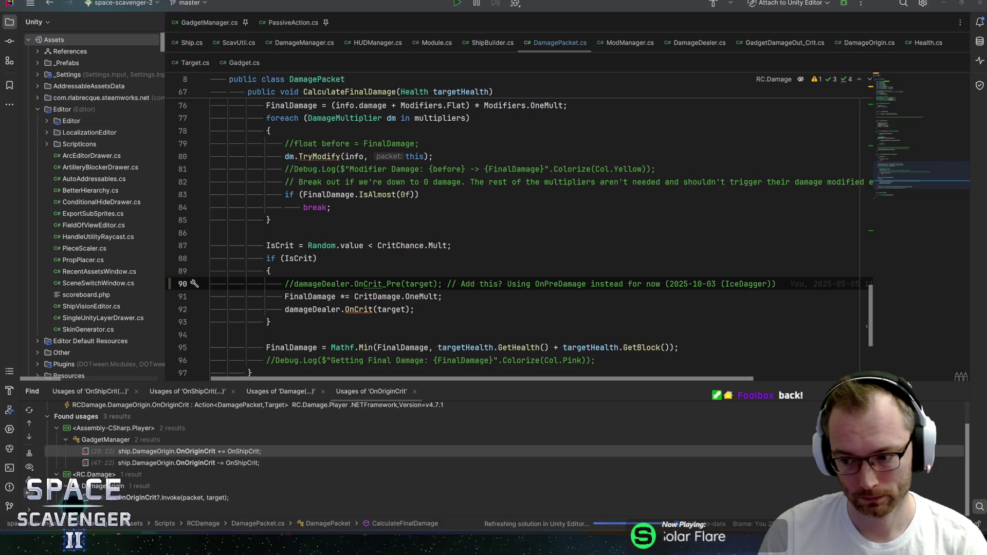
key("alt+Tab")
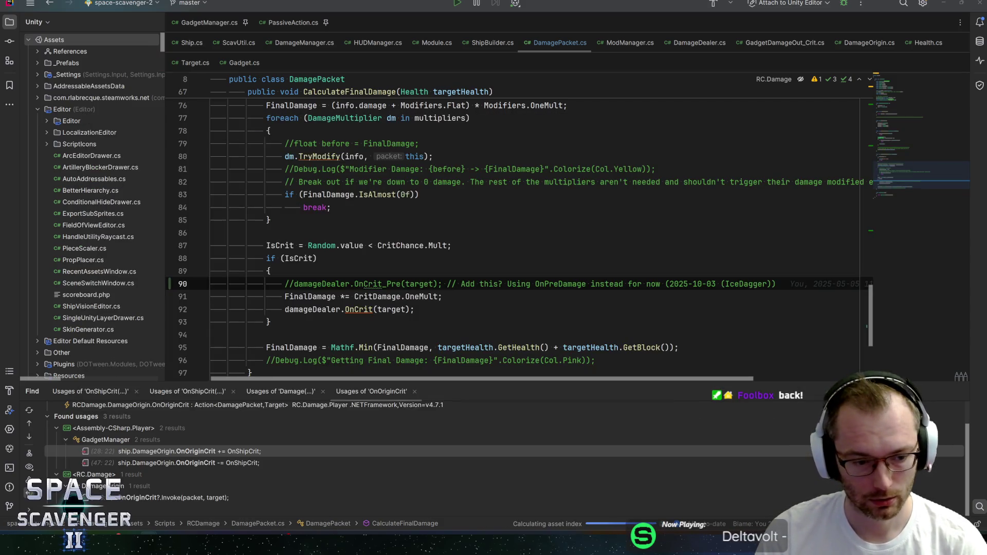
key("alt+Tab")
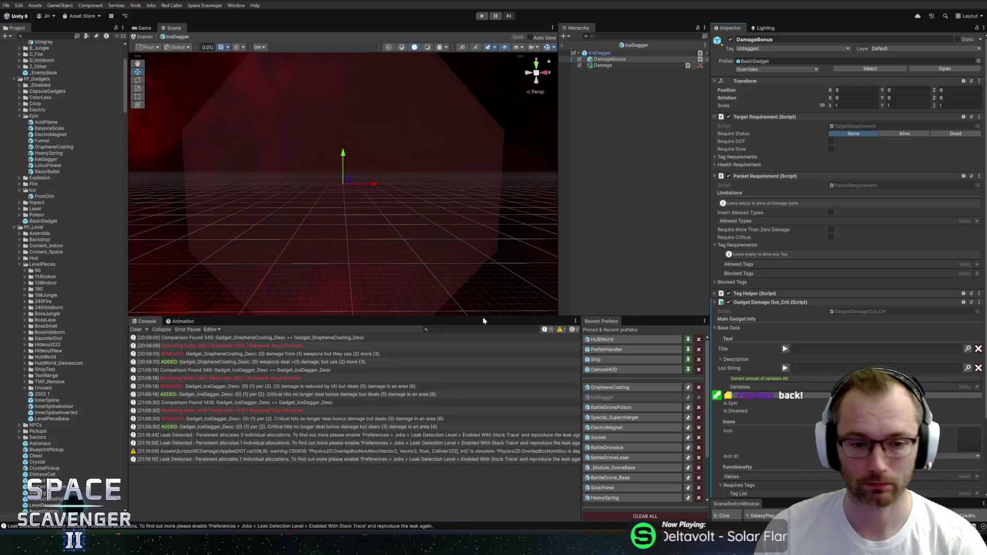
Replace DamageBonus's Gadget Damage Out_Crit component with a Gadget Damage Out_Pre component.
left_click_drag(709, 255, 696, 254)
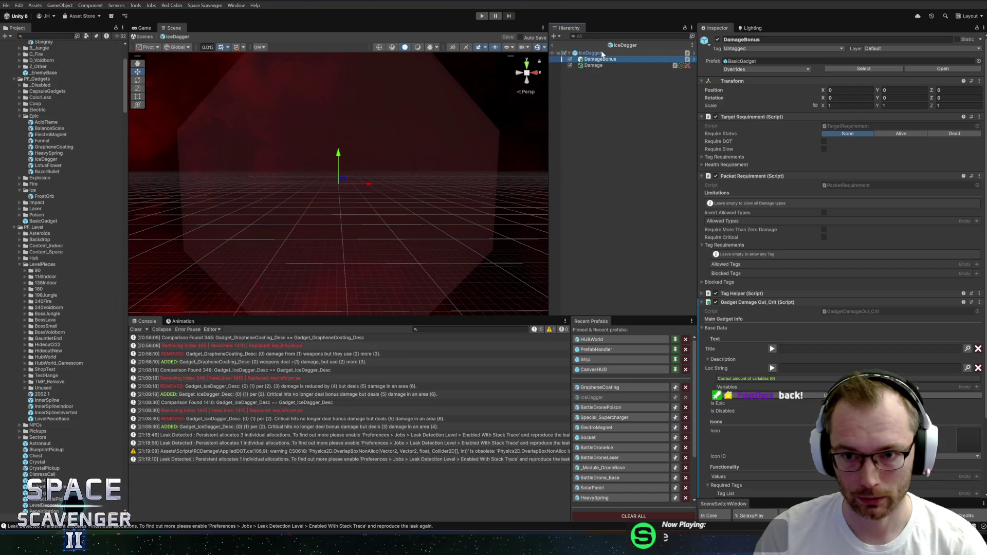
right_click(773, 304)
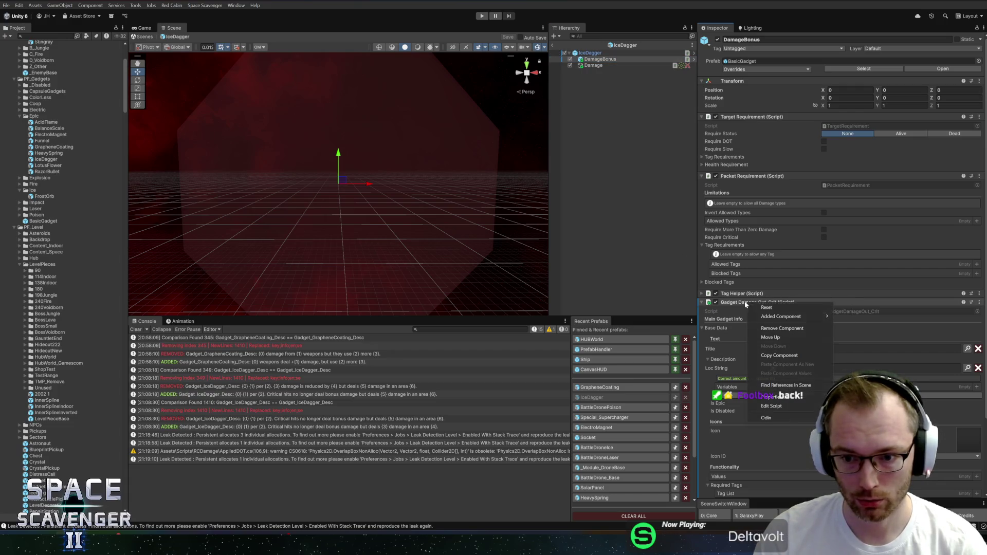
left_click(786, 326)
left_click(823, 306)
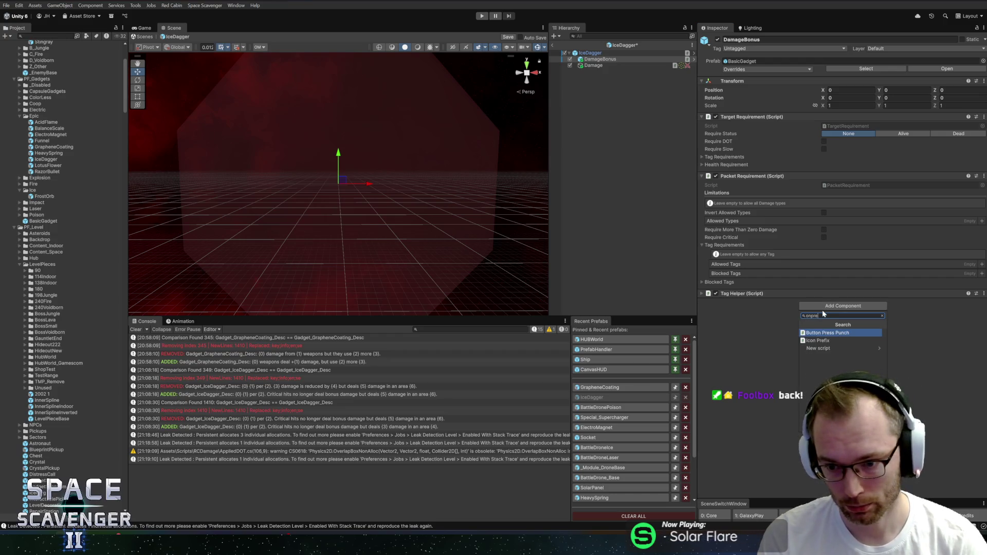
key("BackSpace")
type("damageOutp")
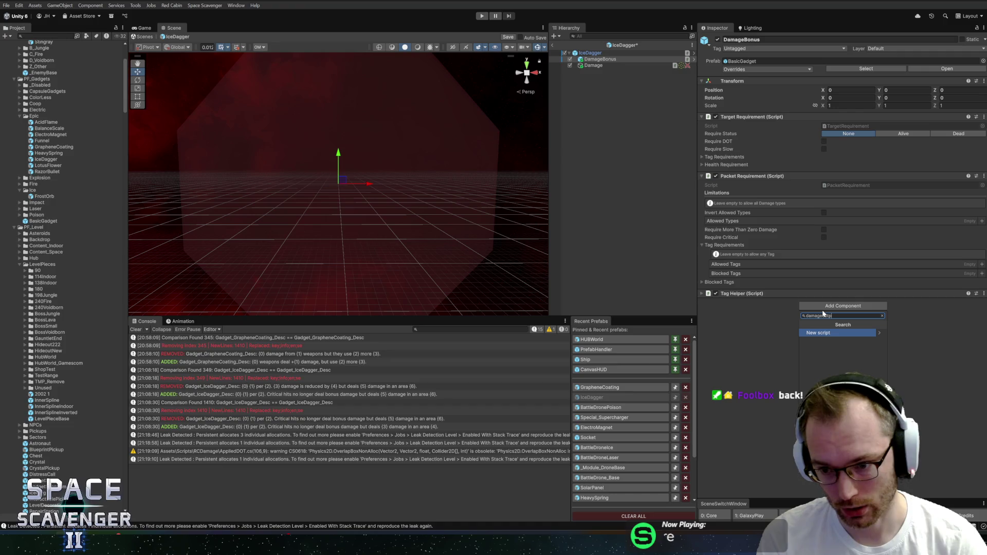
key("Down")
key("Down")
key("Return")
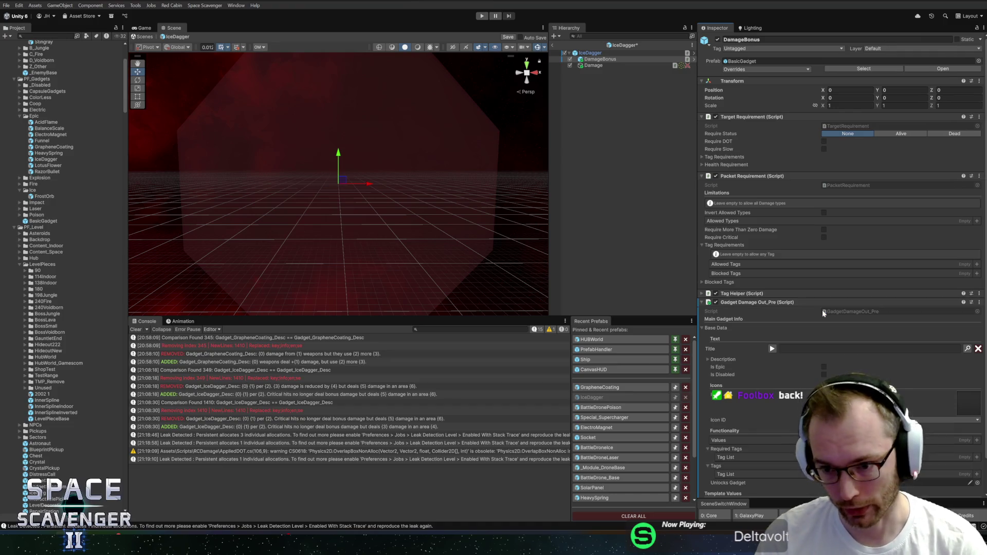
scroll(796, 304, "down", 1)
scroll(796, 305, "up", 2)
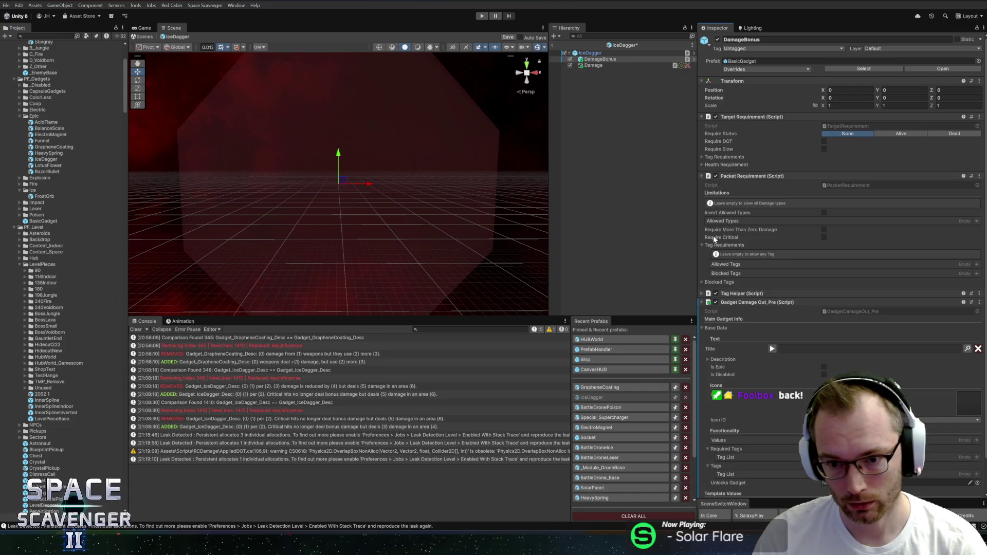
Turn off Require Critical on Gadget Damage Out_Pre and save the IceDagger prefab.
left_click(825, 238)
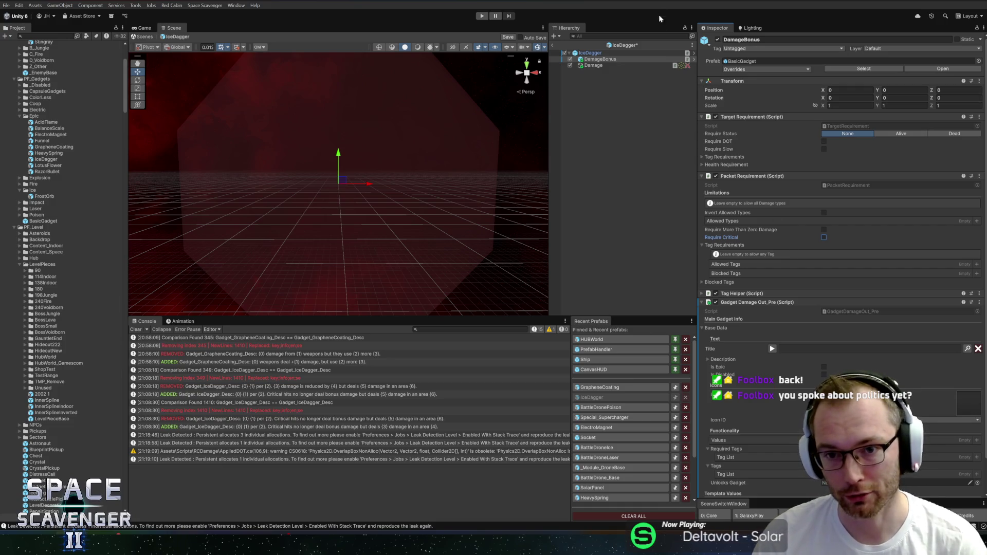
key("ctrl+s")
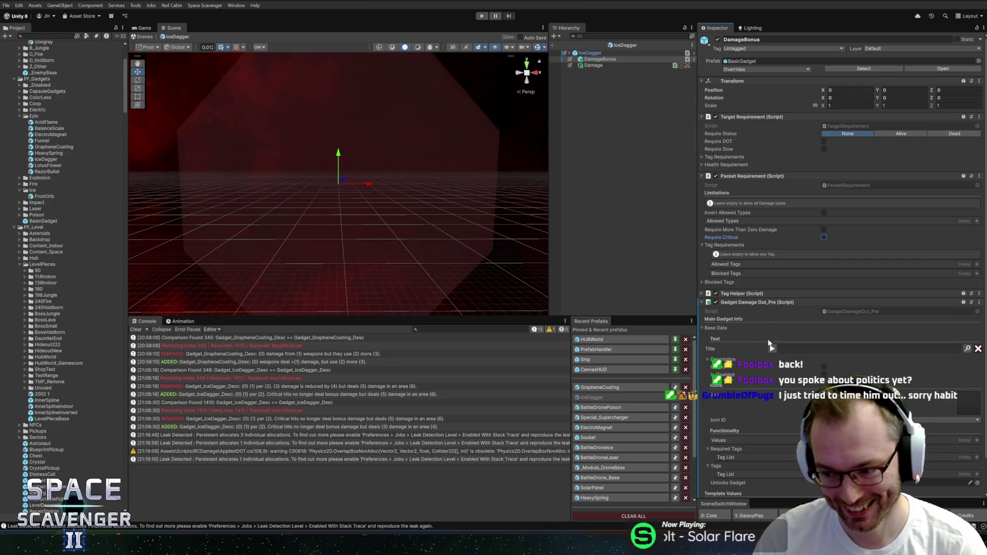
scroll(765, 354, "down", 2)
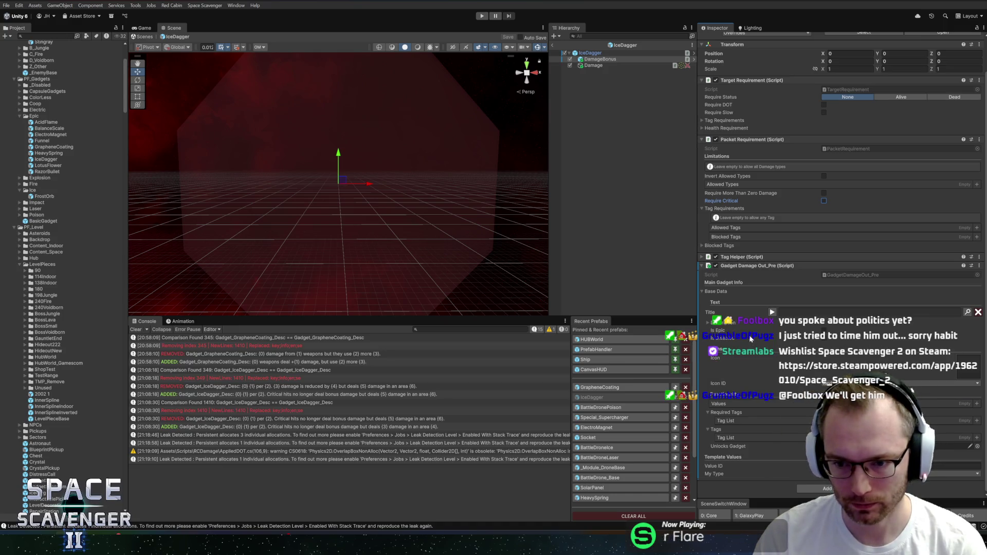
left_click(817, 489)
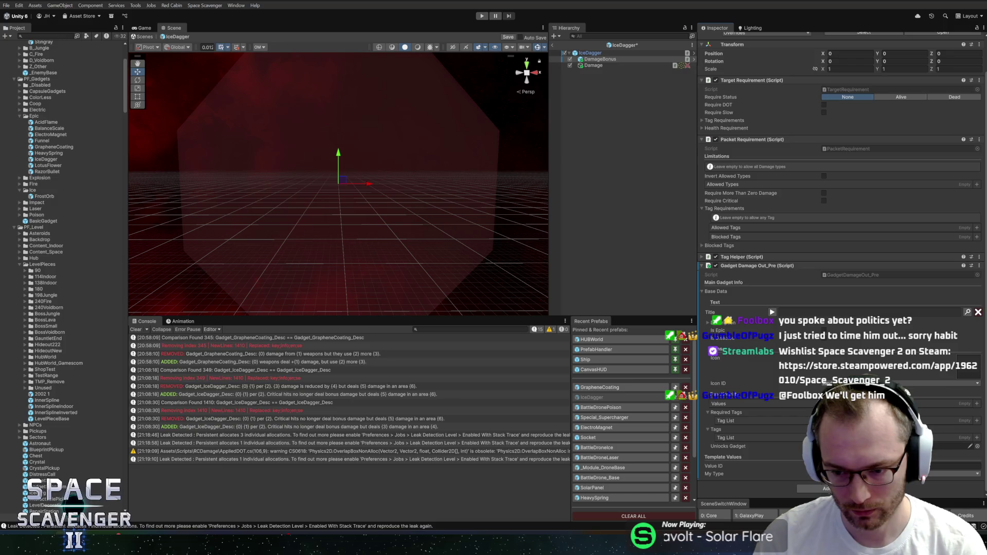
scroll(754, 215, "up", 3)
Open GadgetDamageOut_Pre.cs in Rider and rename the UNUSED01 enum entry to ResetCritDamage.
double_click(742, 305)
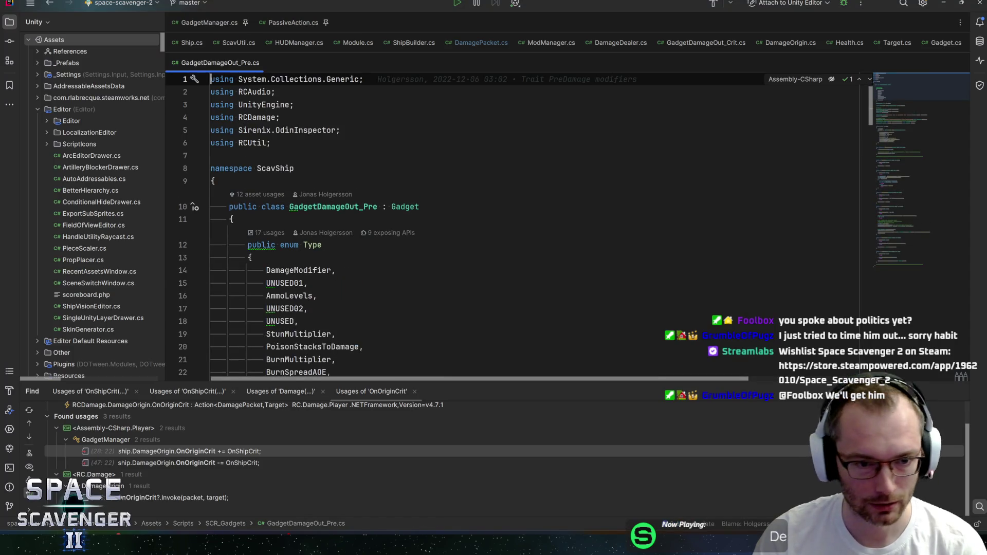
scroll(463, 221, "down", 1)
double_click(284, 245)
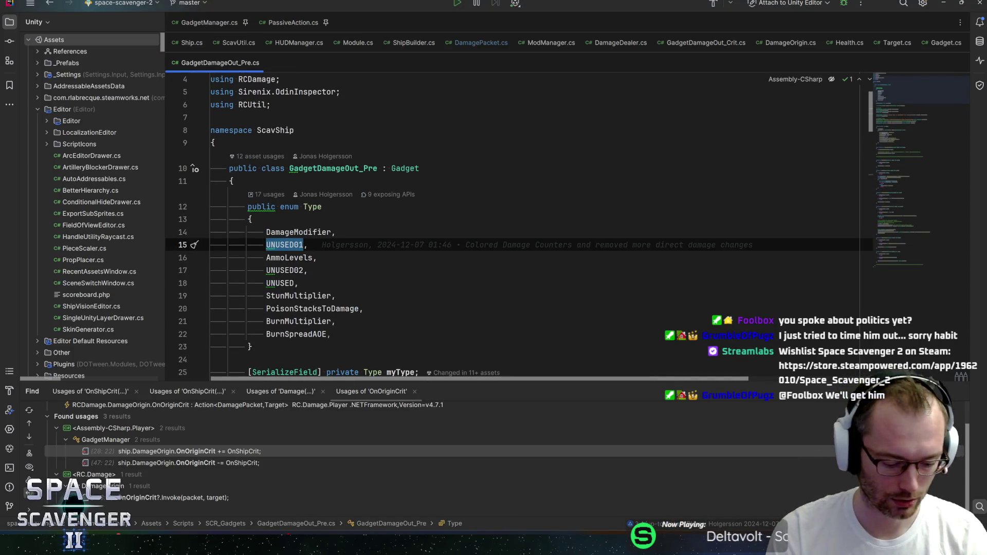
type("ResetCr")
type("itDamage,")
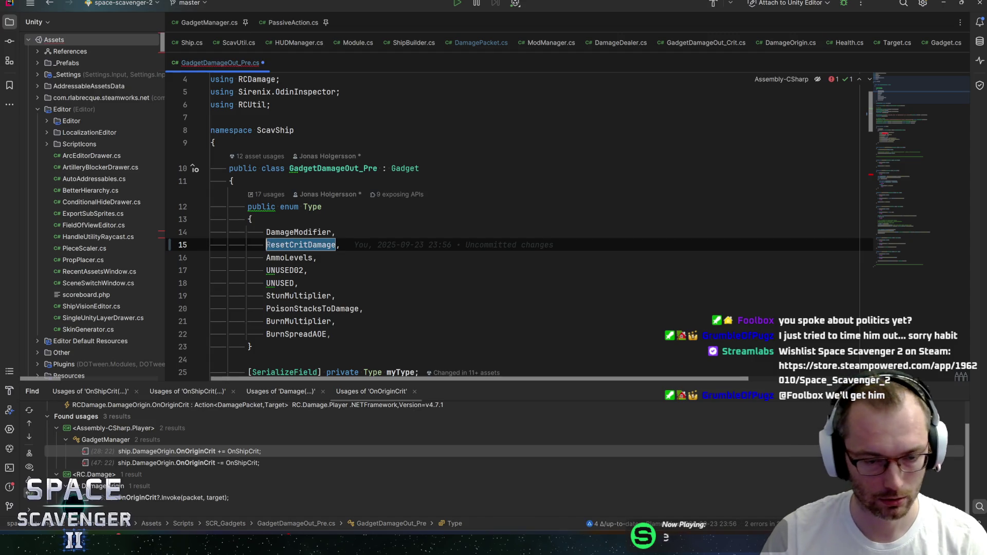
key("Return")
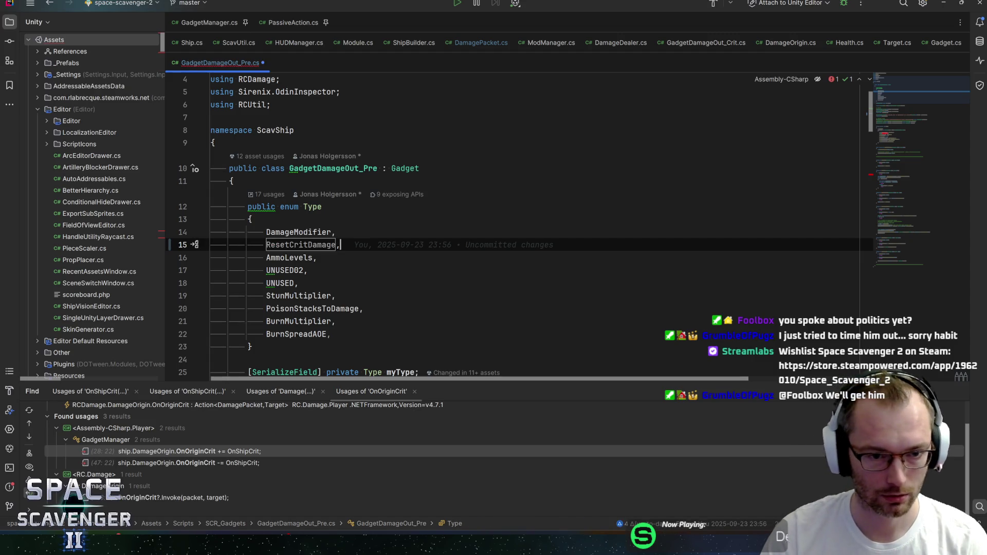
key("ctrl+s")
Replace null with a ResetCritDamage handler for the ResetCritDamage entry in the action dictionary.
scroll(514, 226, "down", 5)
scroll(514, 226, "down", 5)
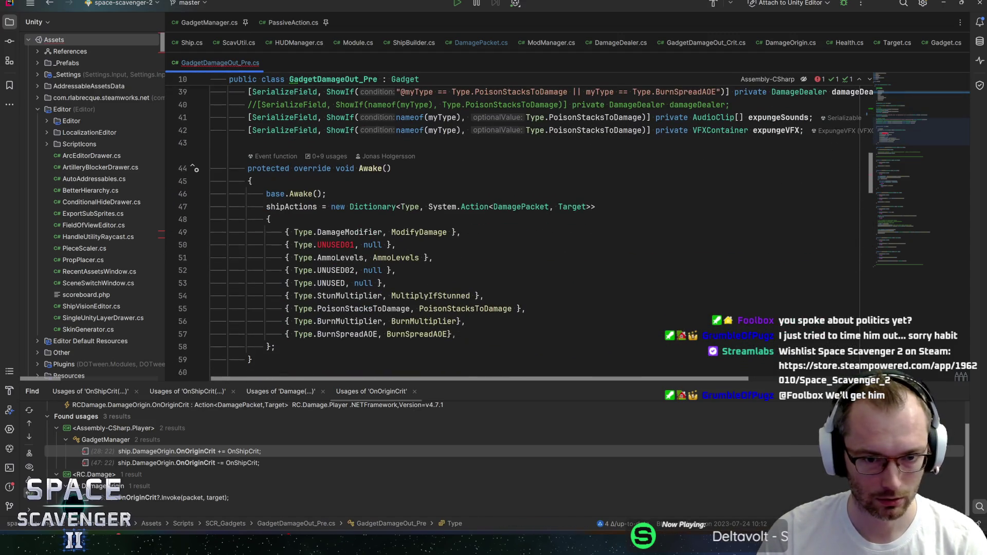
left_click(387, 245)
double_click(405, 245)
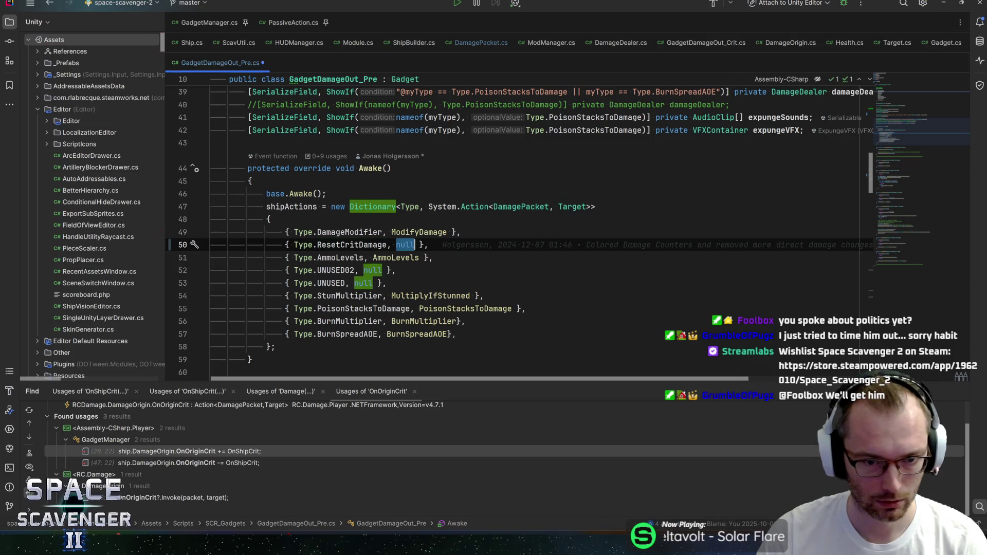
type("ResetCritDamage")
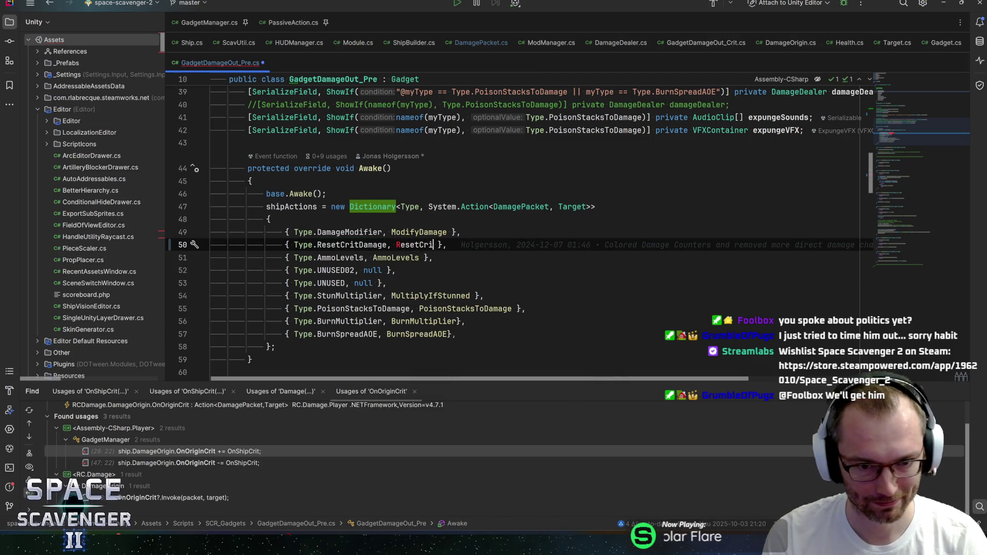
scroll(514, 226, "up", 12)
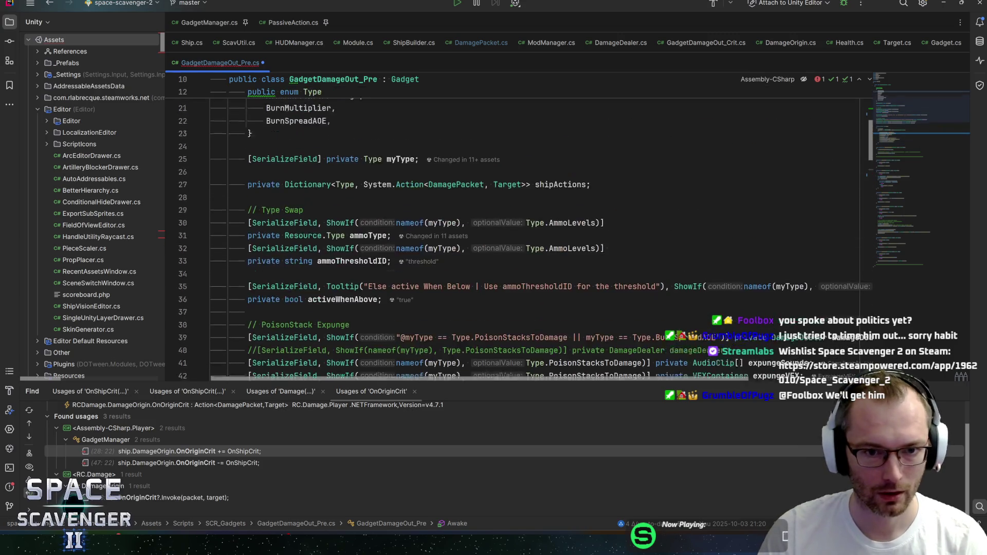
left_click(296, 193)
scroll(514, 226, "down", 5)
scroll(167, 221, "down", 4)
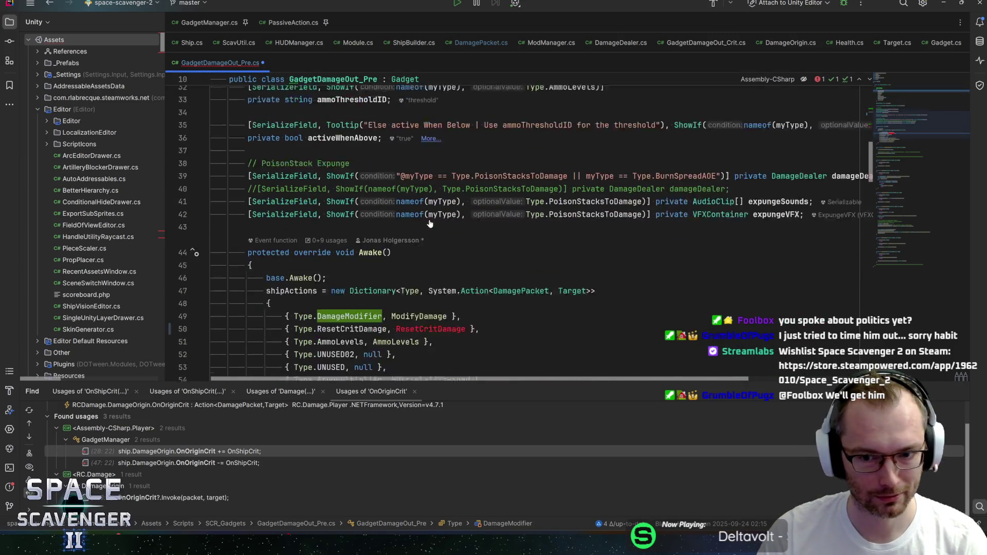
Widen the code view and jump to the ModifyDamage method declaration.
mouse_move(166, 221)
left_mouse_down()
mouse_move(59, 225)
mouse_move(149, 238)
left_mouse_up()
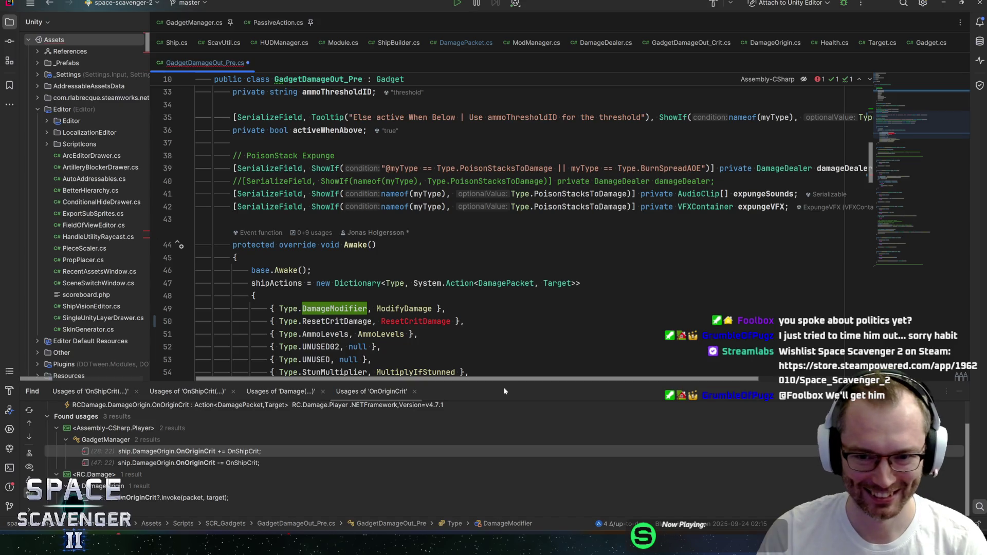
left_click(756, 373)
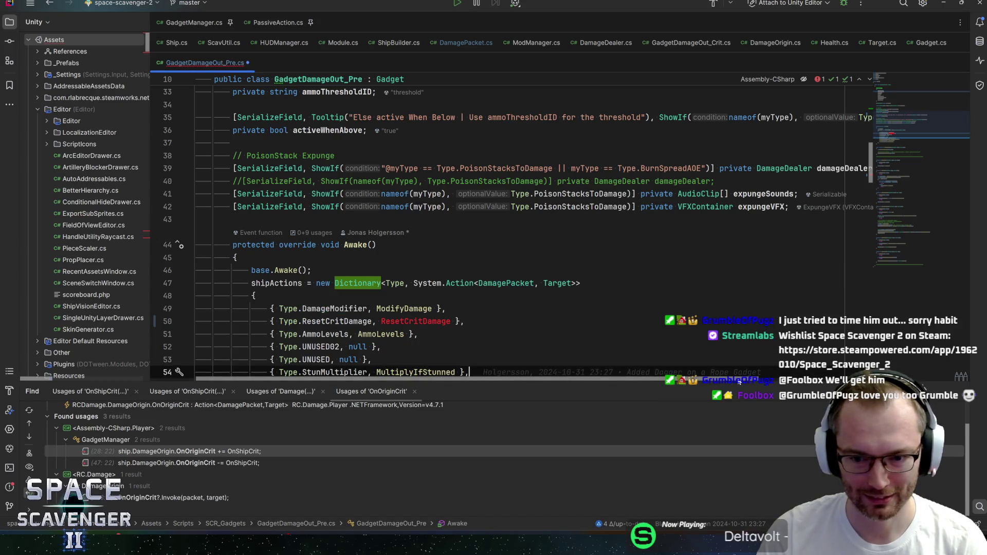
scroll(720, 386, "right", 5)
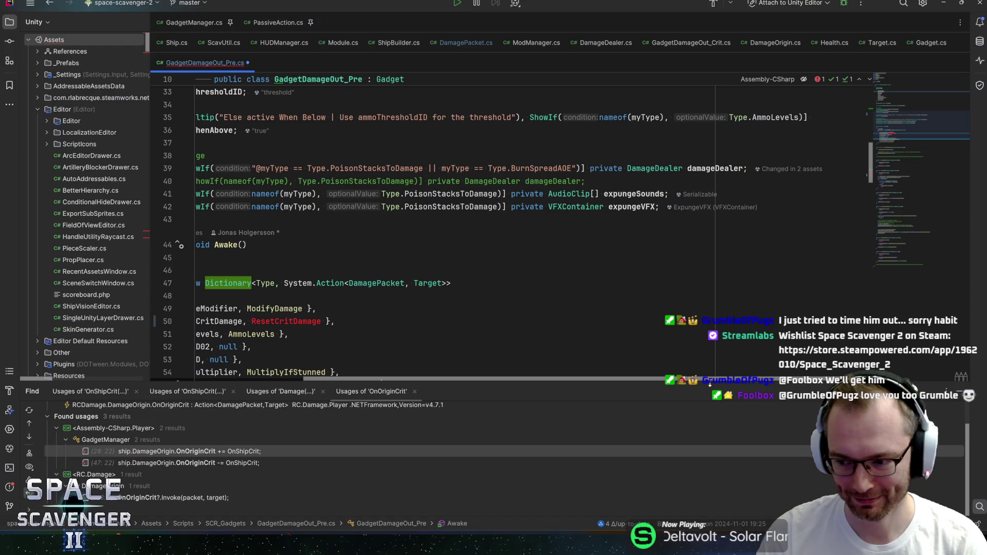
scroll(514, 226, "left", 5)
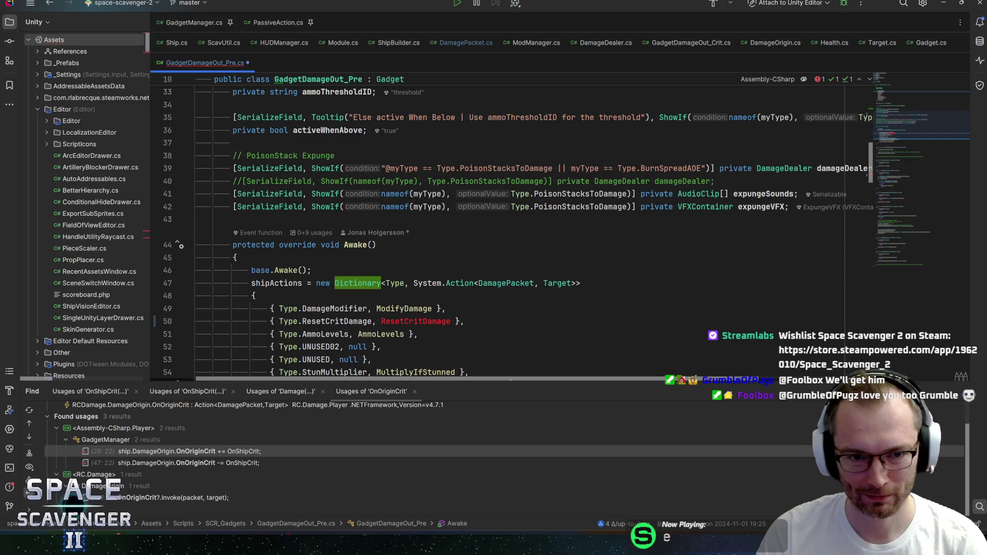
left_click(416, 321)
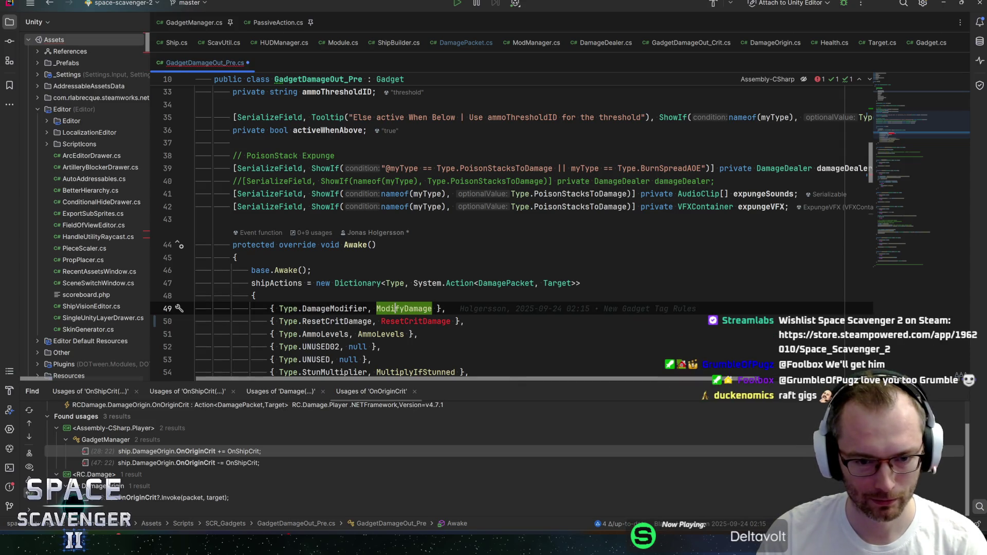
key("ctrl+w")
left_click(401, 309, "ctrl")
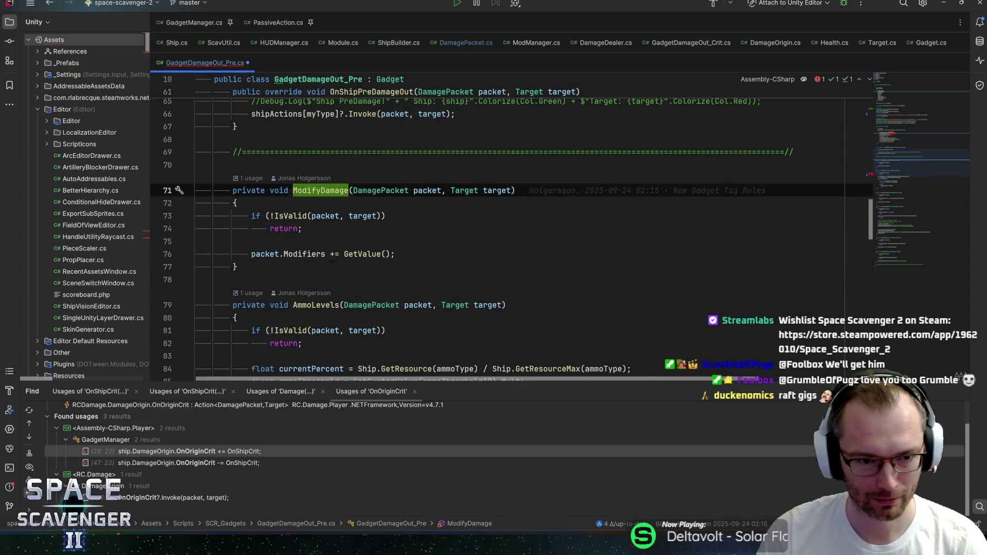
Declare a private void ResetCritDamage(DamagePacket packet, Target target) method below ModifyDamage.
left_click(237, 266)
key("Return")
key("Return")
type("private void")
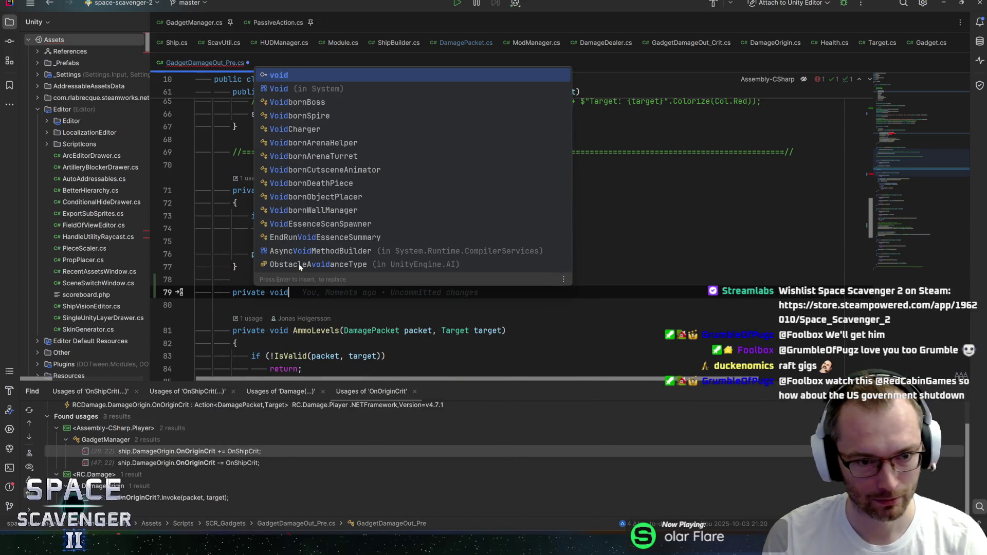
key("Return")
key("ctrl+z")
type("void ResetCritDamage")
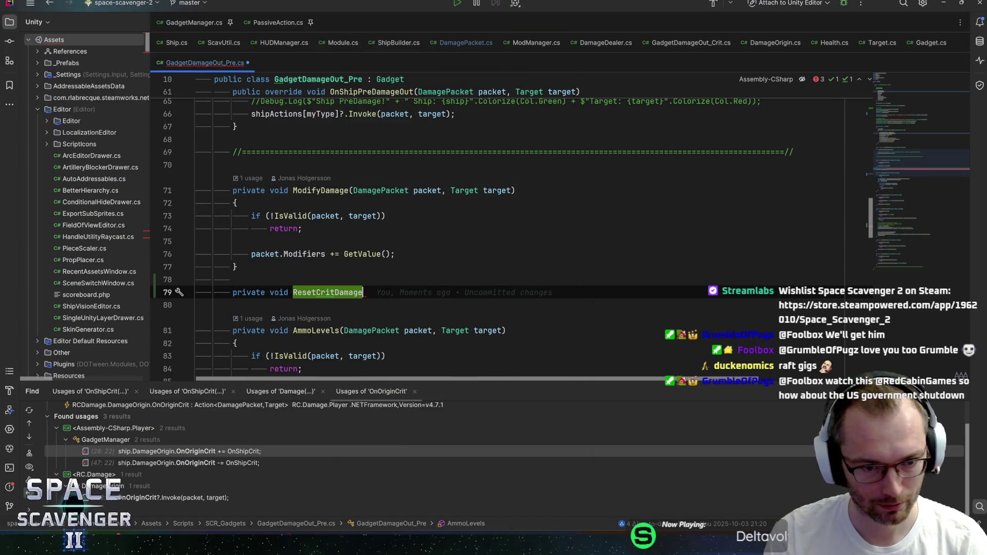
type("(Damagep")
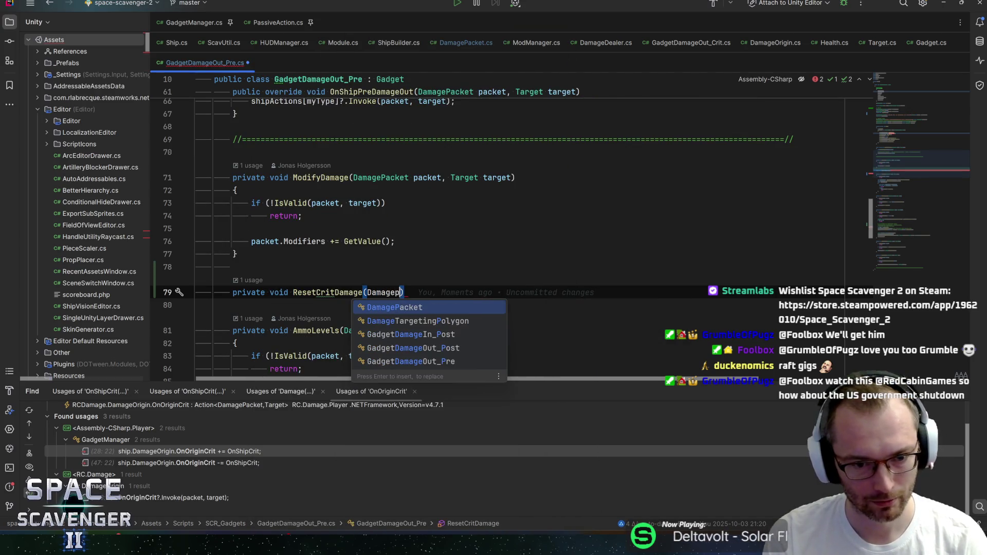
key("Return")
type("packet, Targe")
key("Return")
type("target)")
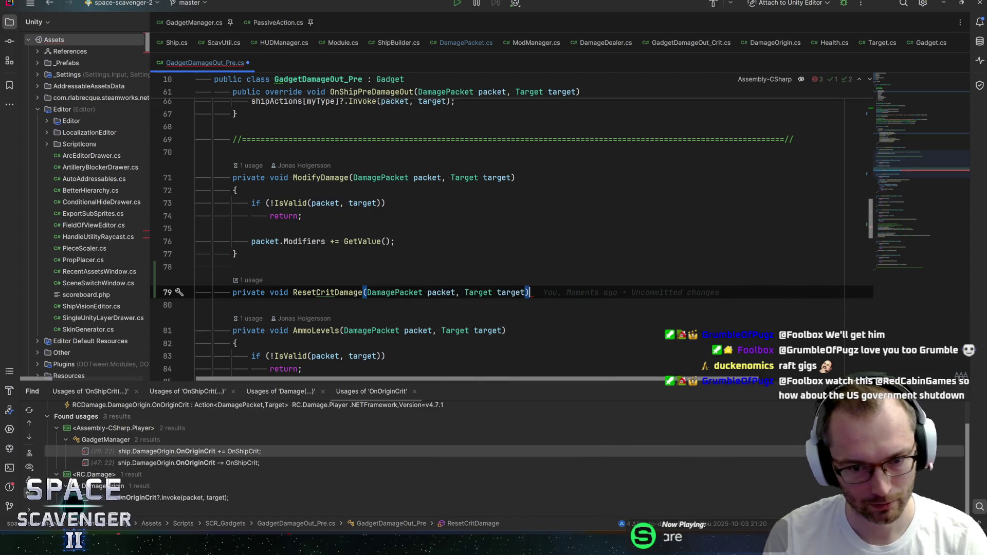
key("Return")
type("{")
Make ResetCritDamage return early when IsValid(packet, target) fails.
key("Return")
type("if (!Is")
type("Va")
key("Return")
type("pa")
key("Return")
type(",target))")
key("Return")
key("End")
key("Return")
type("{")
key("Return")
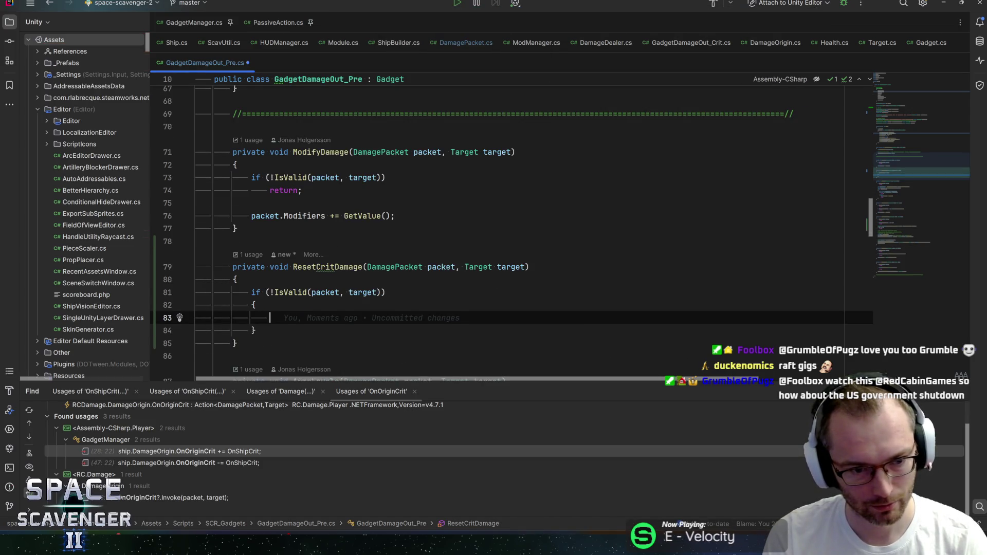
key("BackSpace")
key("BackSpace")
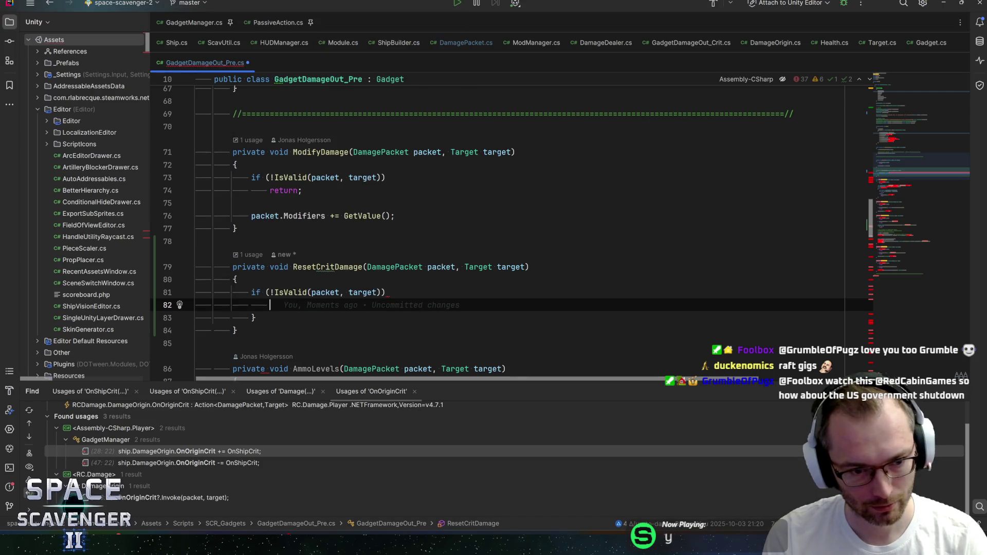
type("return")
key("Return")
key("Down")
key("BackSpace")
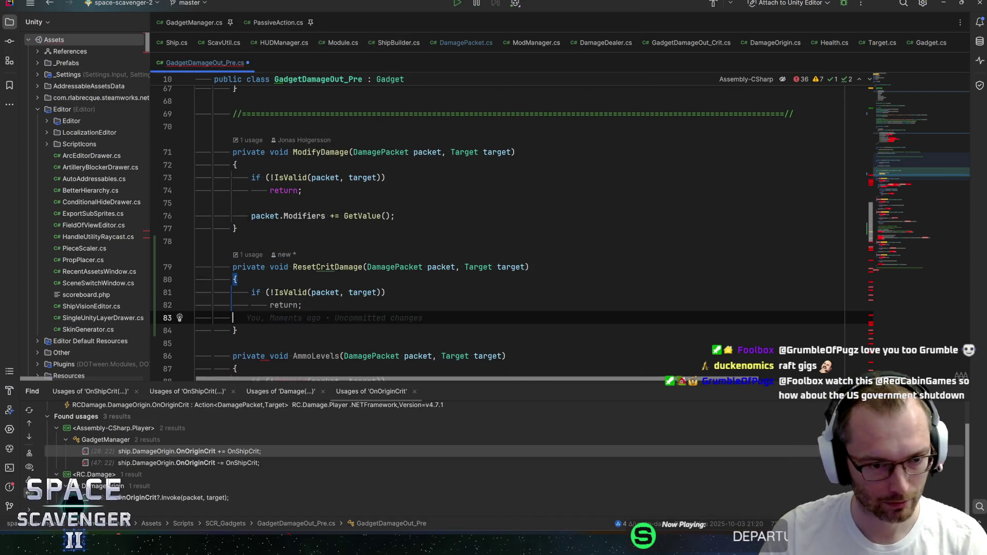
key("Return")
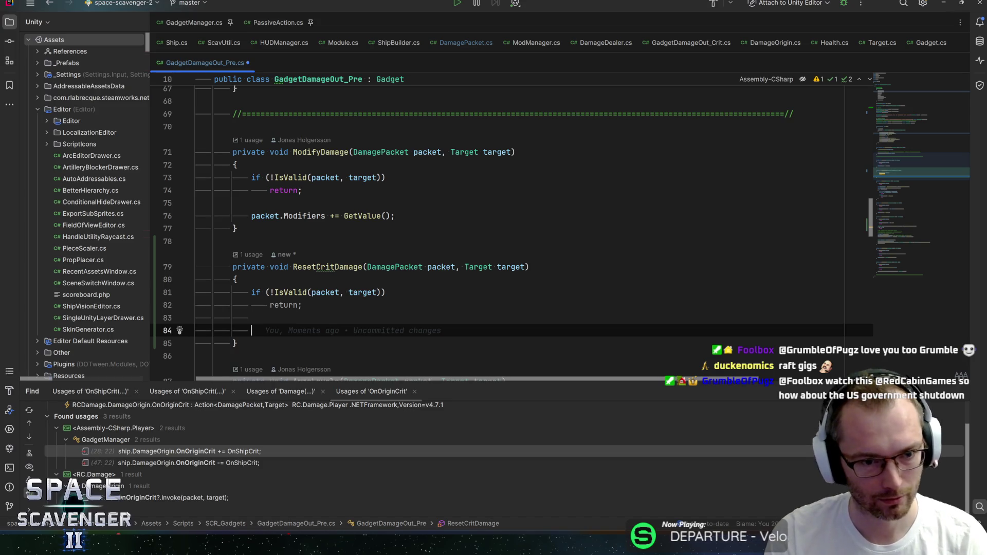
Set packet.CritDamage to FlatMult.ZERO after the validity check.
type("packet.c")
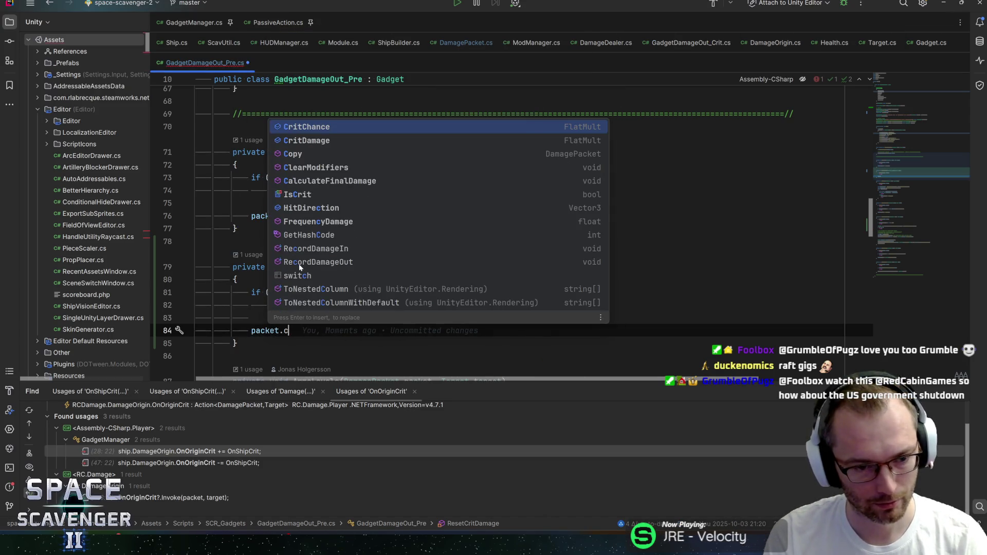
type("ritd")
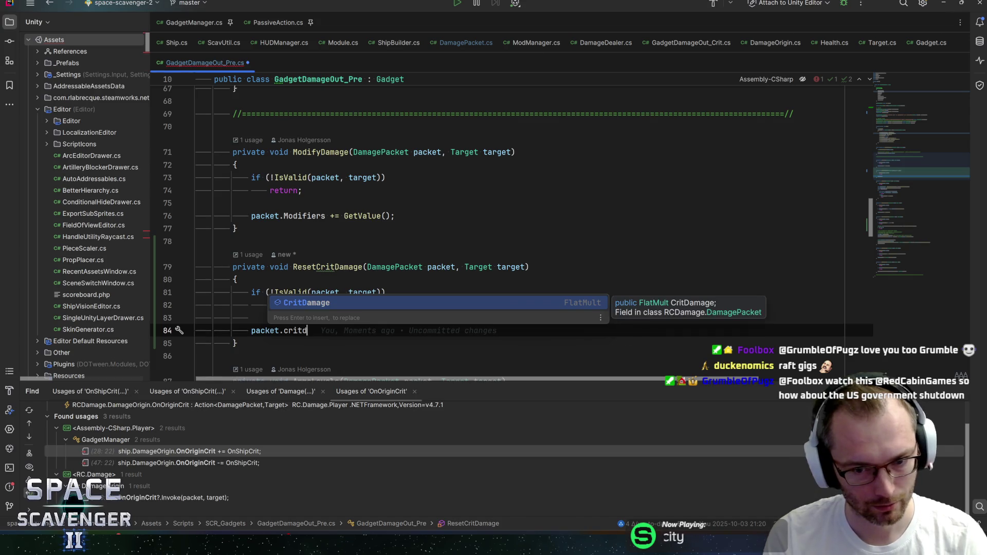
key("Return")
type("= F")
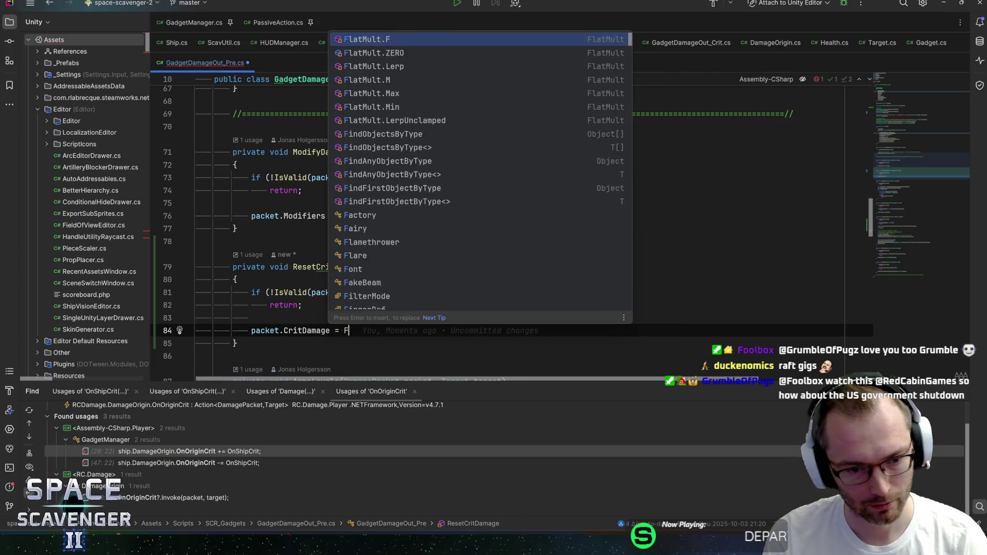
type("latmu")
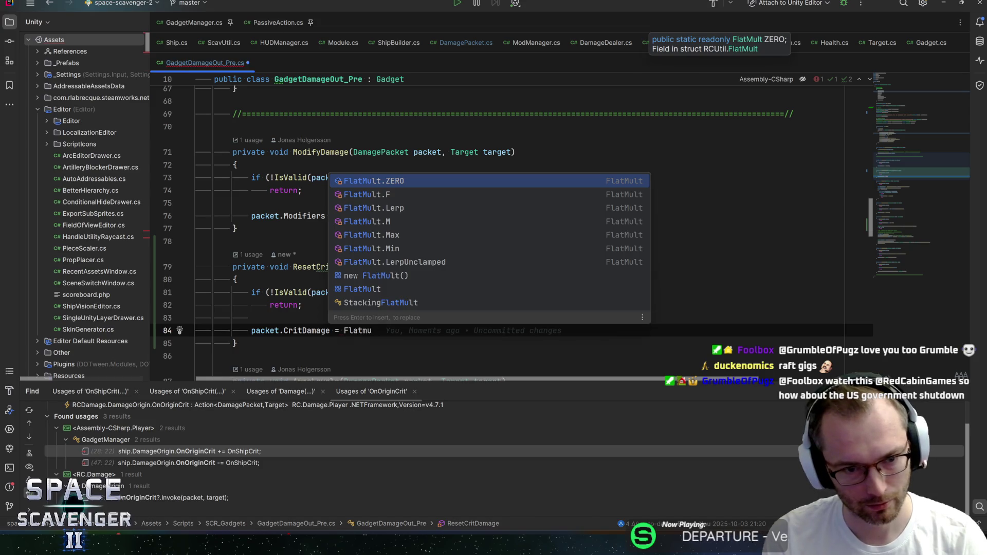
key("Return")
type(";")
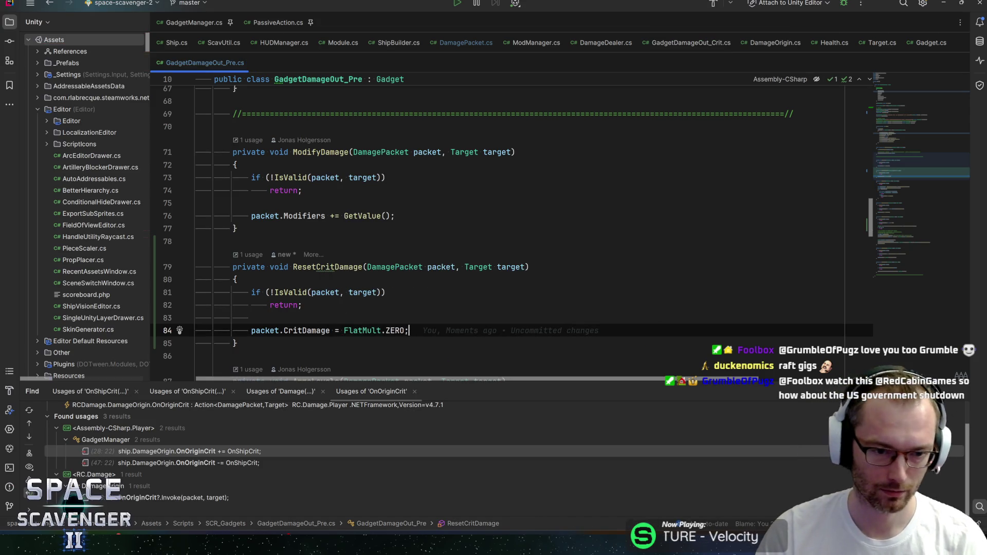
left_click(237, 343)
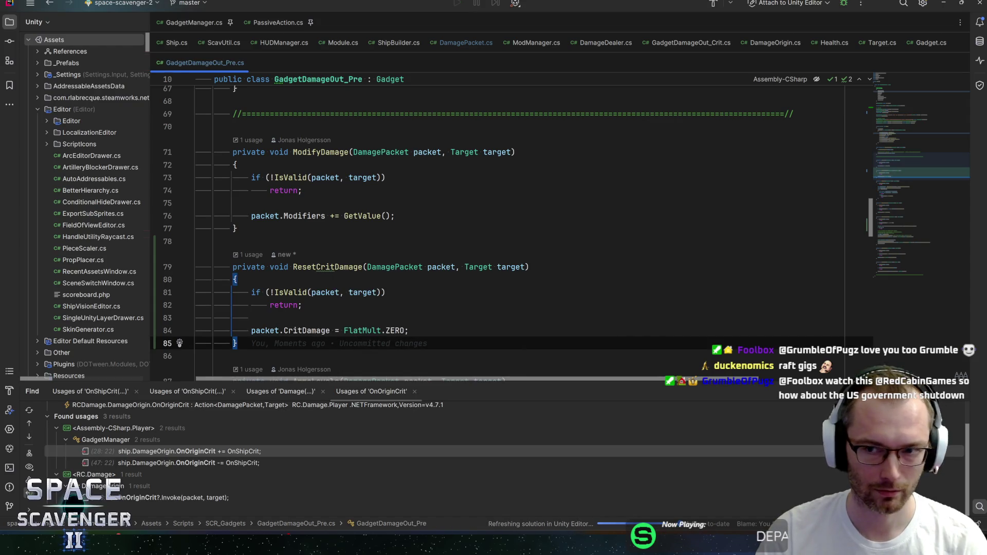
key("alt+Tab")
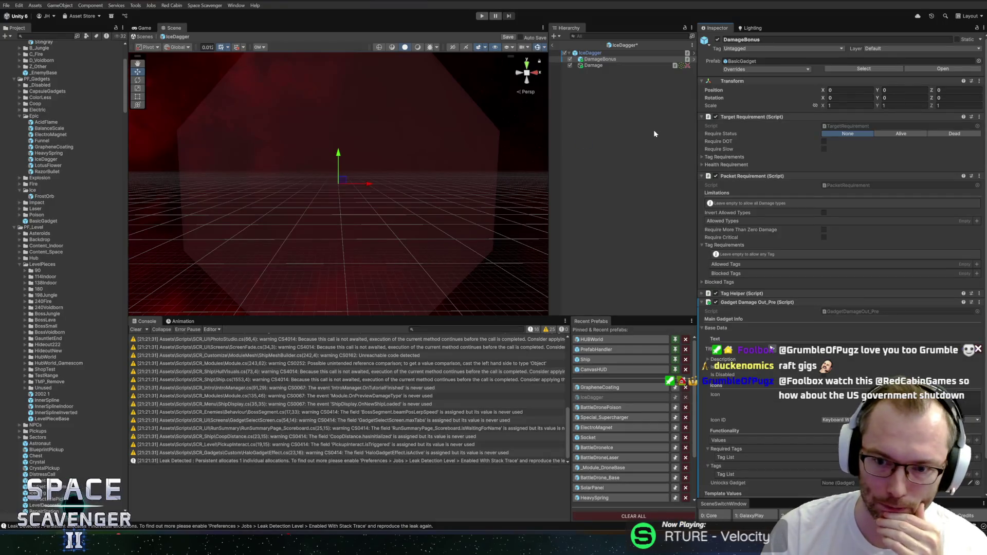
Scroll to the bottom of DamageBonus's Inspector, then bring up the browser's security advisory.
scroll(787, 252, "down", 2)
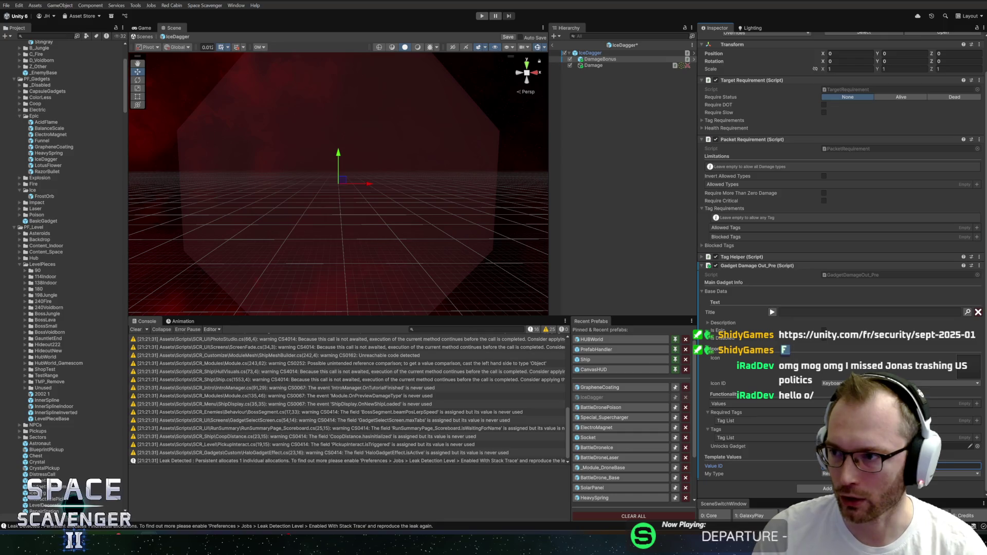
key("alt+Tab")
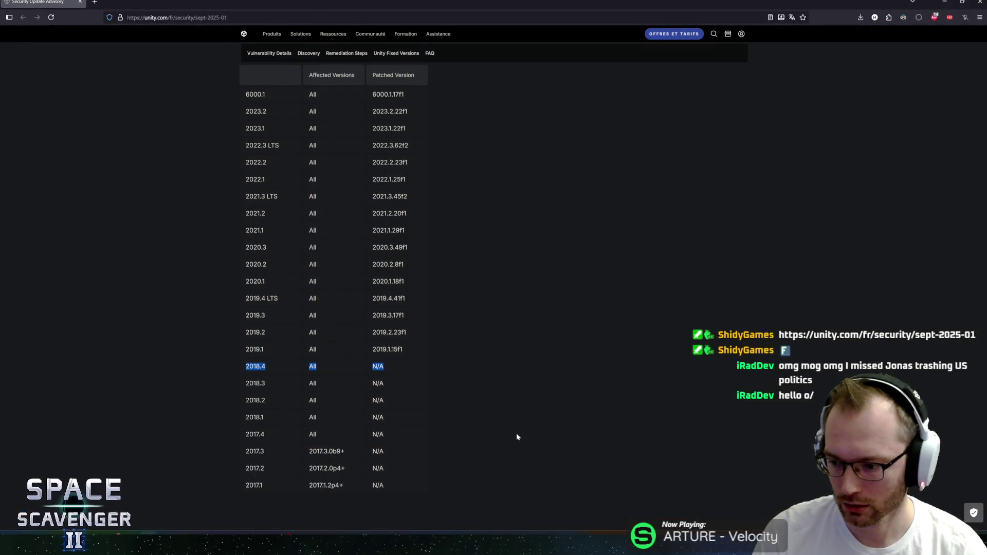
scroll(536, 440, "down", 2)
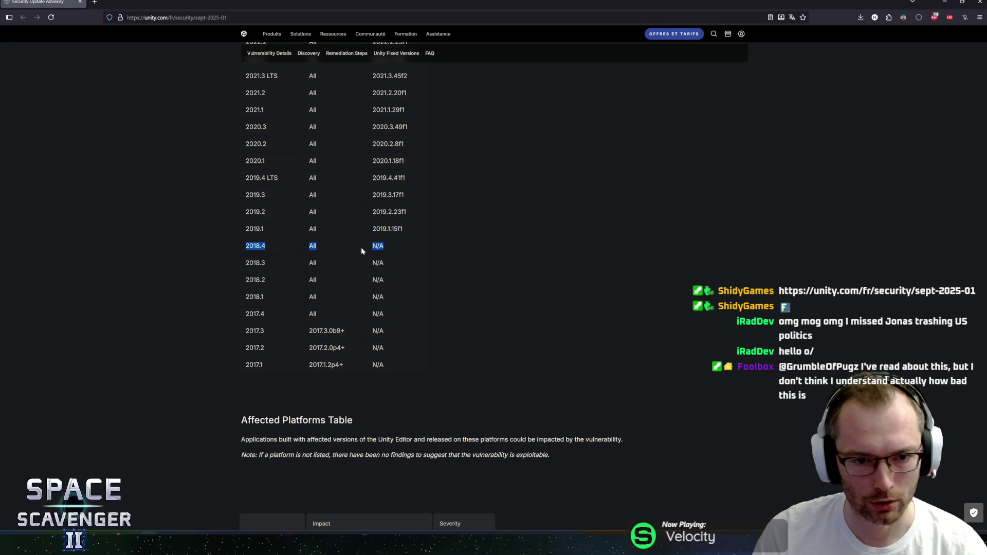
left_click_drag(385, 247, 242, 249)
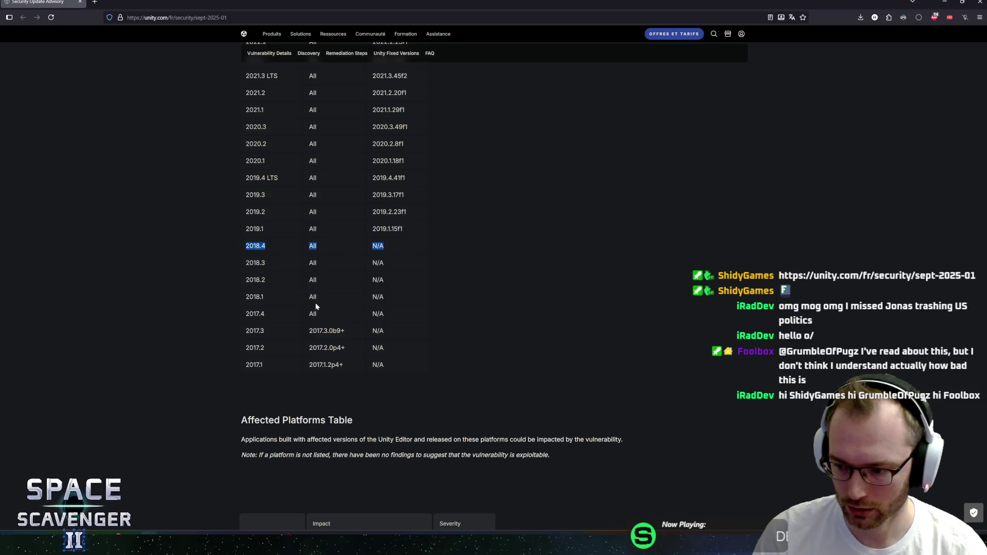
scroll(308, 318, "up", 2)
left_click(266, 337)
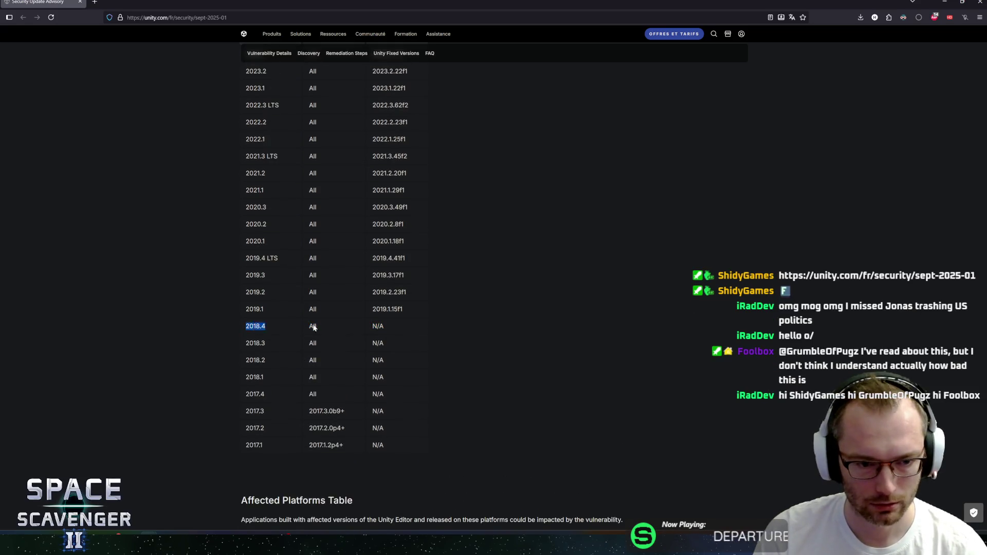
left_click_drag(295, 328, 400, 330)
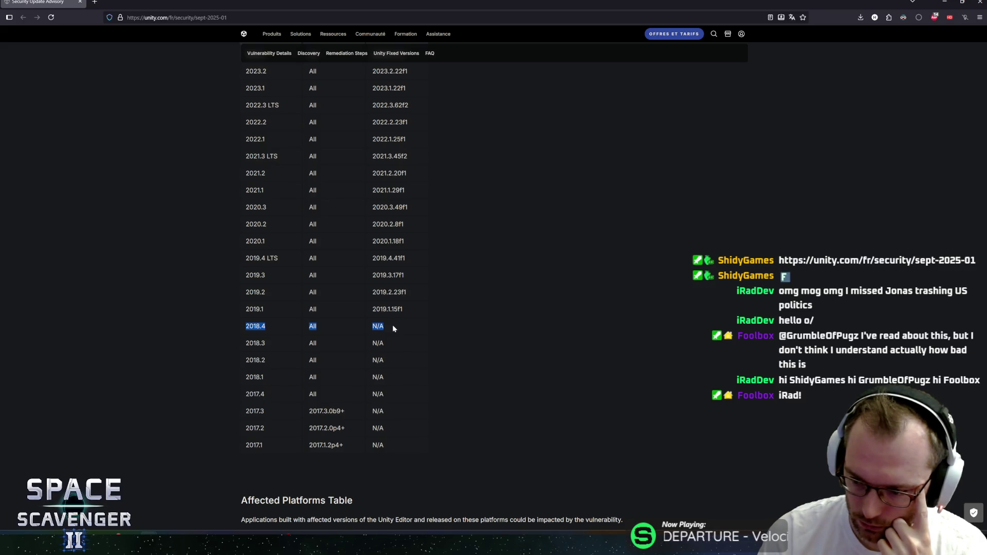
scroll(366, 331, "up", 8)
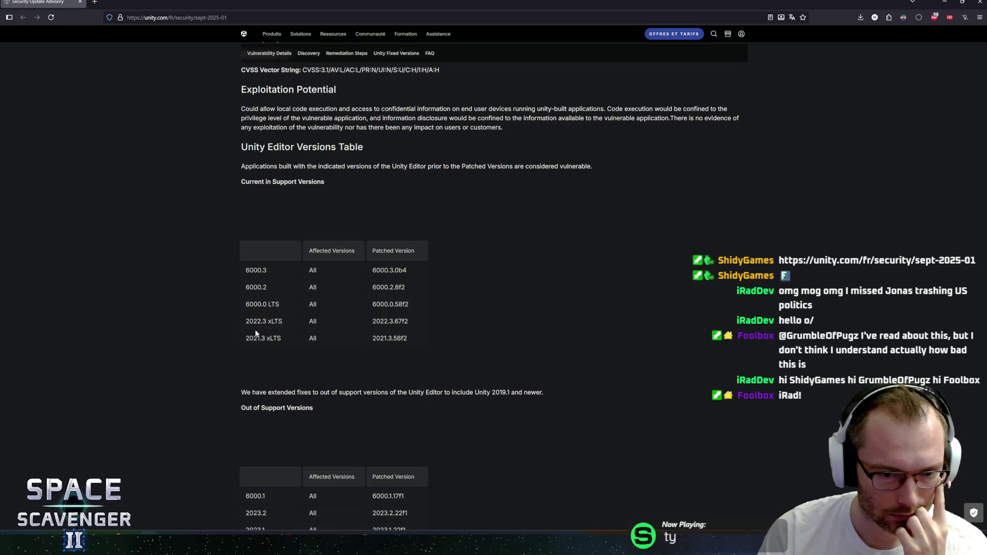
scroll(248, 304, "down", 3)
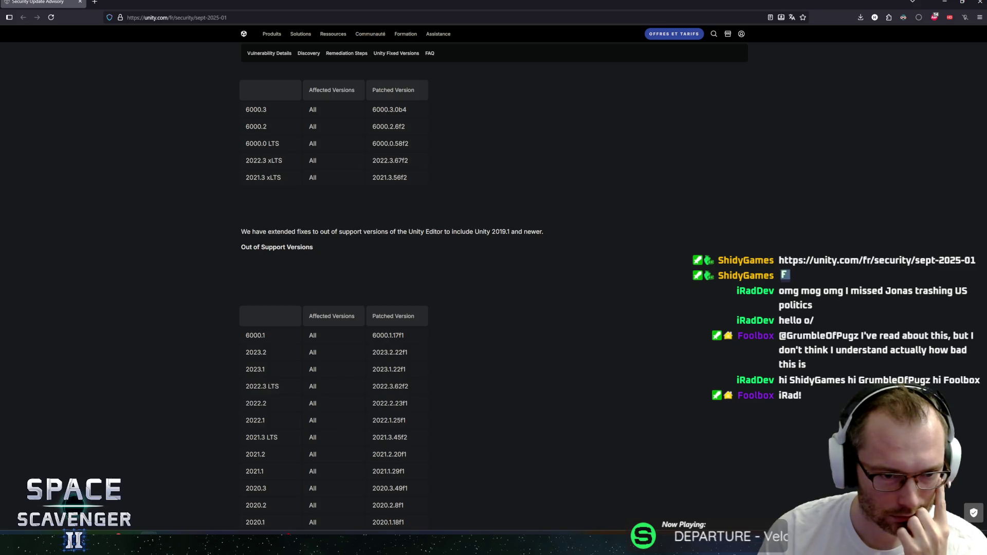
mouse_move(253, 231)
left_mouse_down()
mouse_move(542, 231)
mouse_move(283, 247)
mouse_move(255, 232)
left_mouse_up()
left_click(256, 241)
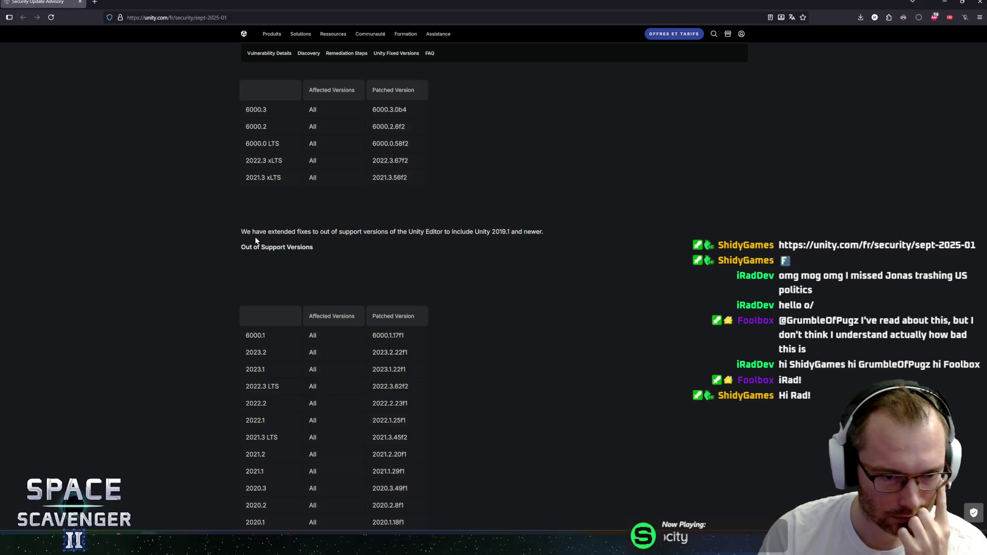
scroll(233, 241, "down", 8)
scroll(233, 244, "down", 4)
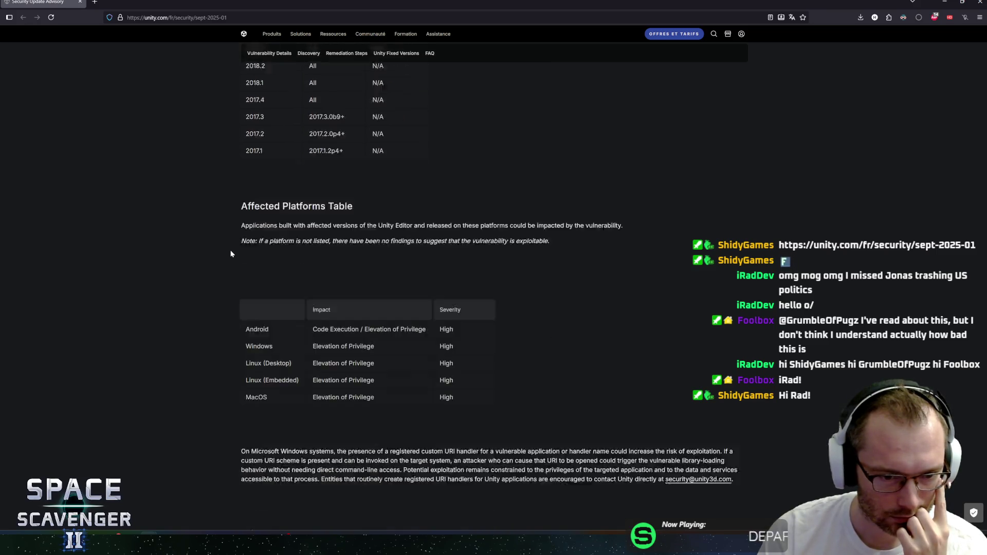
scroll(232, 252, "up", 2)
scroll(230, 254, "up", 2)
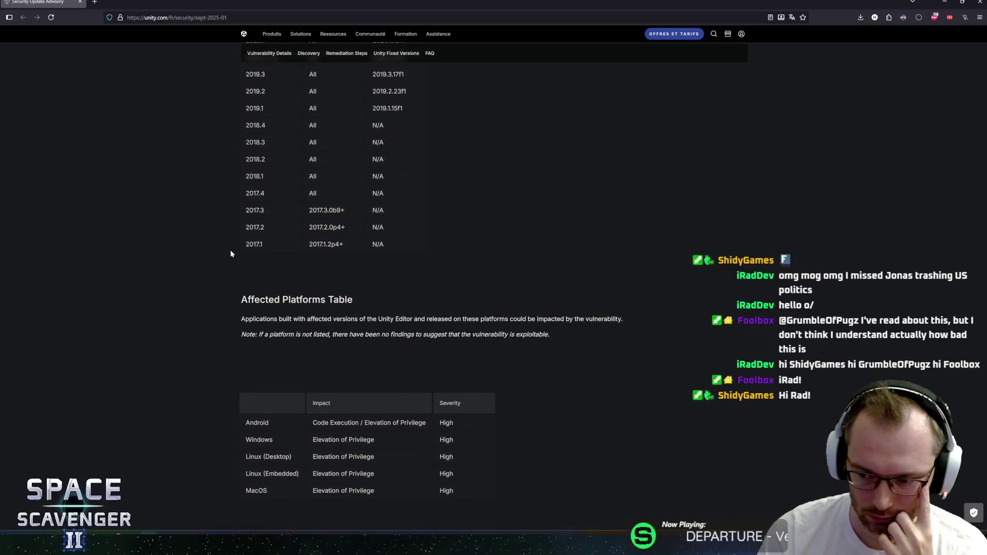
scroll(229, 255, "down", 8)
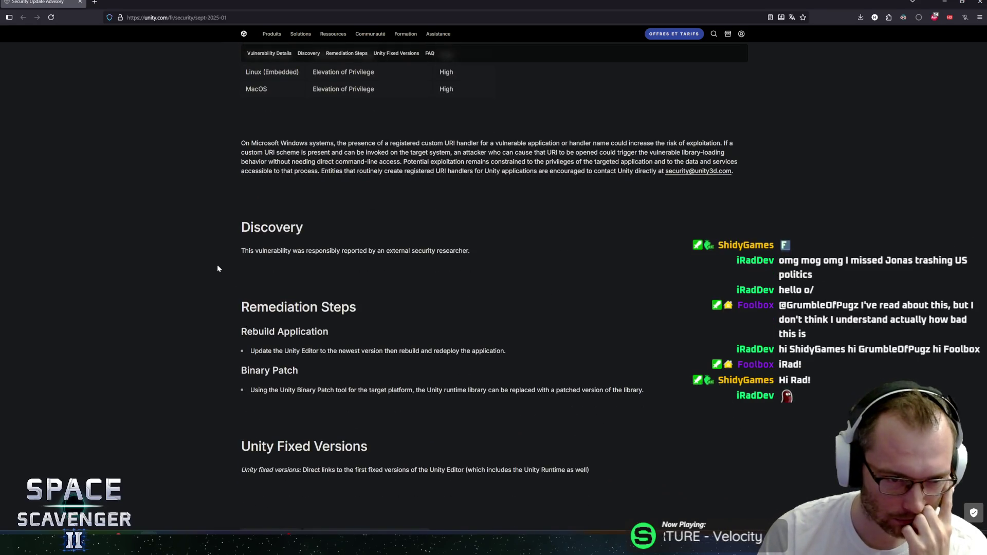
mouse_move(241, 251)
left_mouse_down()
mouse_move(432, 251)
mouse_move(267, 251)
left_mouse_up()
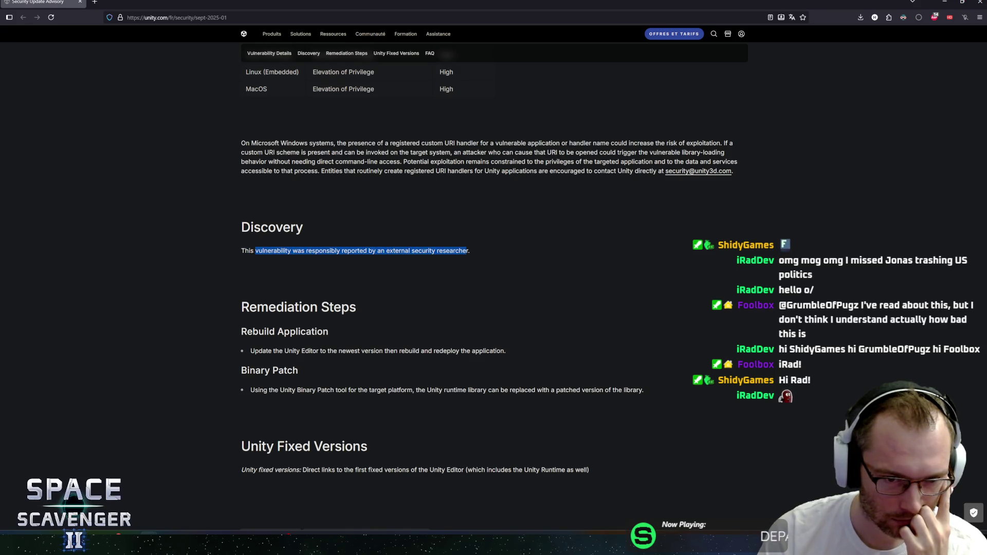
left_click(249, 251)
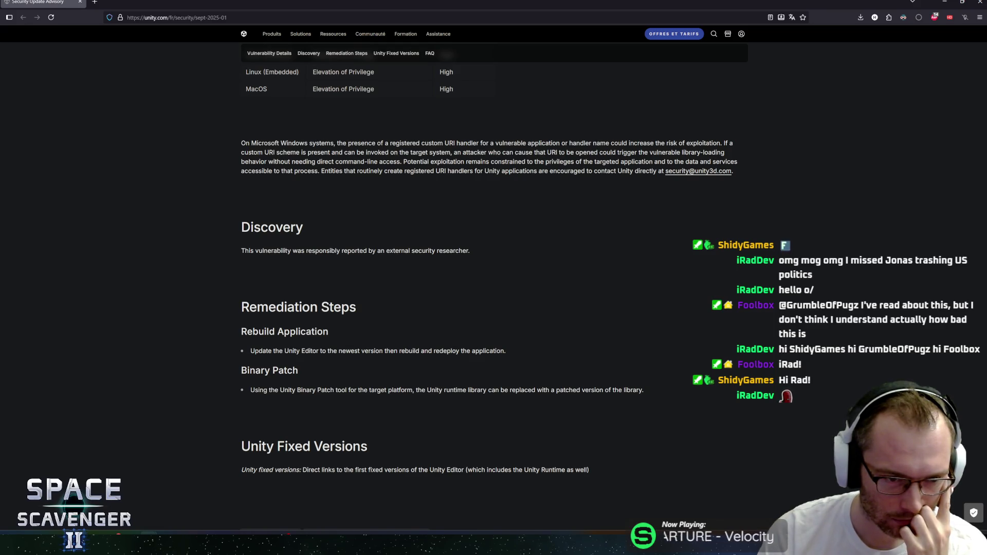
scroll(226, 294, "down", 6)
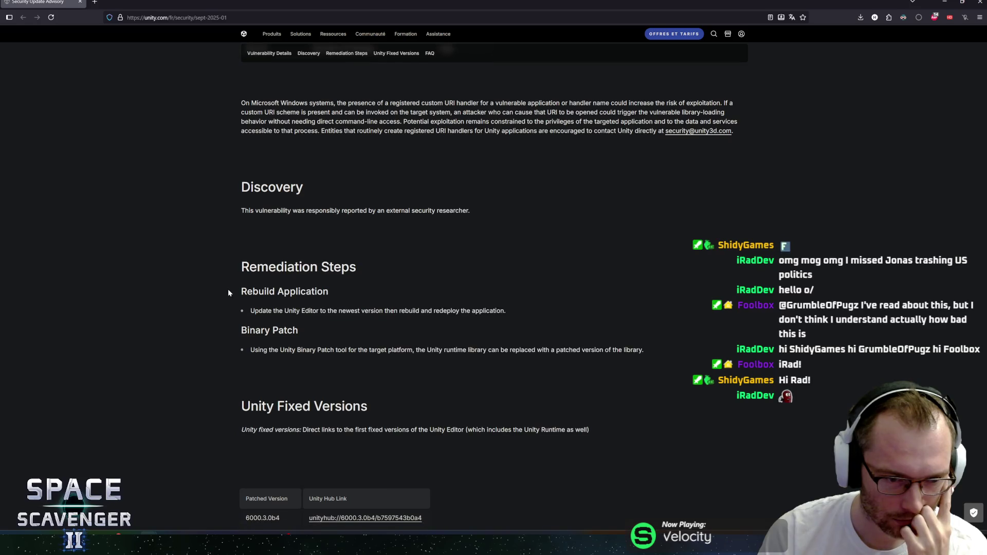
scroll(227, 294, "down", 4)
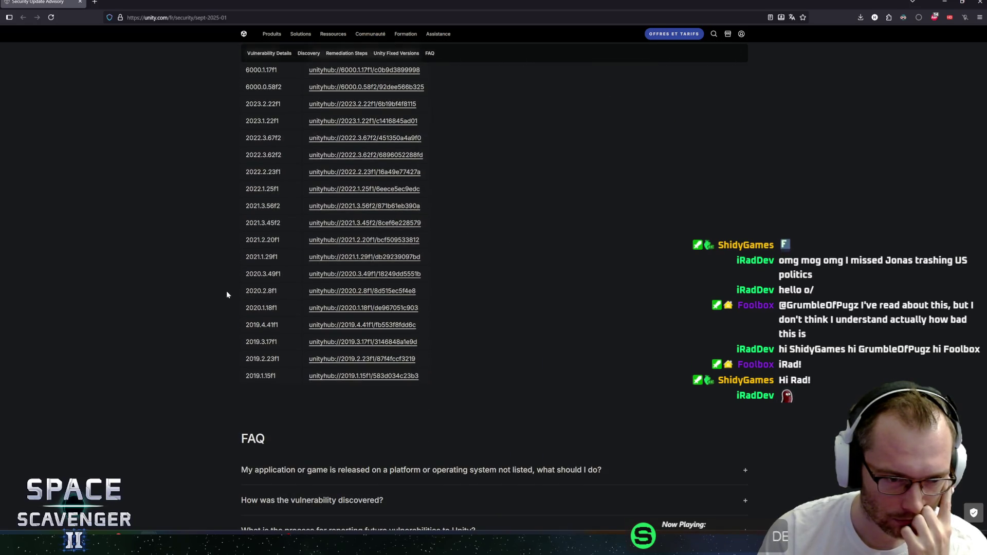
scroll(226, 294, "down", 3)
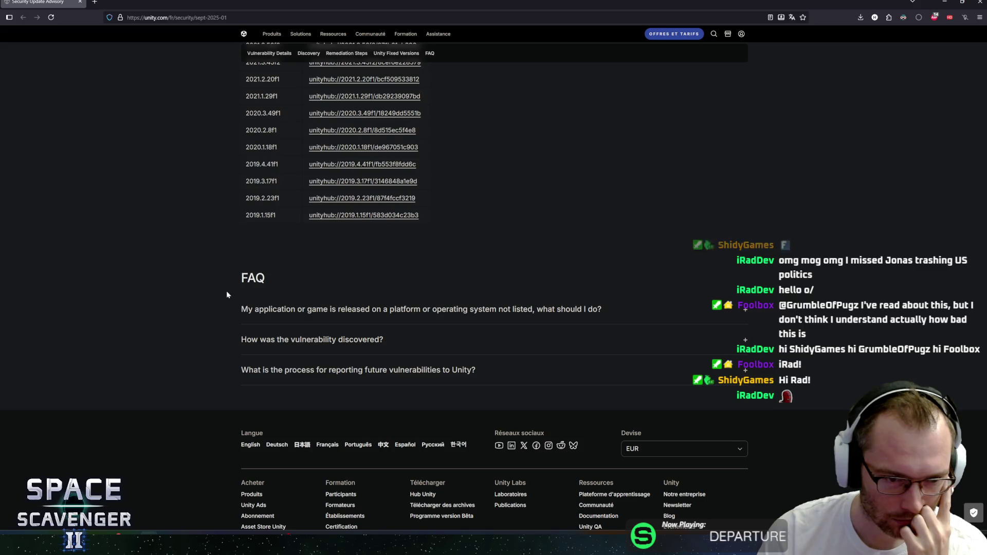
left_click(727, 314)
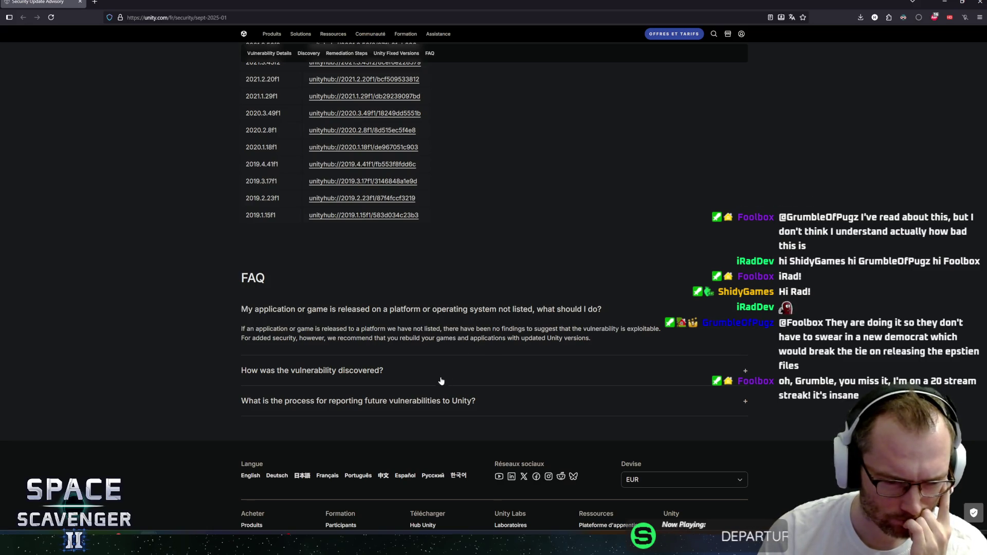
left_click(746, 310)
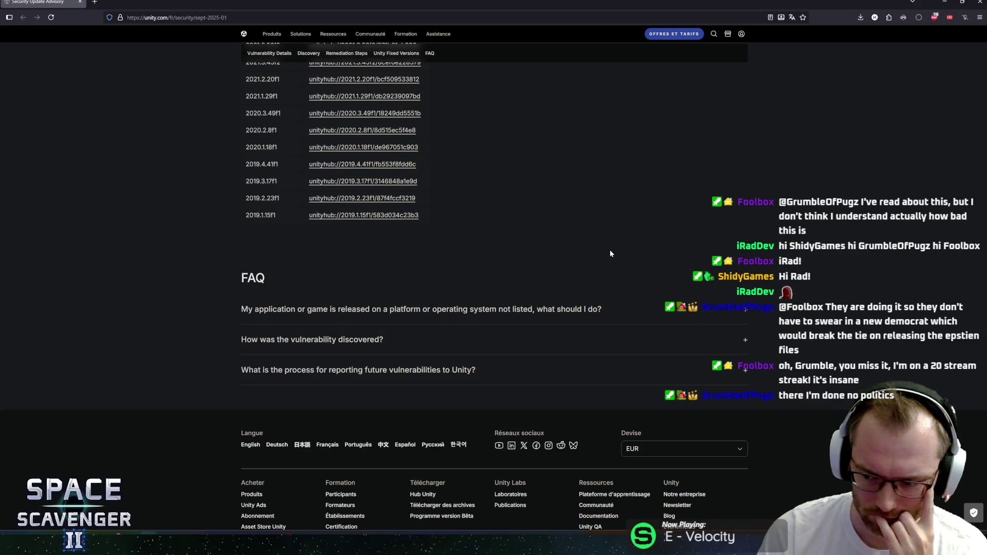
middle_click(226, 235)
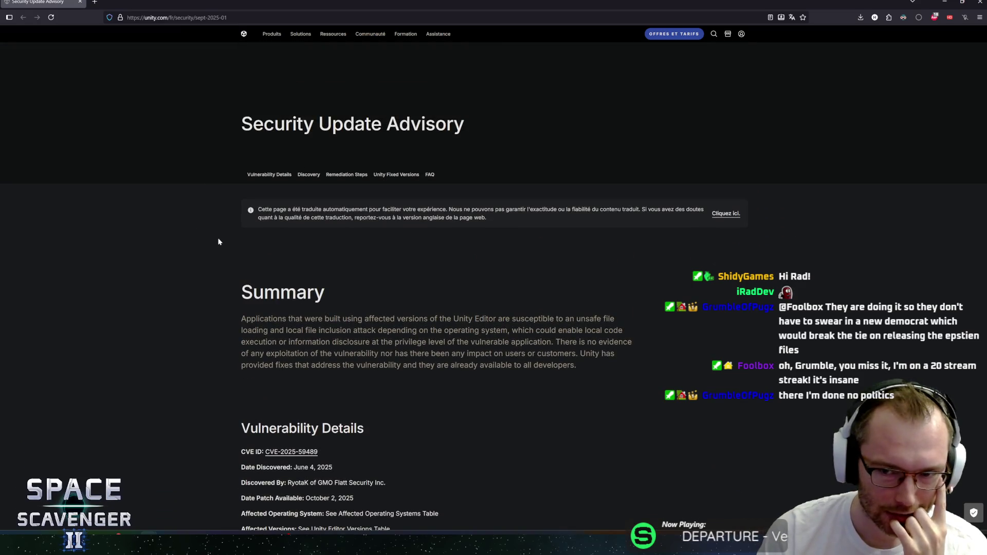
Review the advisory's Unity Editor Versions table, highlighting the 2017.4 through 2019.4 LTS rows.
scroll(217, 239, "down", 4)
scroll(216, 240, "up", 2)
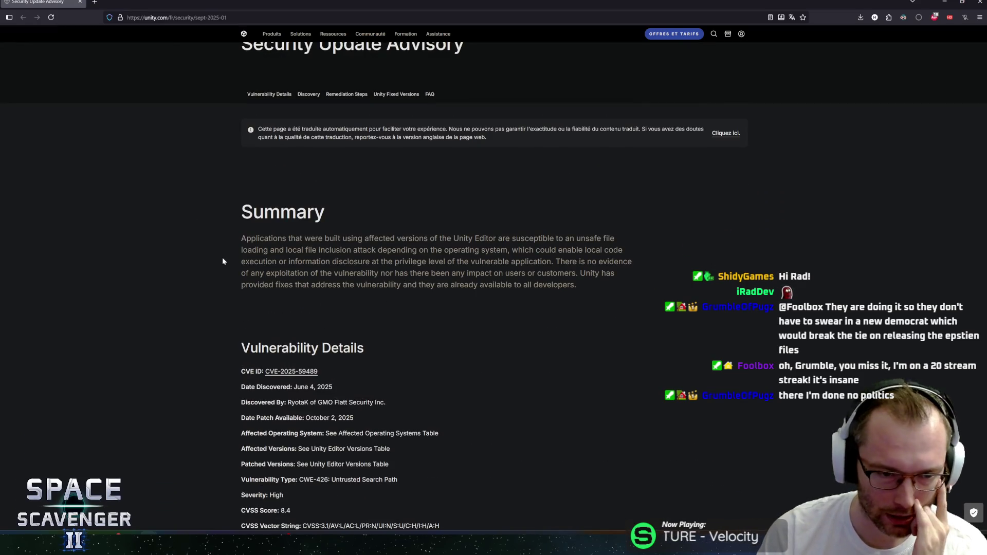
scroll(227, 271, "down", 2)
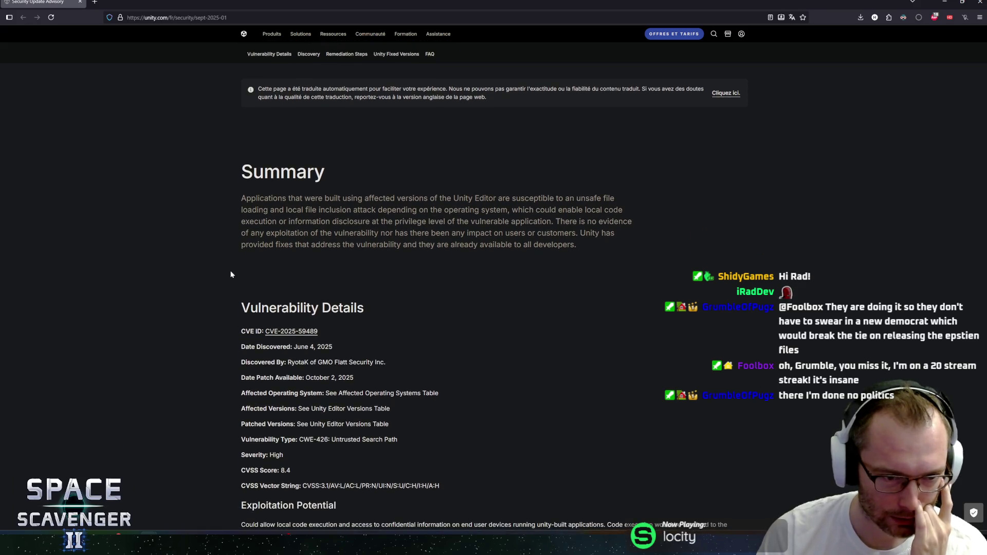
scroll(230, 265, "down", 1)
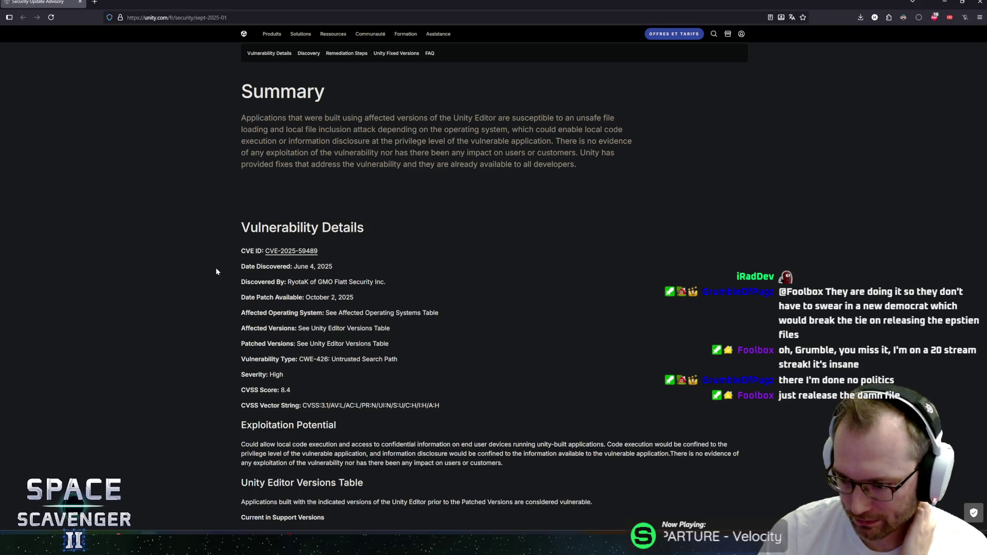
scroll(220, 270, "down", 7)
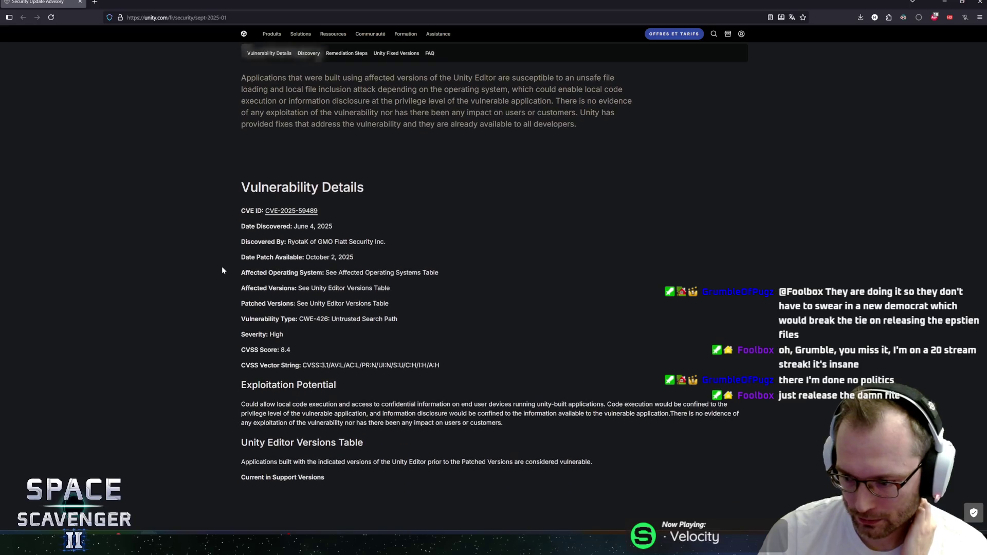
scroll(223, 272, "up", 6)
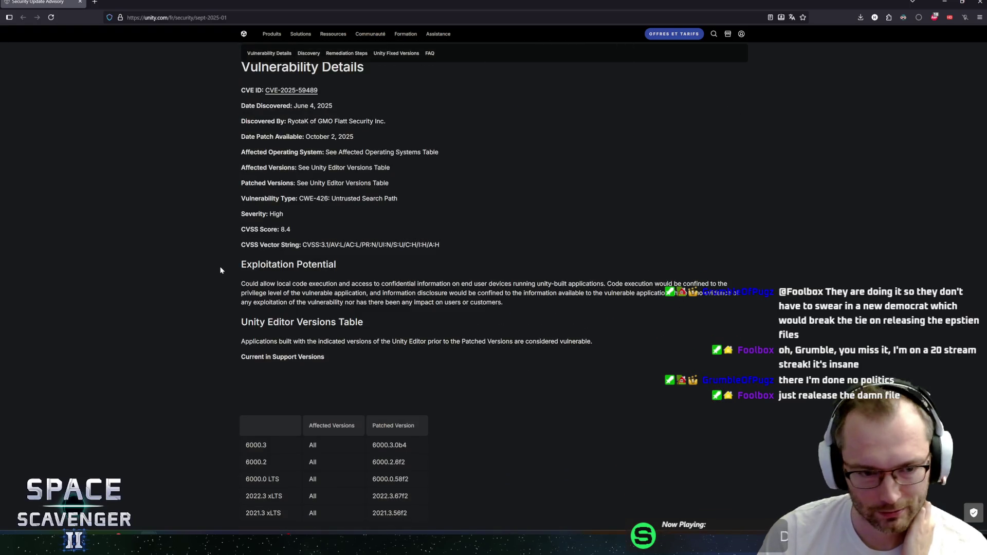
scroll(229, 282, "up", 2)
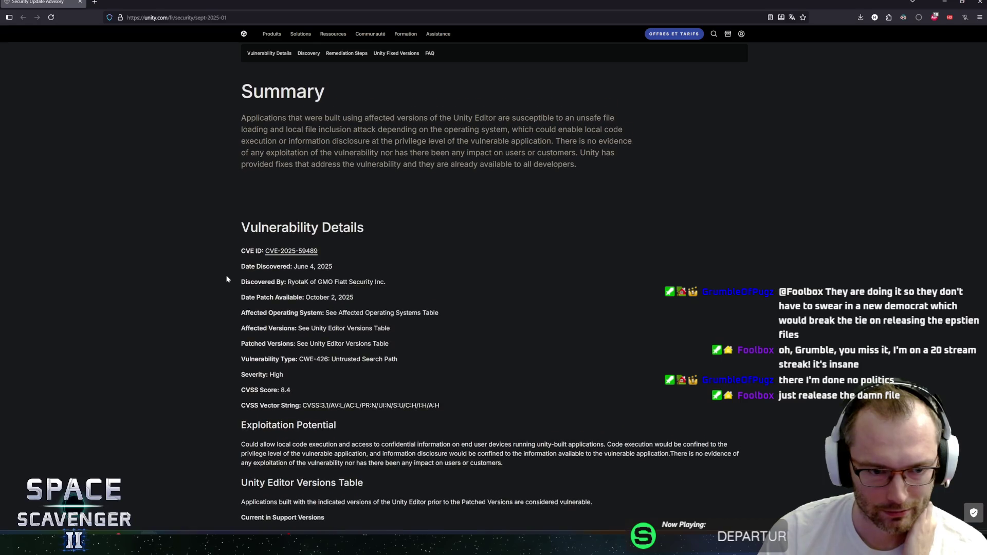
scroll(231, 282, "down", 20)
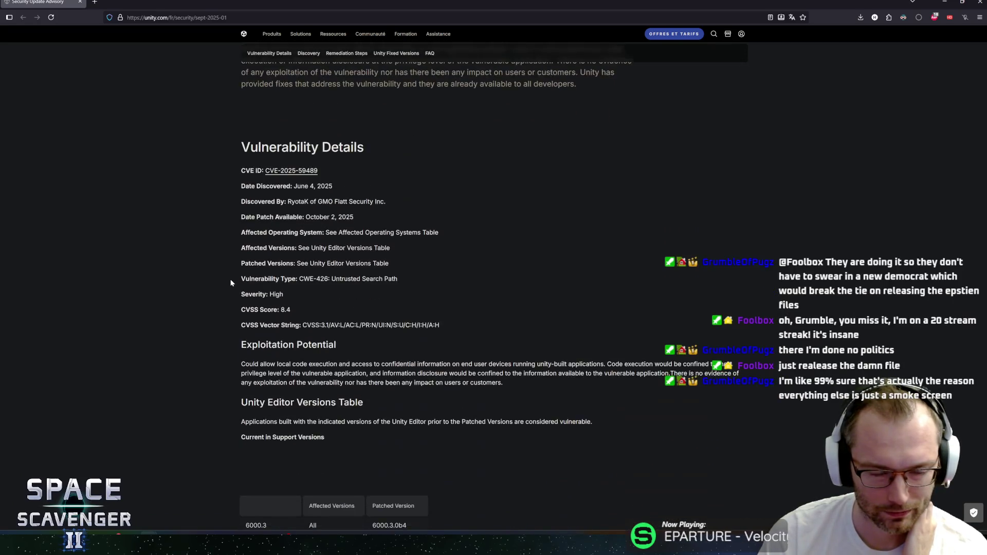
left_click_drag(387, 249, 307, 251)
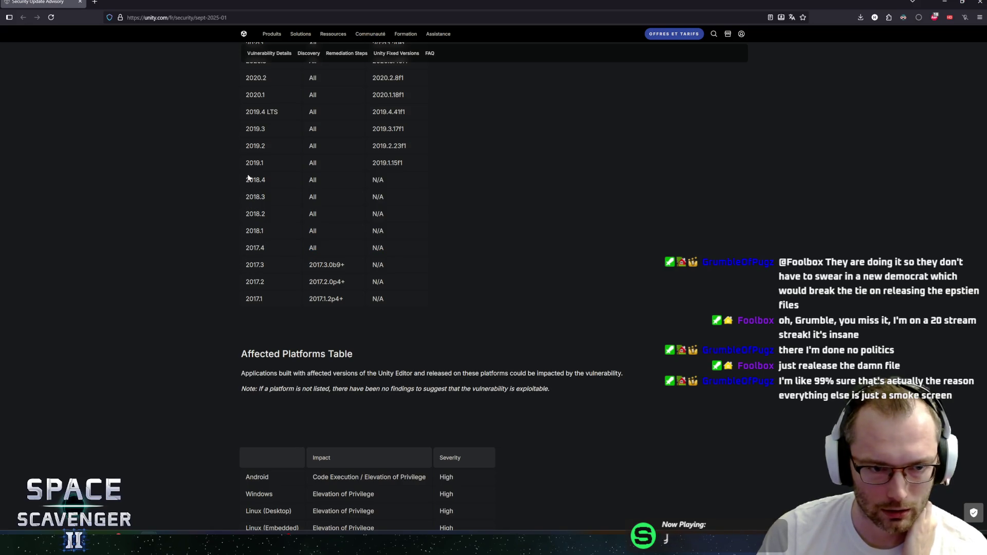
left_click_drag(426, 184, 402, 295)
left_click(397, 297)
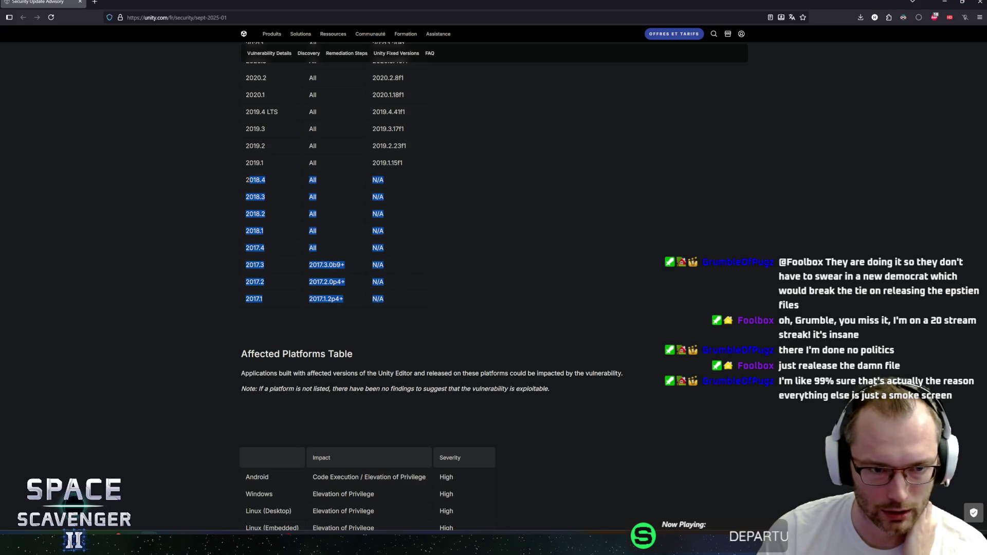
scroll(494, 288, "up", 2)
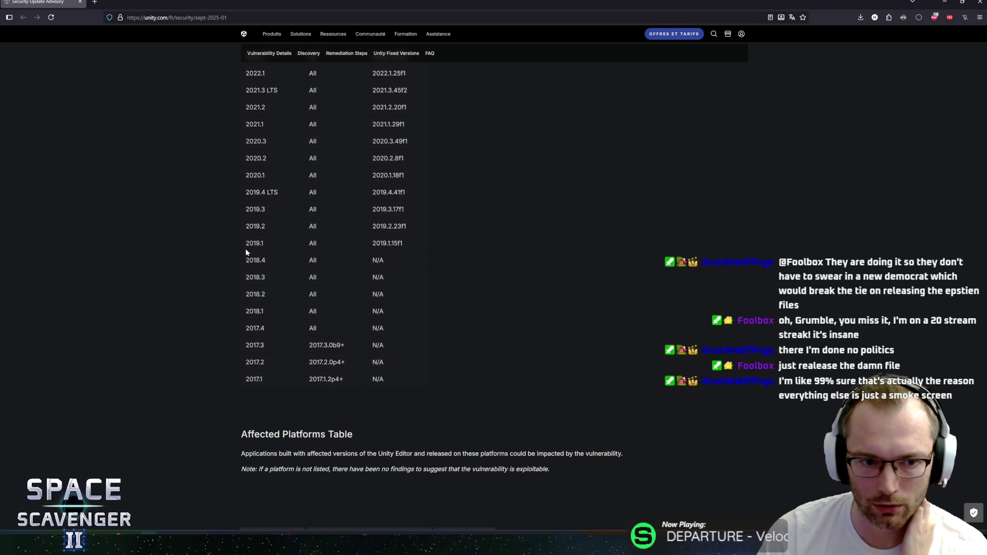
left_click_drag(246, 249, 436, 242)
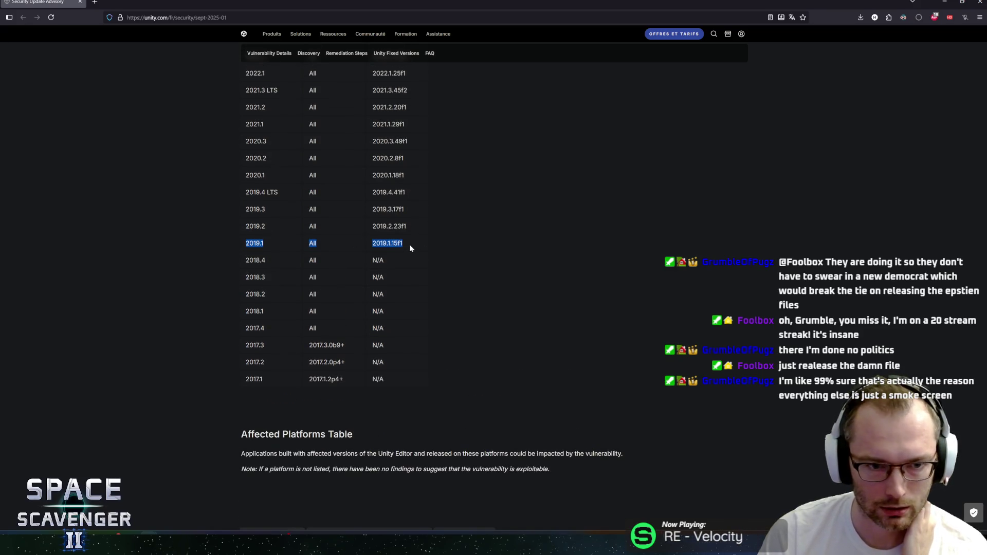
mouse_move(244, 194)
left_mouse_down()
mouse_move(489, 202)
mouse_move(246, 184)
left_mouse_up()
left_click(387, 190)
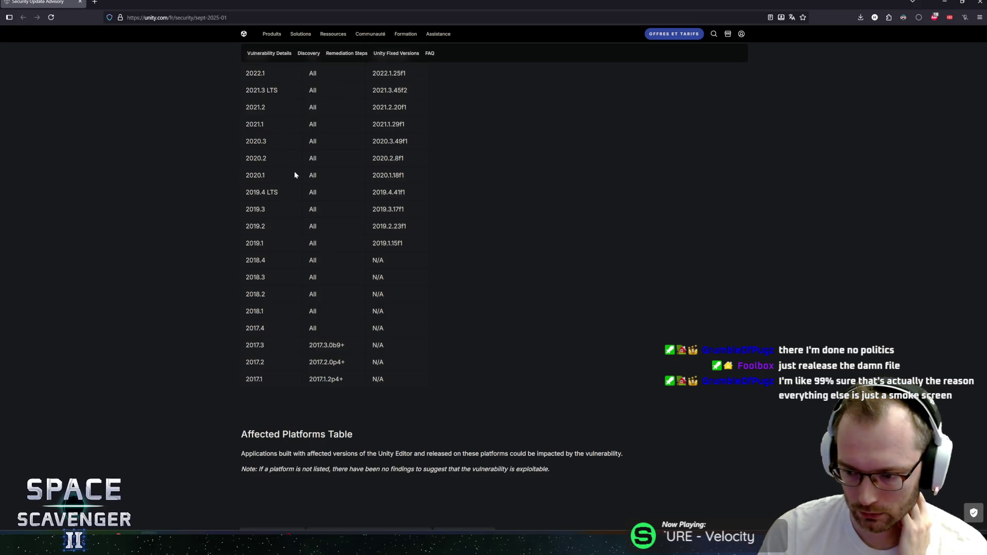
Shrink the Firefox window and switch back to the Unity editor.
scroll(223, 262, "down", 3)
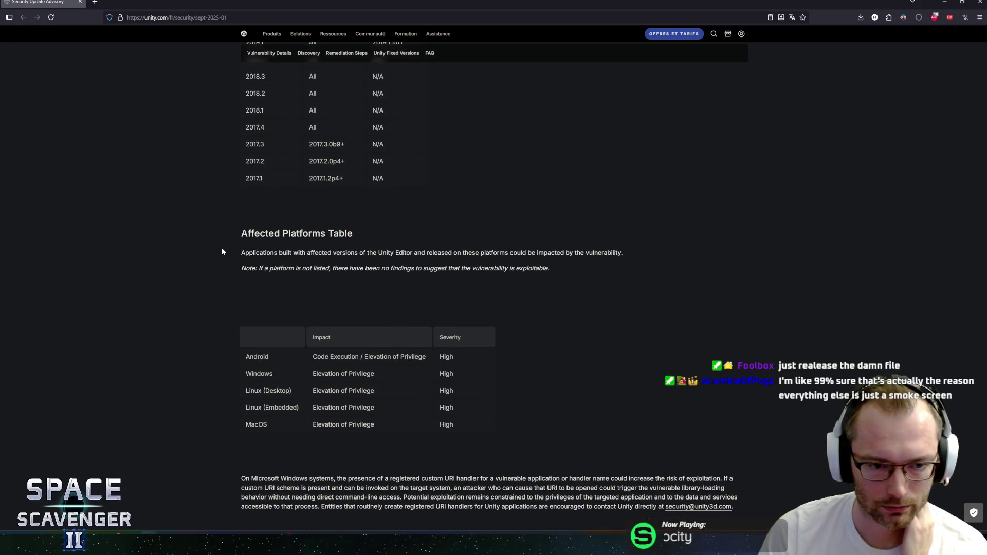
scroll(230, 244, "up", 1)
middle_click(225, 226)
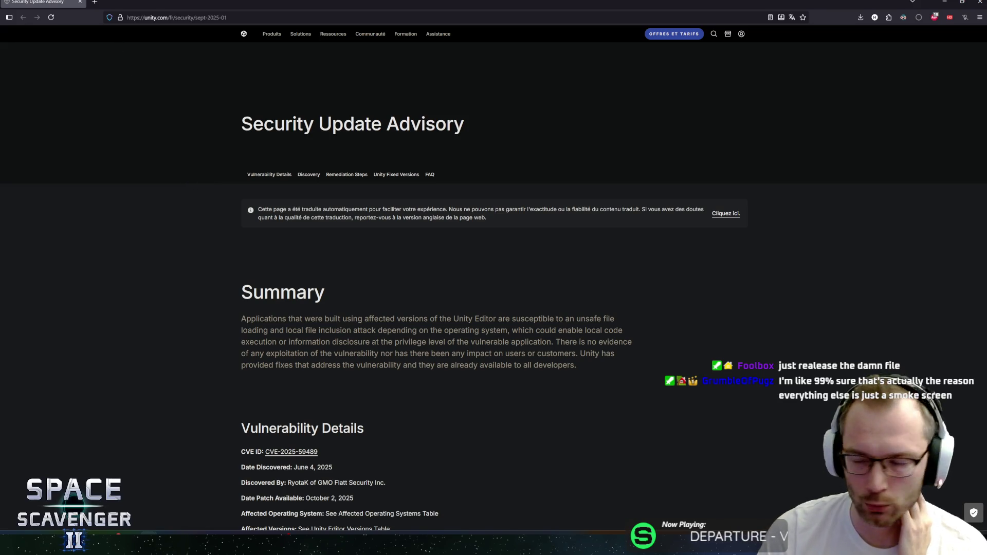
mouse_move(252, 4)
left_mouse_down()
mouse_move(406, 78)
mouse_move(368, 69)
left_mouse_up()
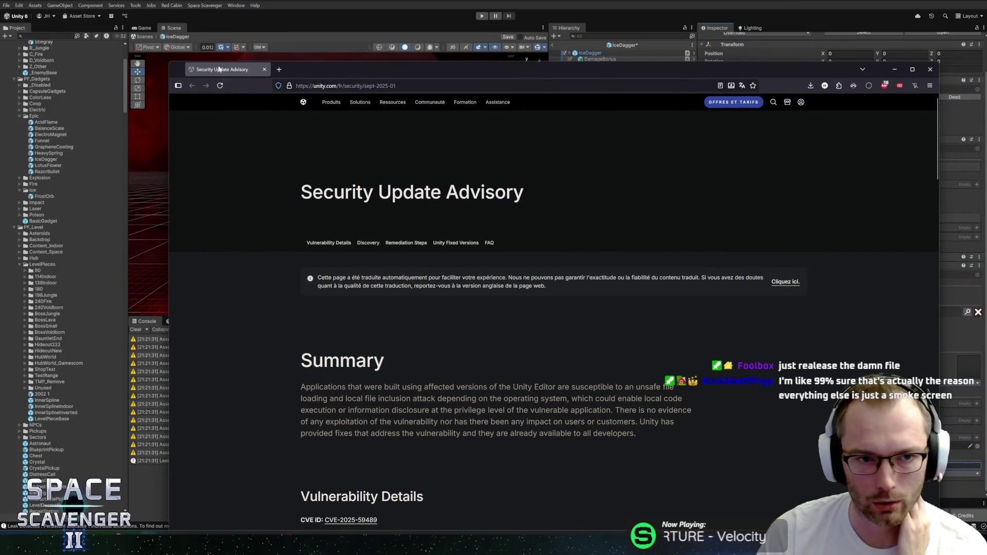
key("alt+Tab")
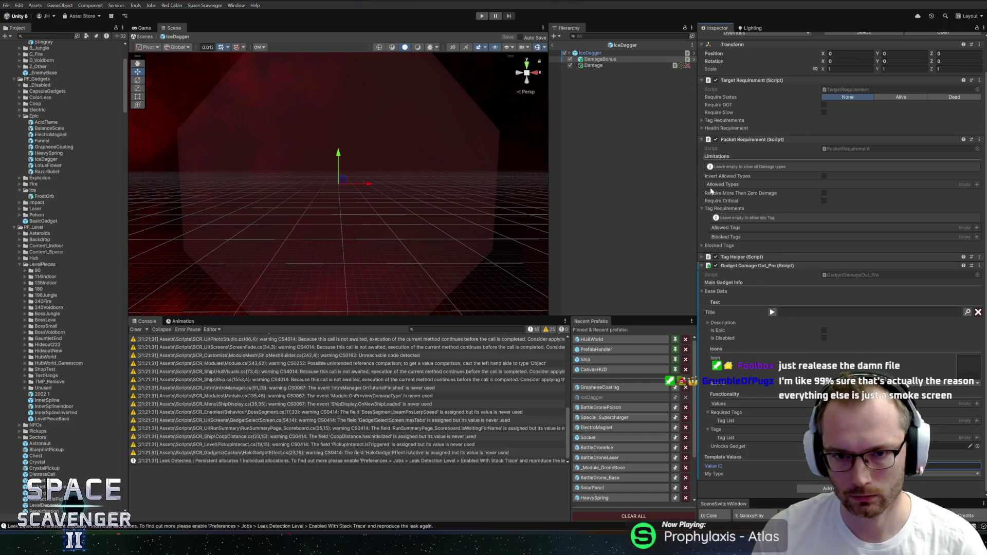
Inspect the Damage child's Gadget Damage Out_Crit component, then select IceDagger and enter Play mode.
left_click(606, 65)
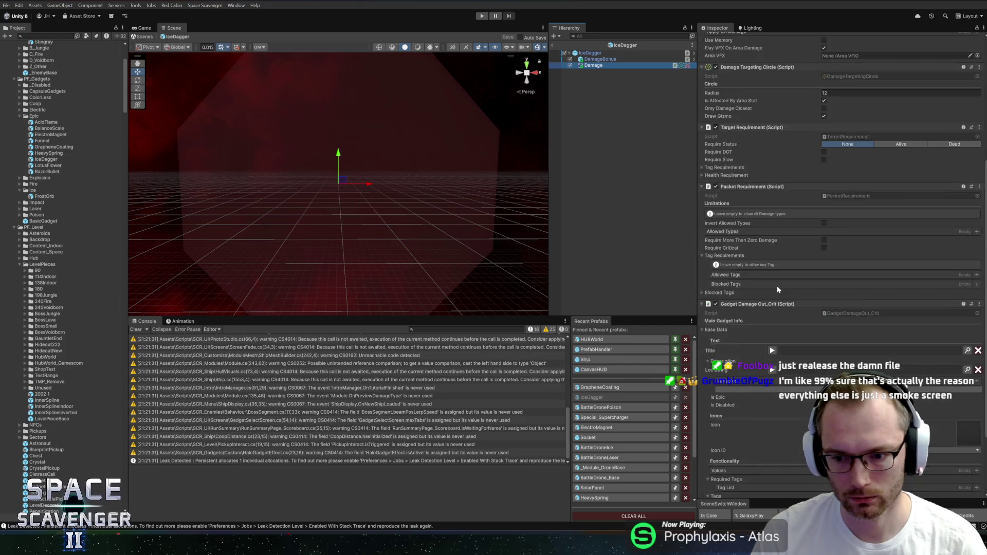
scroll(776, 286, "down", 3)
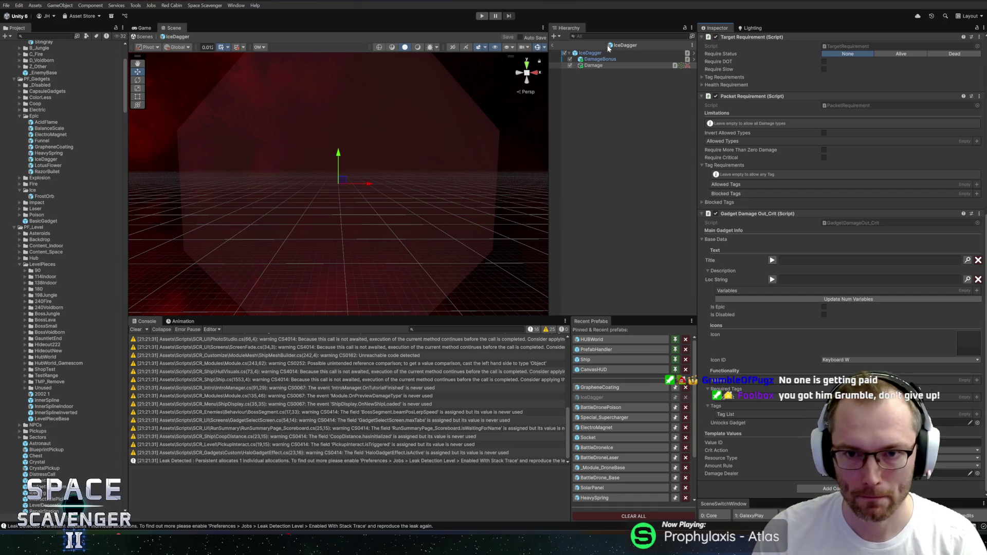
left_click(590, 53)
key("ctrl+p")
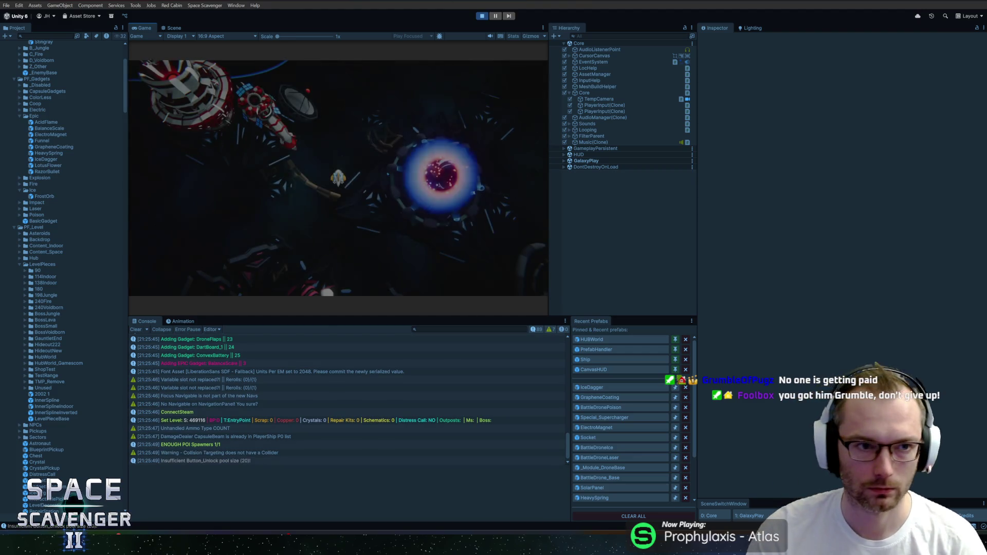
Maximize the Game view and add the IceDagger gadget with 'gadget add IceDagger' in the console.
key("shift+space")
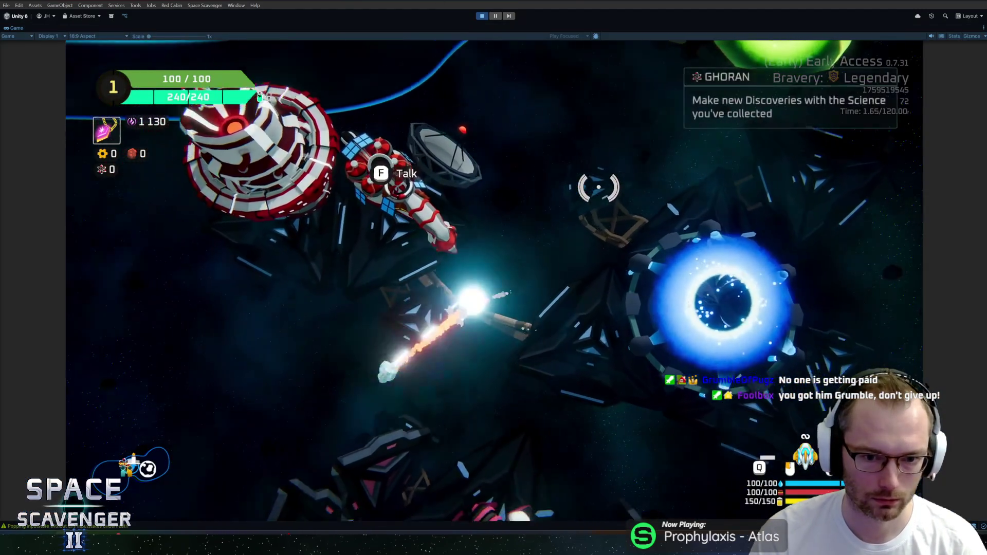
key("grave")
type("gadget add ice")
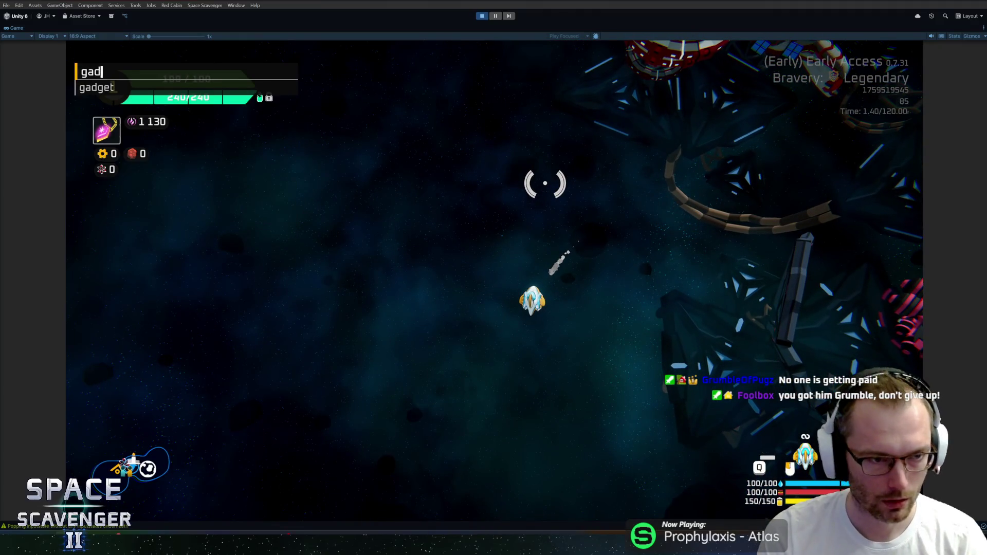
key("Tab")
key("Tab")
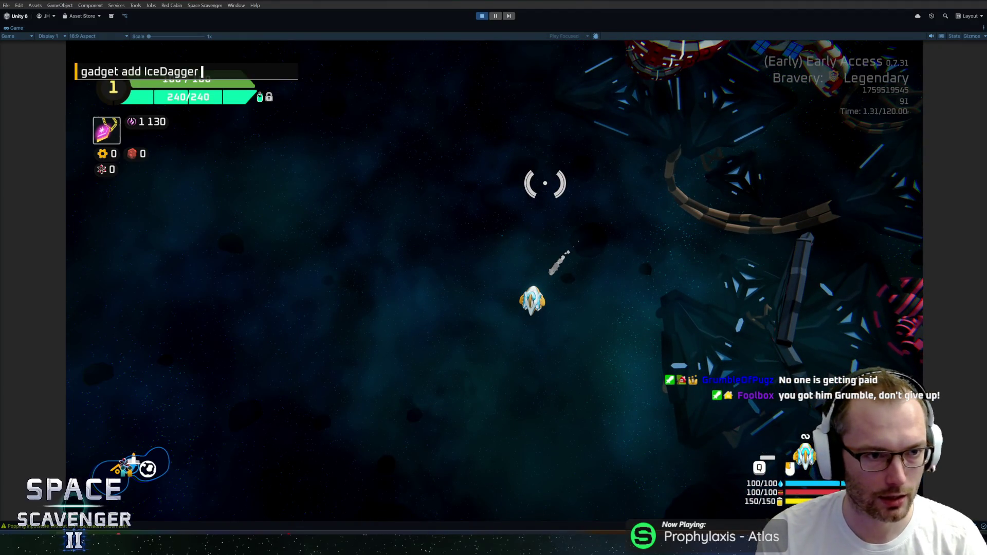
key("Return")
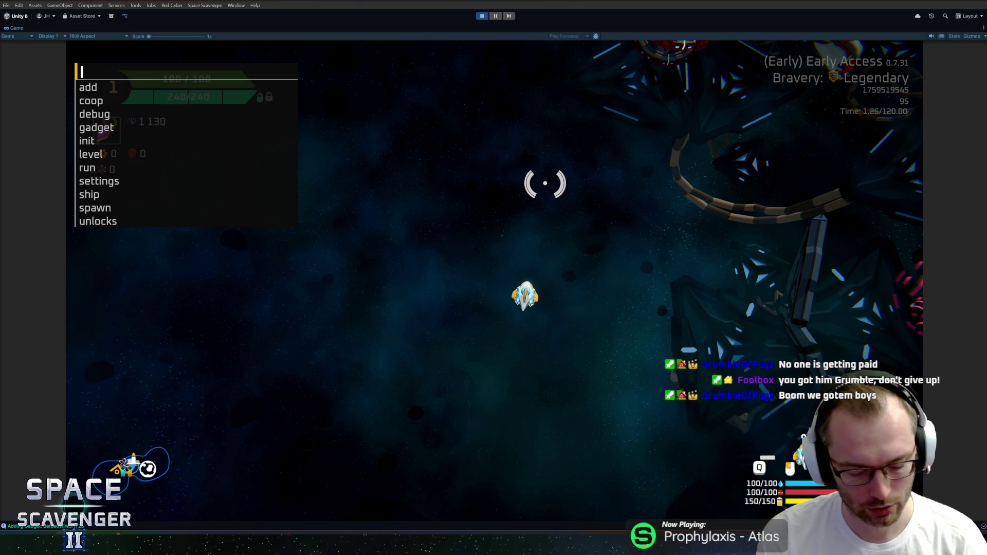
Spawn a Tiny Laser from the console and pick it up for placement on the ship.
type("spawn")
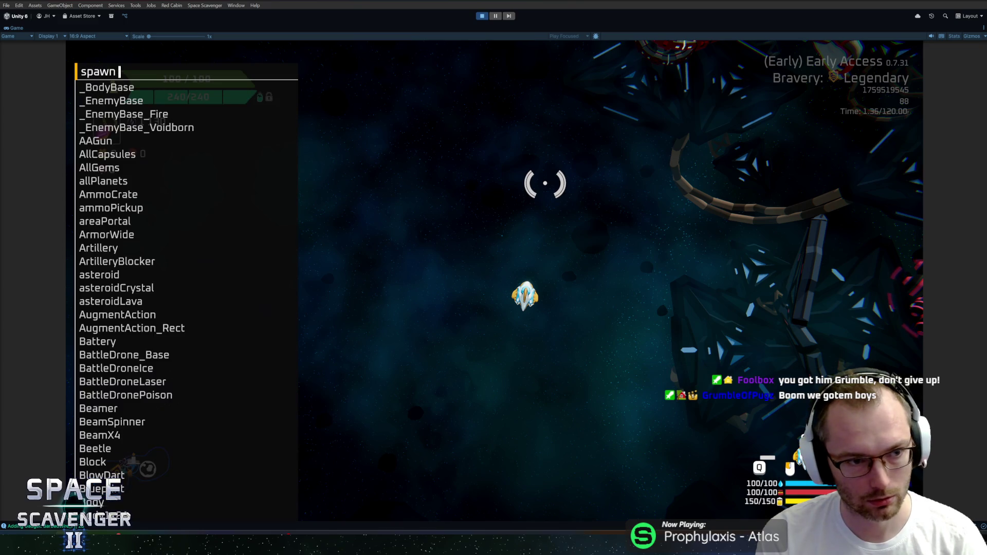
type("lase")
key("Tab")
key("Return")
left_click(558, 170)
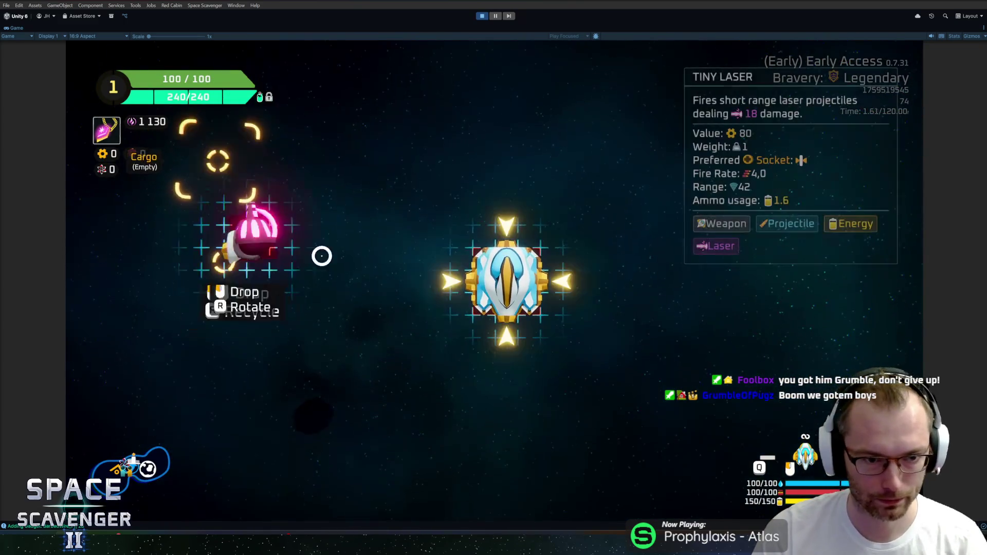
Place the Tiny Laser, spawn a Grub via the console, and fly toward it.
key("grave")
type("spawn gru")
key("Tab")
key("Return")
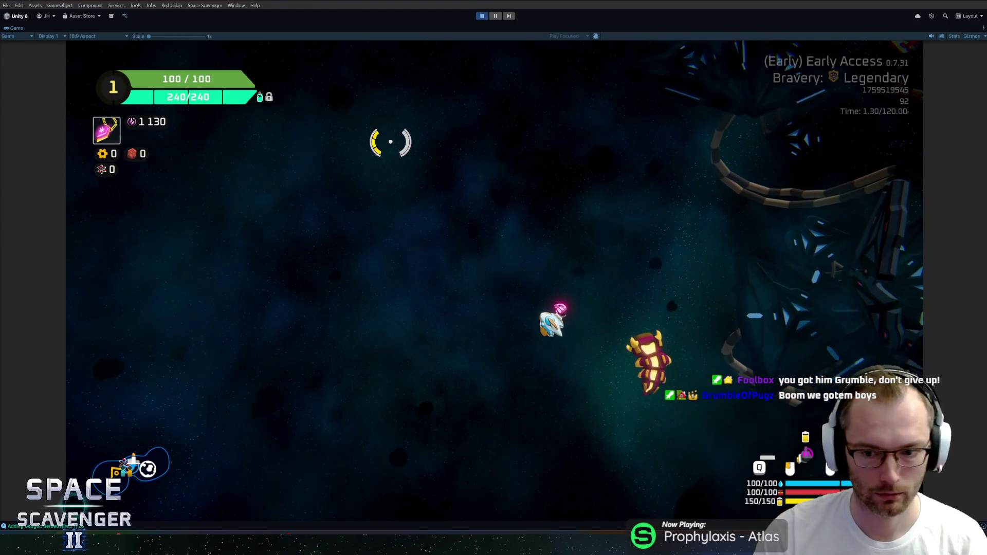
key("a")
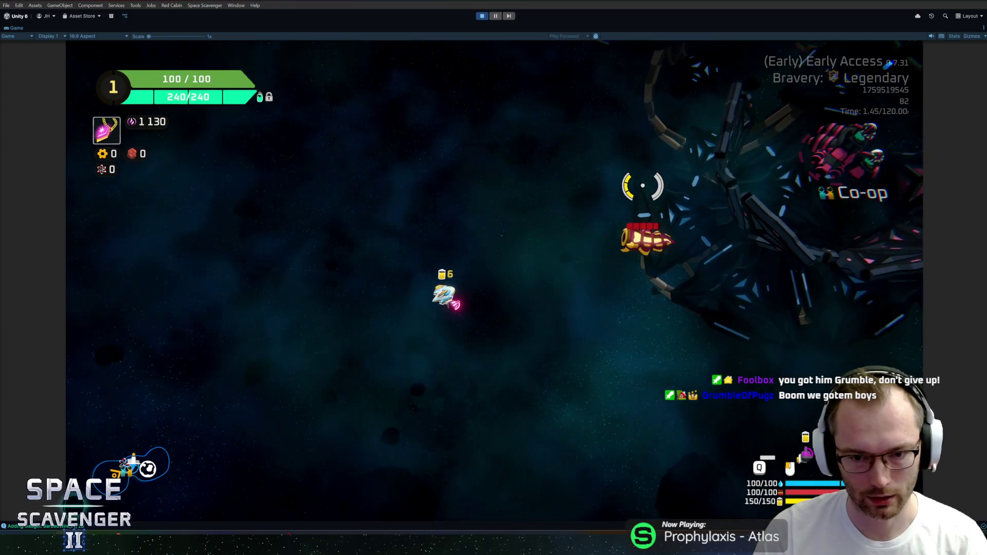
Review the ship's DAMAGE stats, then spawn a large grub enemy and bring up the console.
key("Tab")
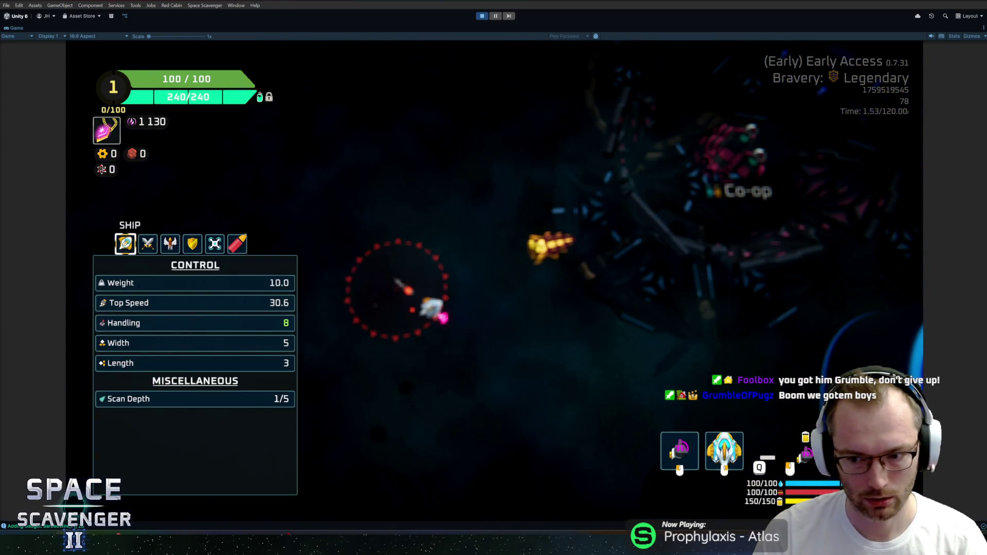
left_click(215, 244)
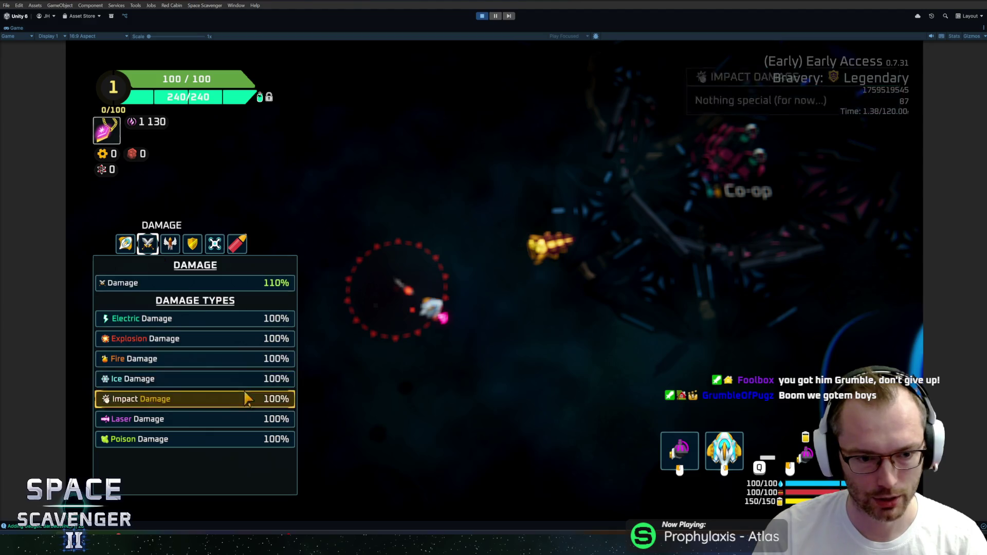
key("Tab")
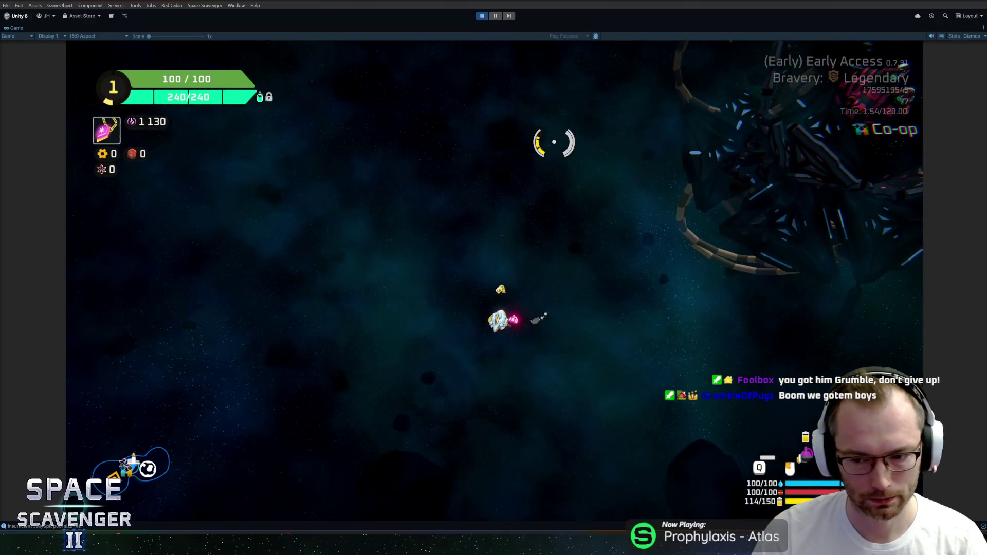
key("g")
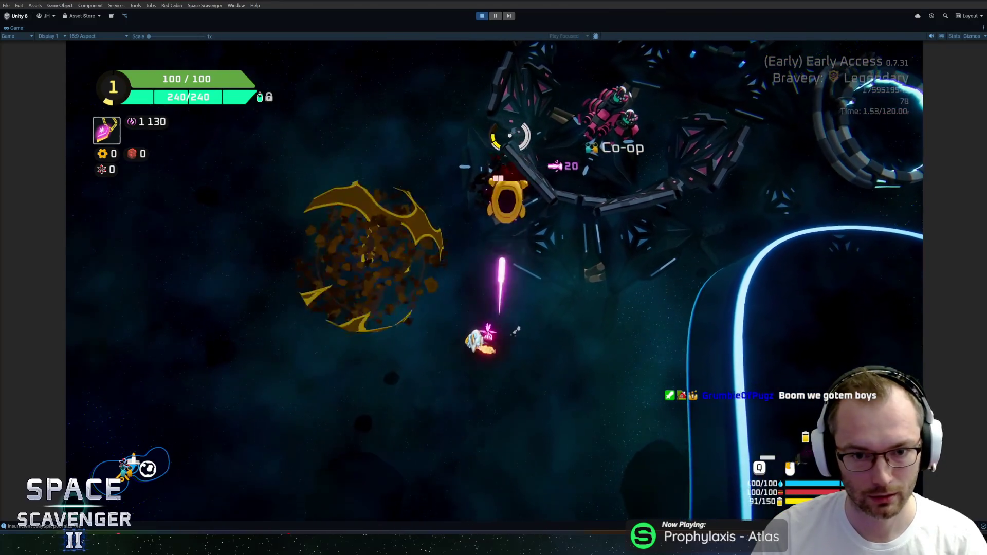
key("grave")
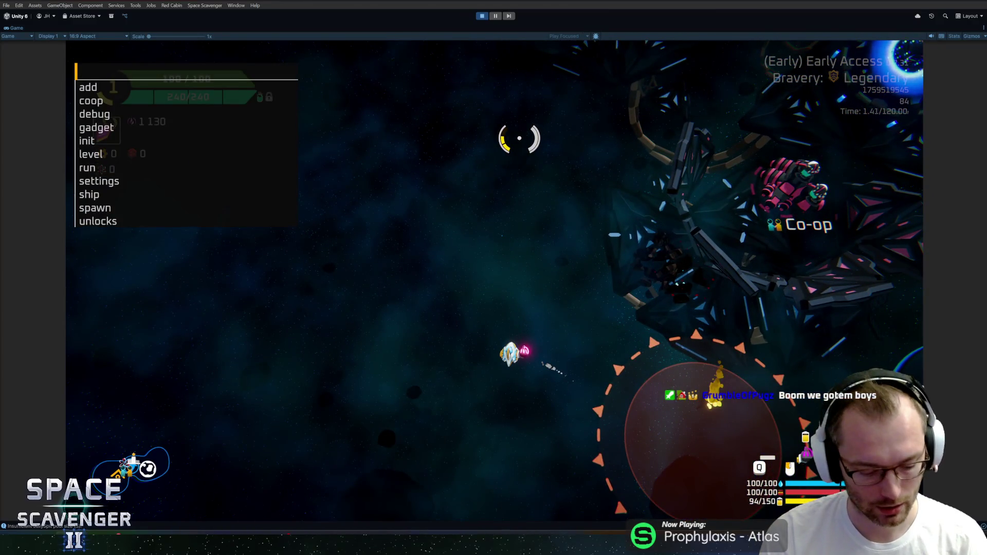
Run 'ship stats addMult CriticalChance' in the console, replacing the half-typed gadget command, then view stats.
type("gadget add")
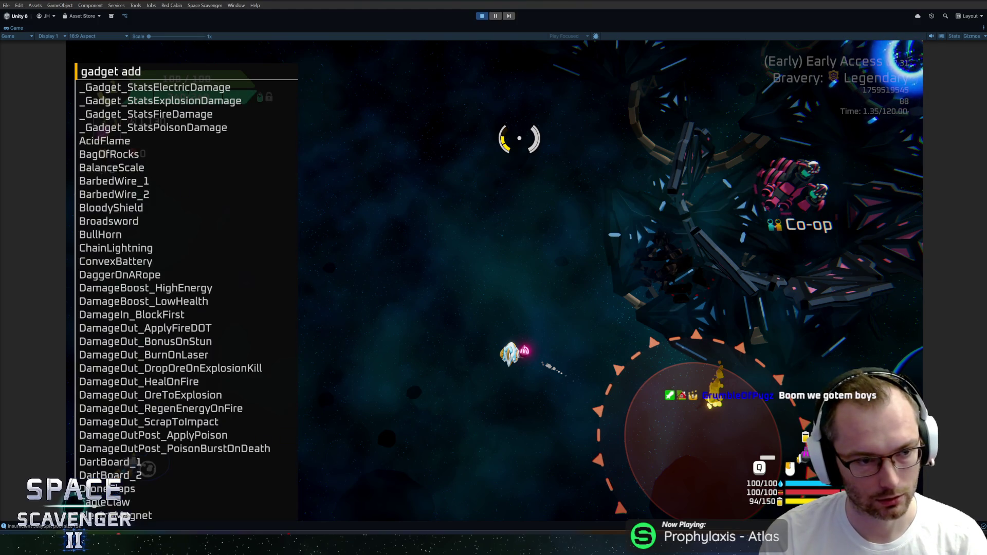
key("BackSpace")
key("BackSpace")
key("BackSpace")
type("ship stats")
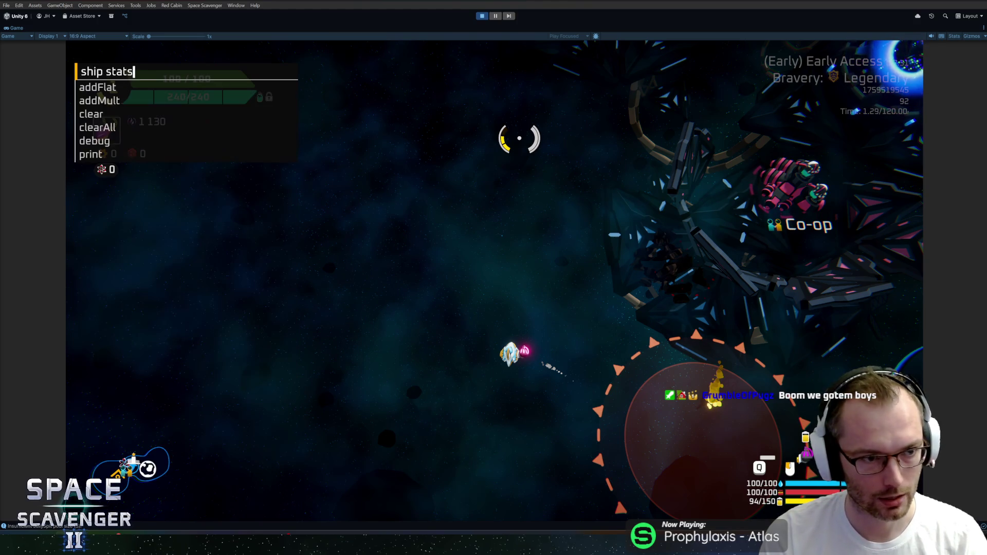
type(" addm")
key("Tab")
type("cr")
key("Tab")
type("C")
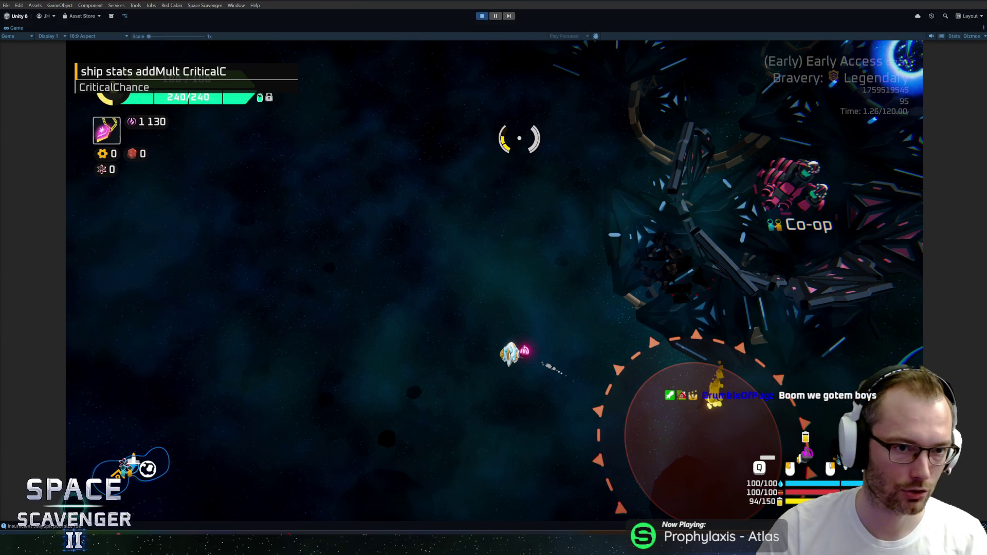
key("Tab")
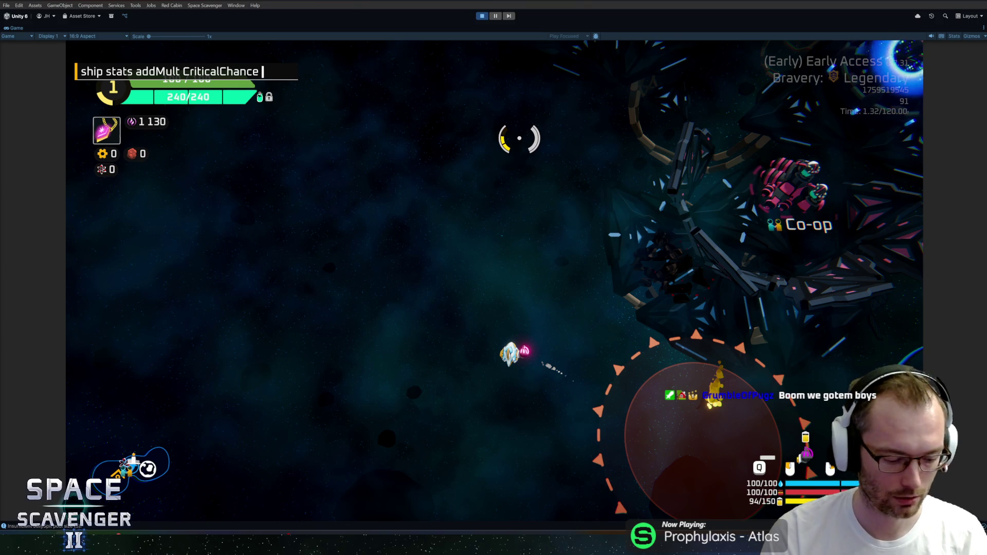
key("Return")
key("Tab")
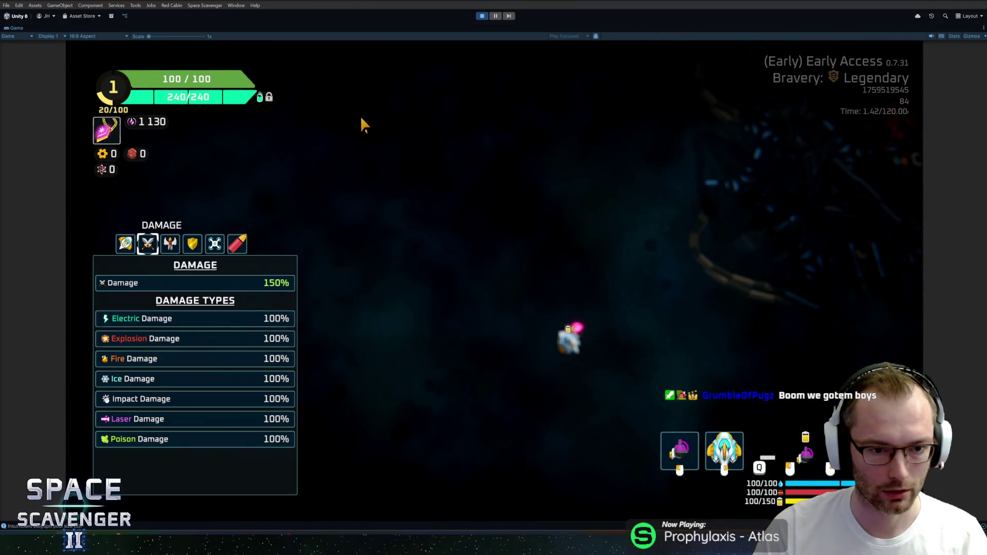
left_click(134, 247)
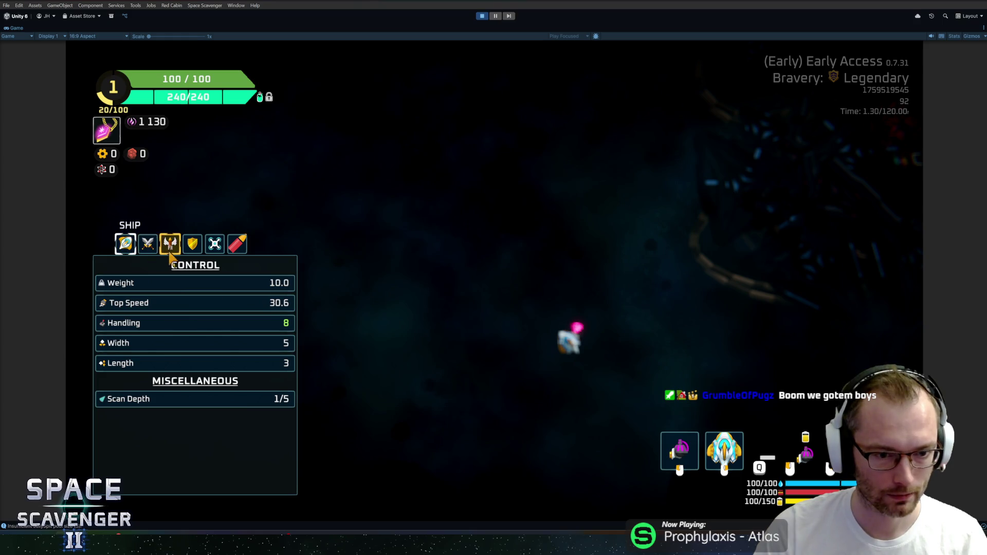
left_click(147, 244)
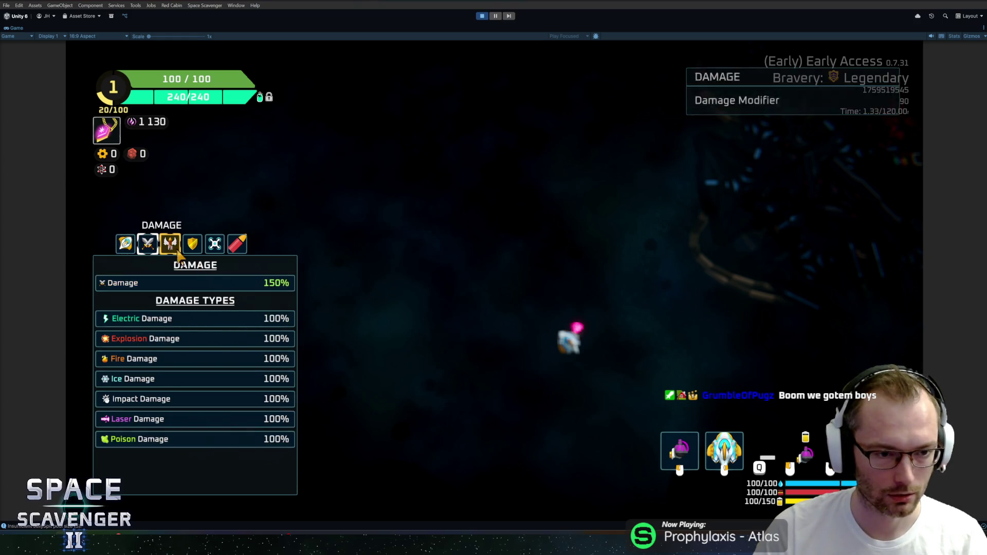
left_click(167, 246)
scroll(197, 338, "down", 3)
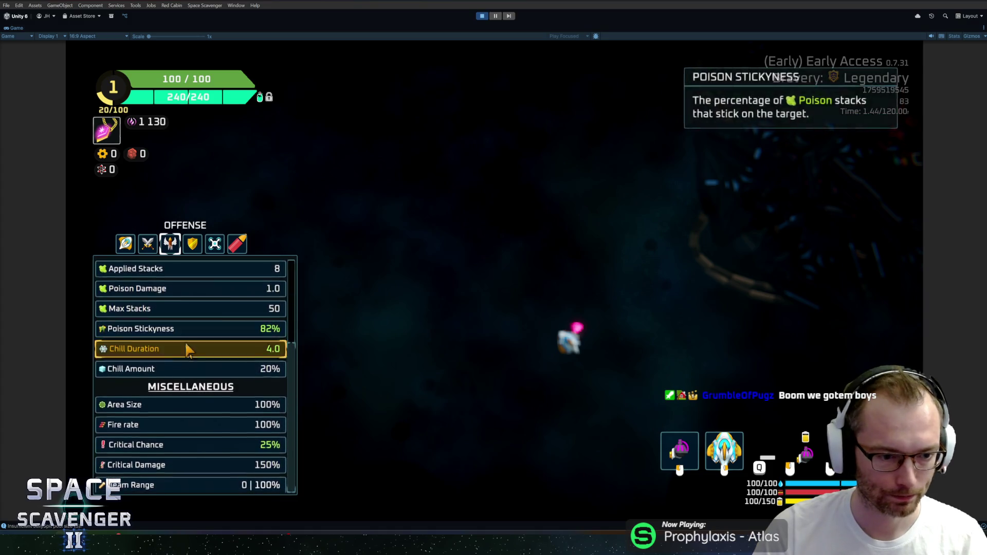
mouse_move(203, 443)
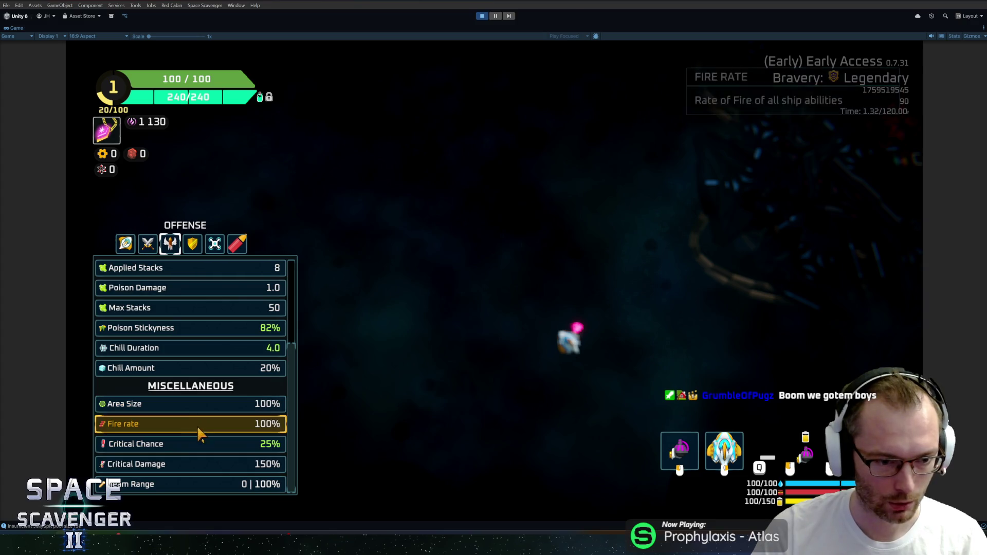
mouse_move(198, 464)
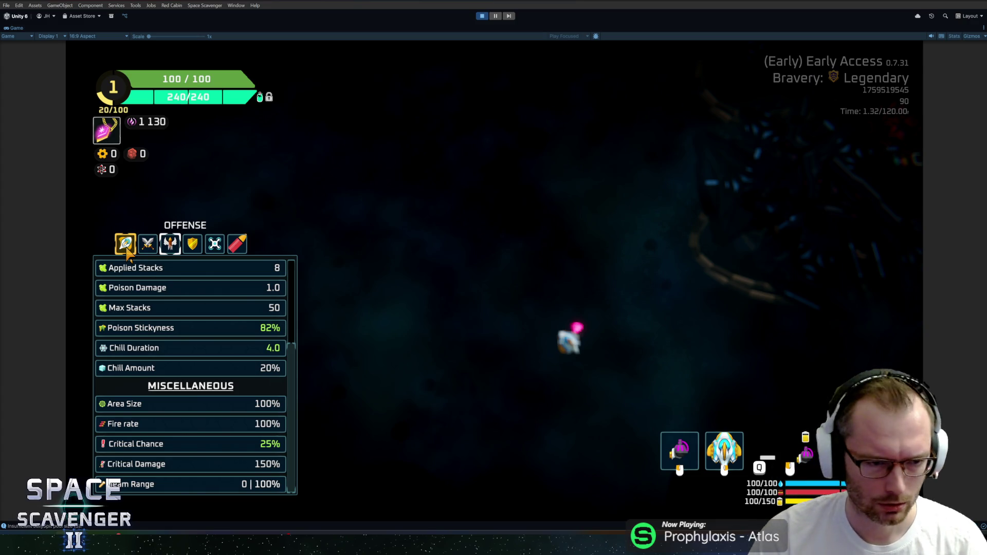
left_click(148, 245)
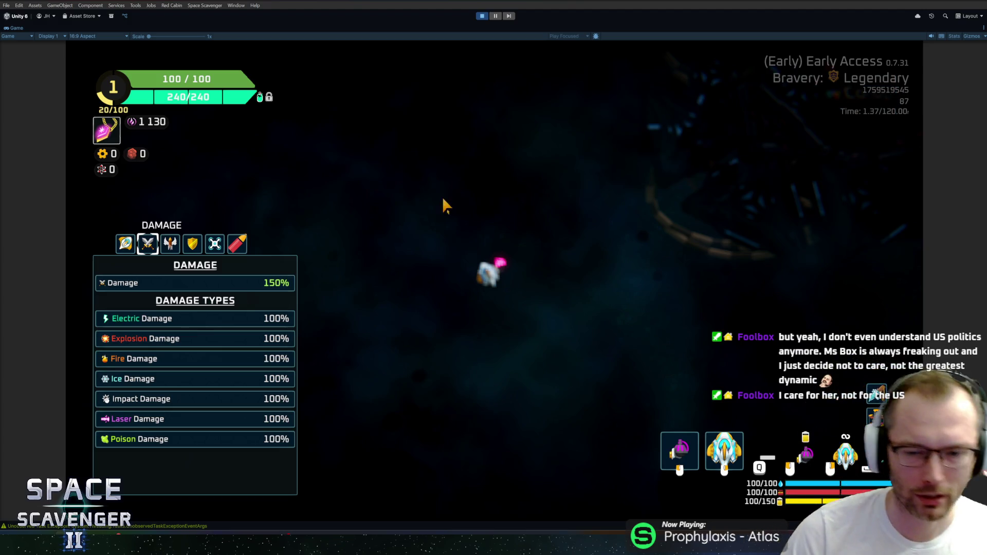
key("Tab")
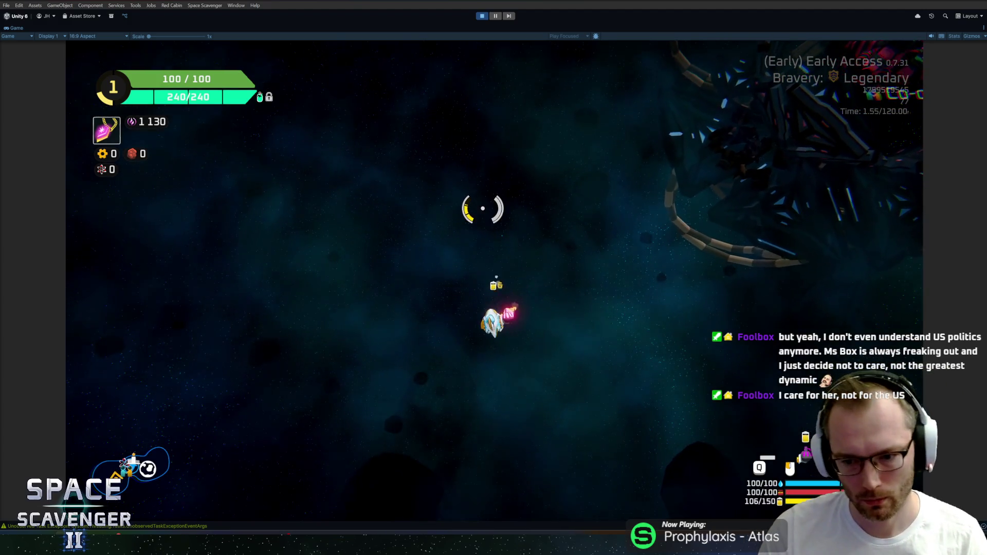
Fire the pink laser at targets in several directions while steering the ship.
left_click(563, 147)
left_click(494, 139)
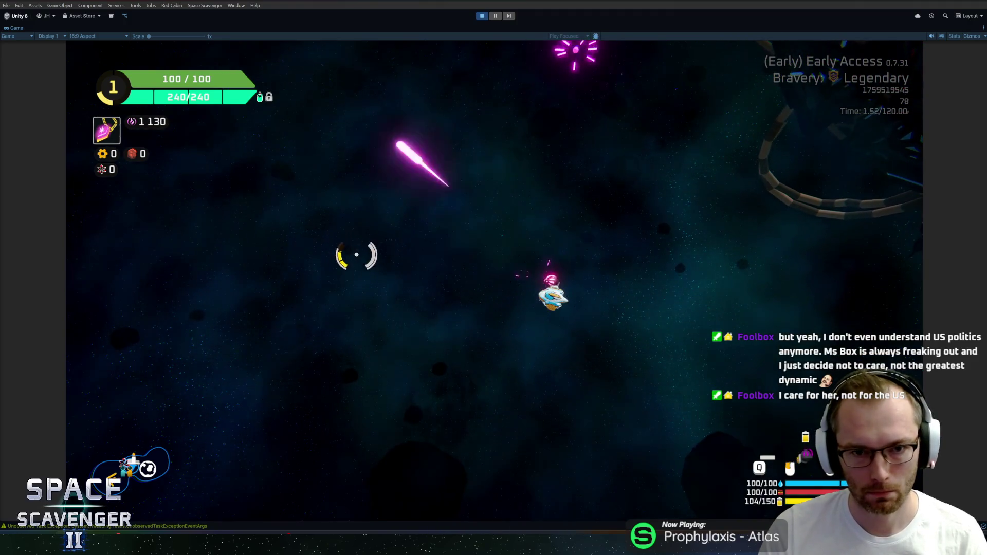
left_click(590, 251)
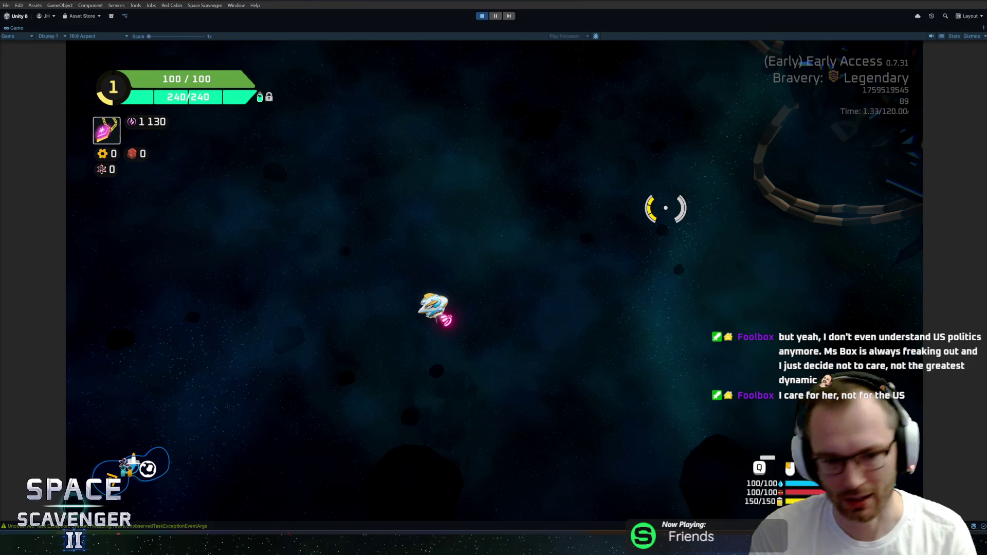
left_click(441, 176)
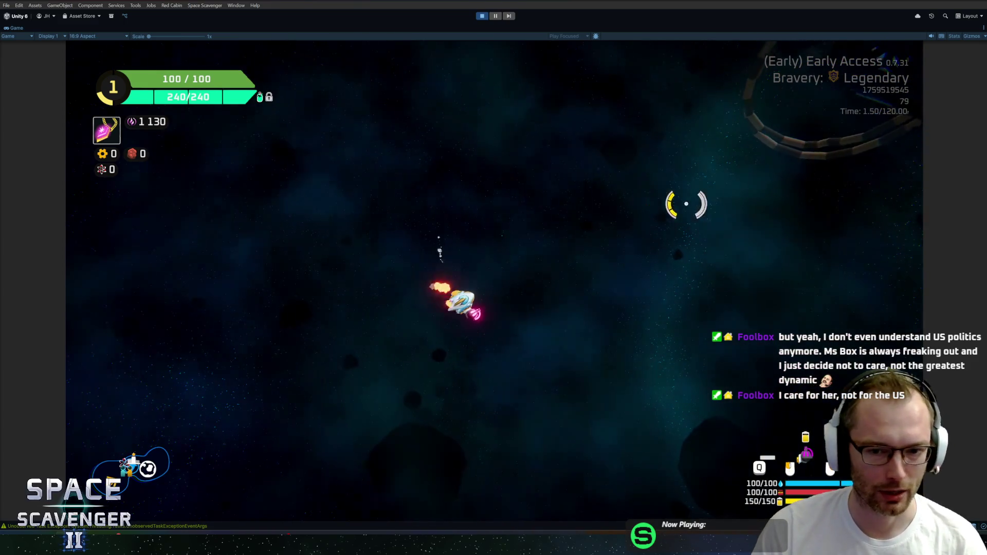
key("w")
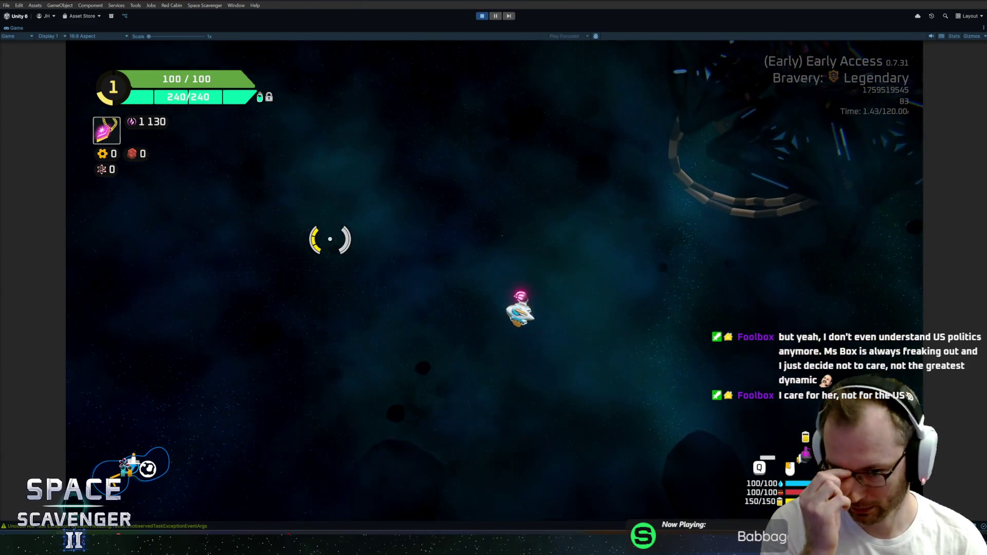
mouse_move(328, 238)
left_mouse_down()
mouse_move(267, 245)
mouse_move(470, 230)
mouse_move(432, 190)
left_mouse_up()
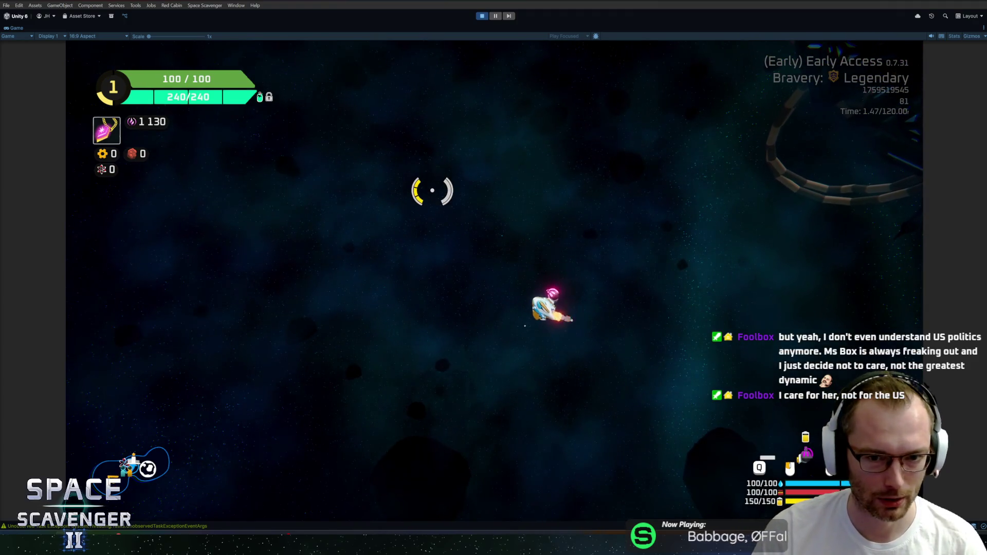
key("s")
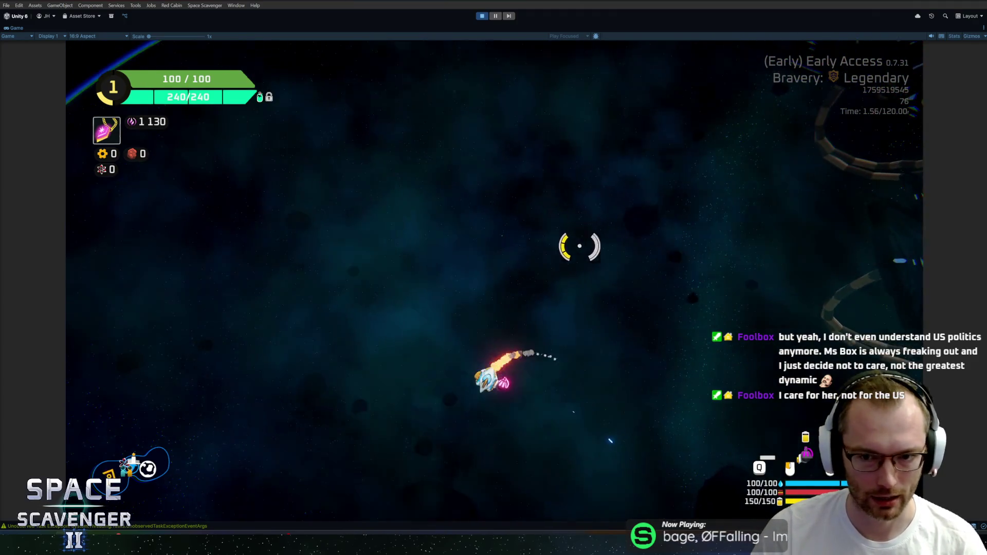
left_click(596, 231)
Toggle the debug console, hit the target again, and reopen the damage stats overview.
key("grave")
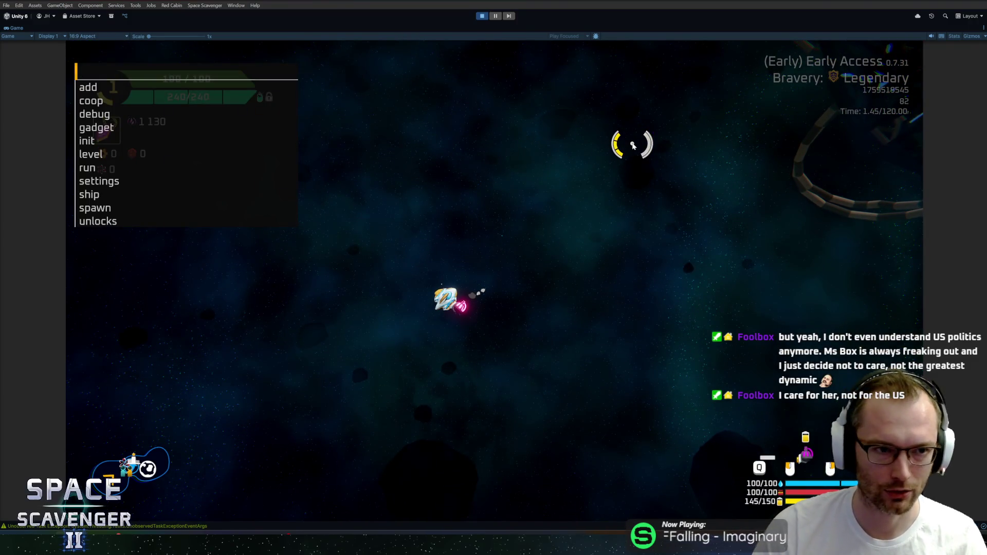
key("grave")
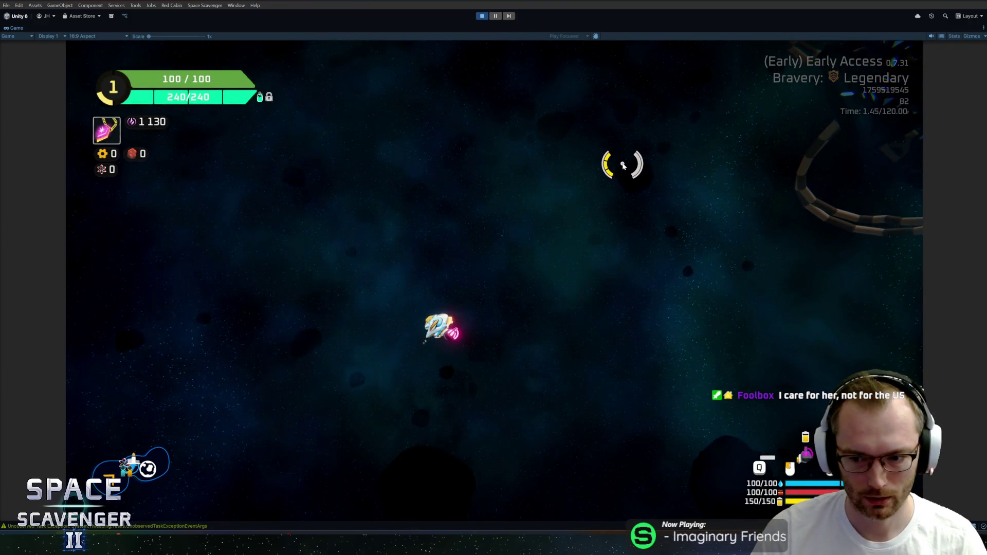
left_click(623, 165)
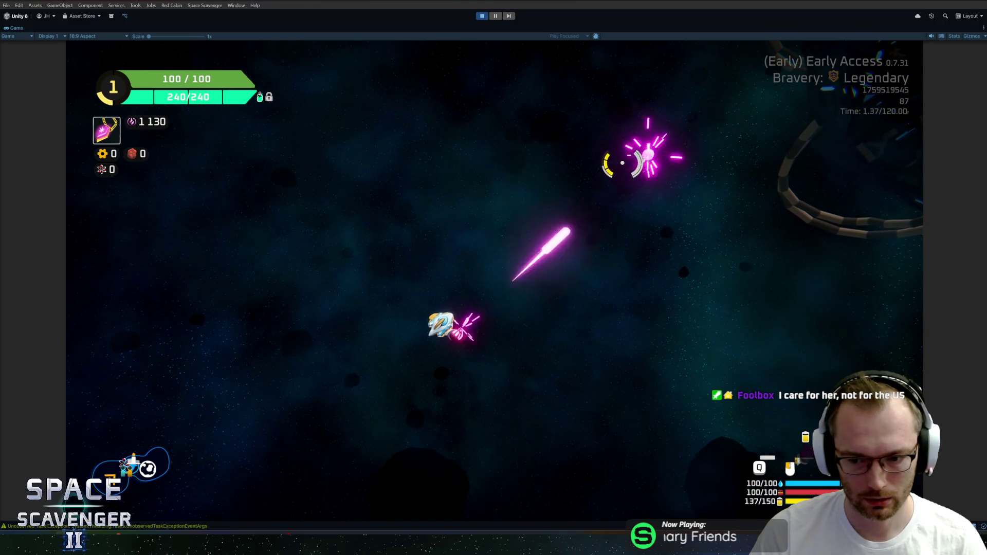
key("grave")
key("grave")
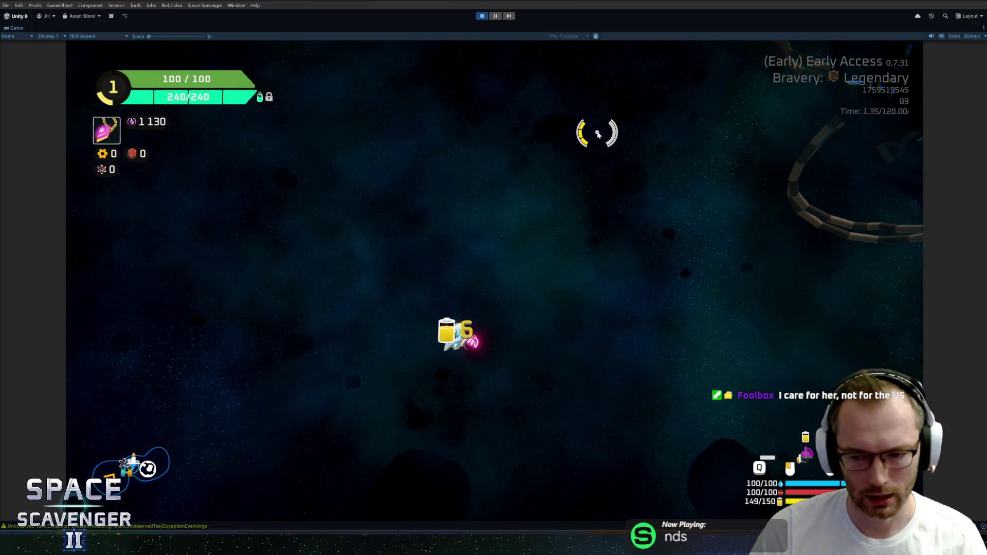
key("Tab")
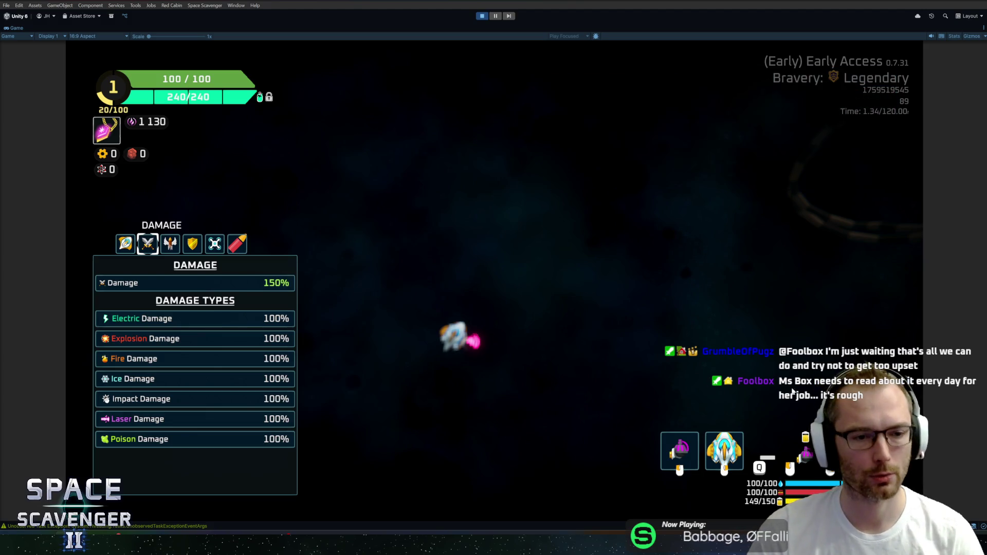
Browse the Ship, Damage and Offense stats tabs, checking the Critical Damage entry.
key("Tab")
key("Tab")
left_click(126, 244)
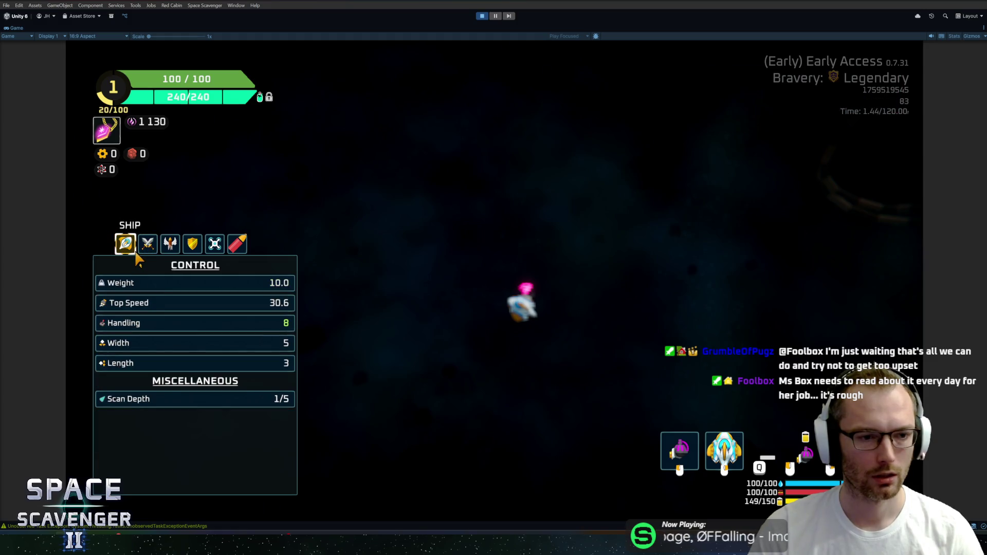
left_click(147, 243)
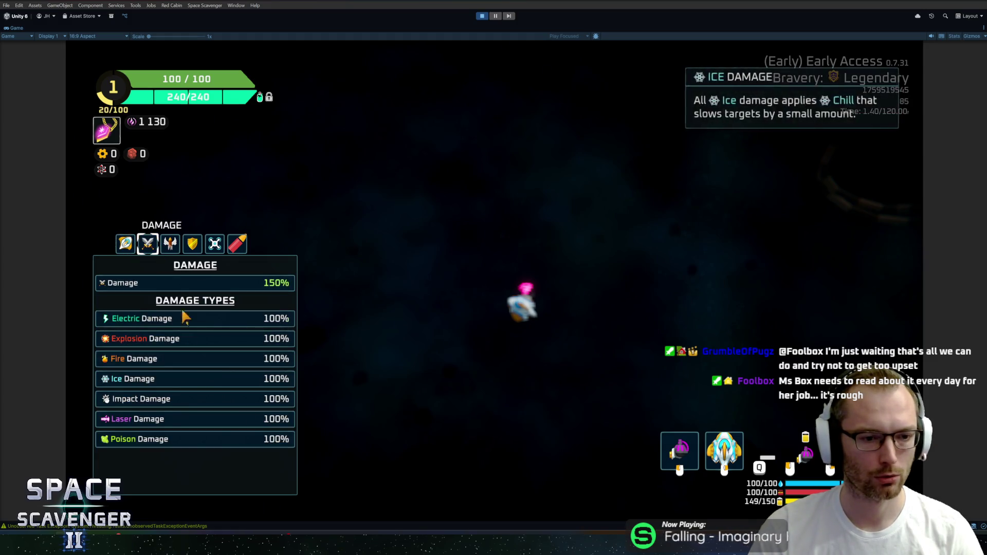
left_click(170, 244)
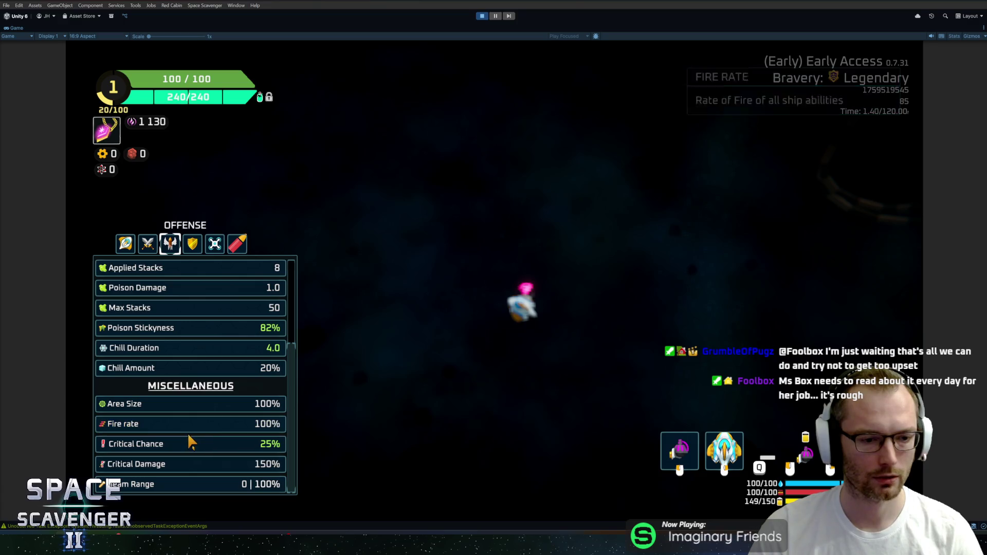
mouse_move(190, 465)
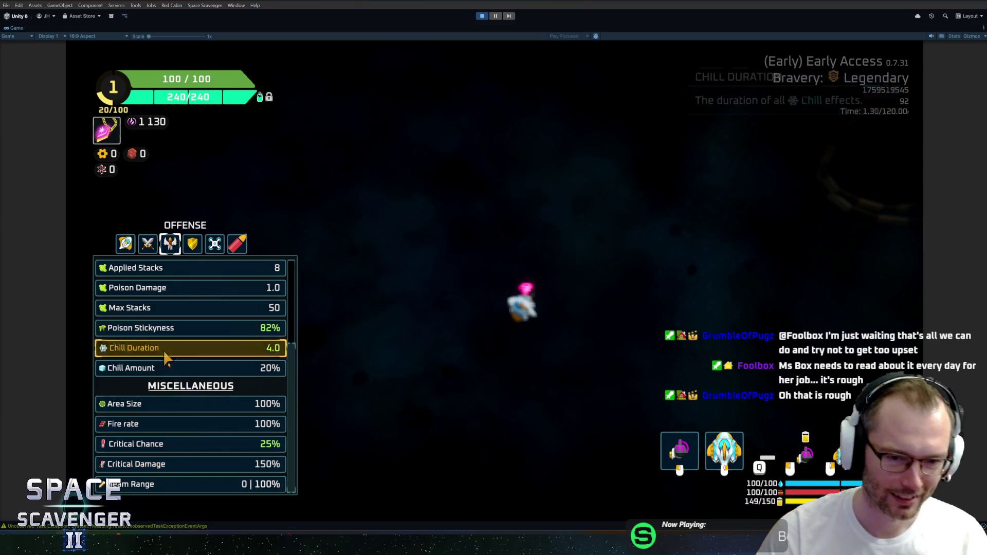
Close the stats overview and resume flying upward, firing the laser at a target.
key("Tab")
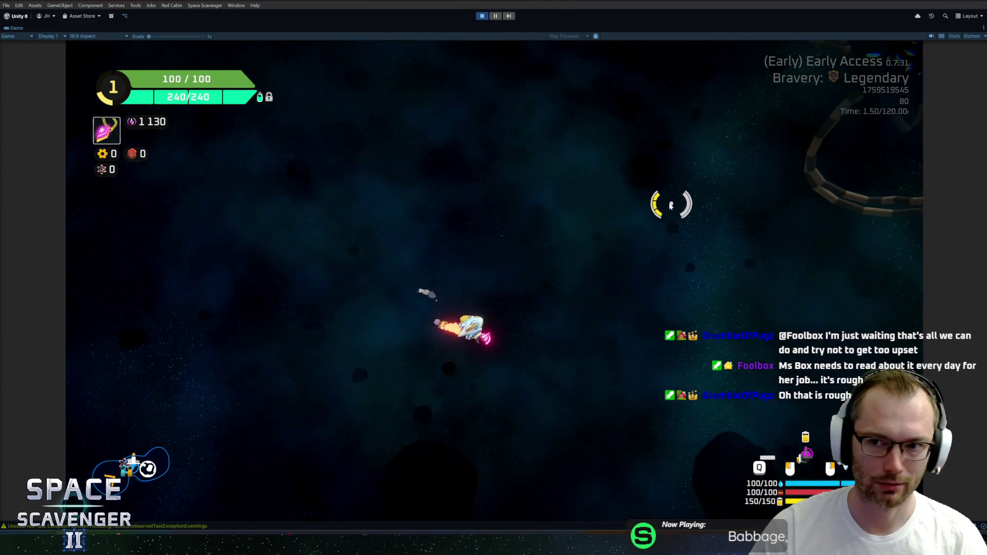
key("w")
left_click(443, 192)
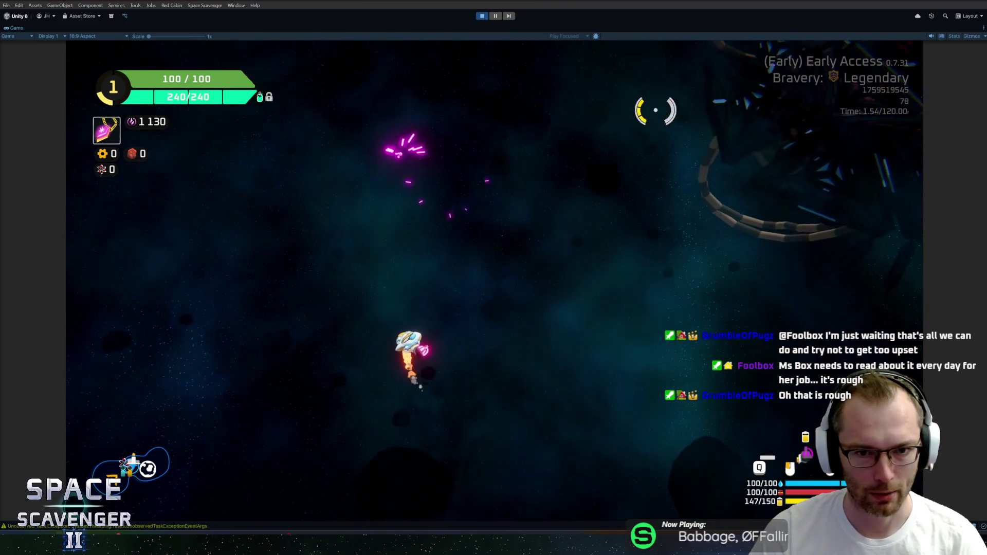
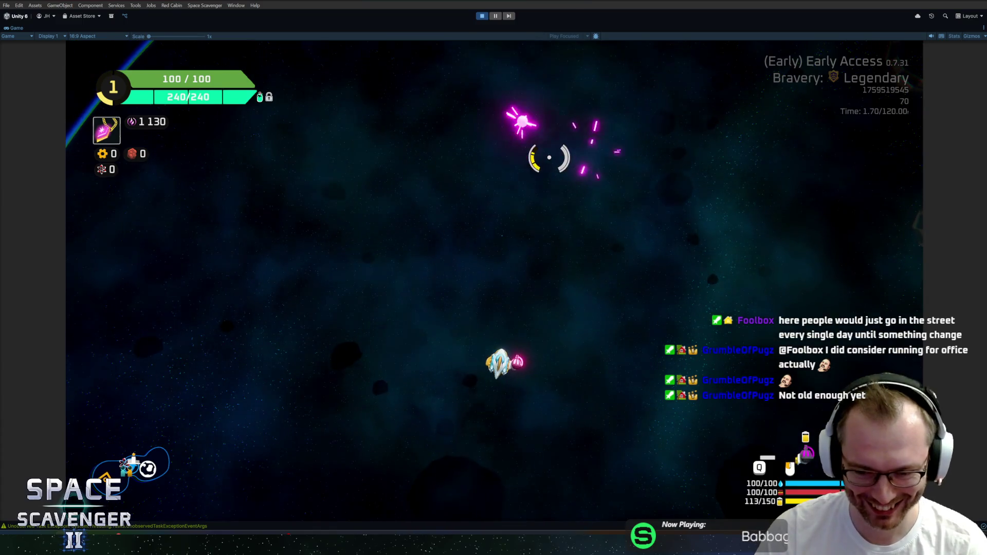
Open the in-game ship stats panel, browse Damage and Offense, and end on the Ship page.
key("Tab")
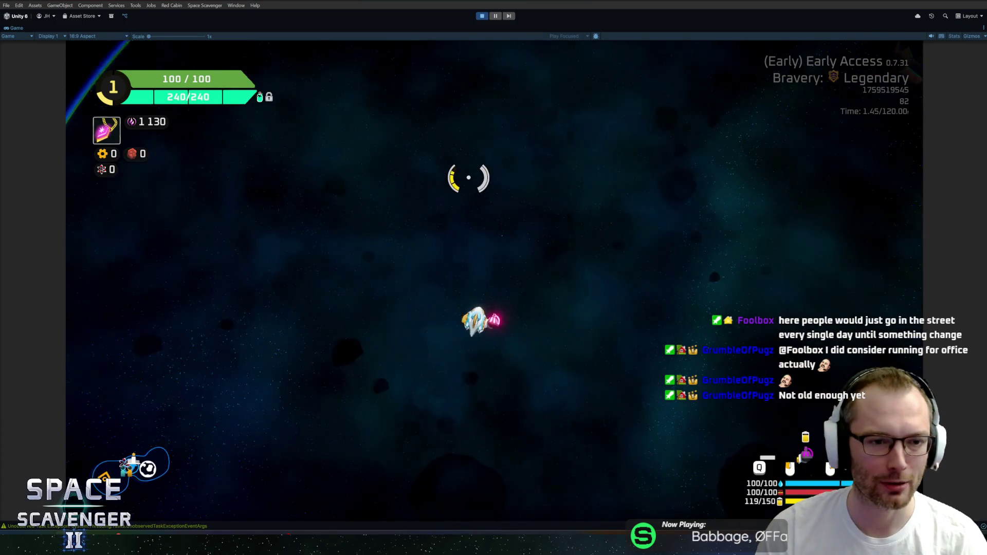
key("Tab")
left_click(126, 244)
left_click(148, 244)
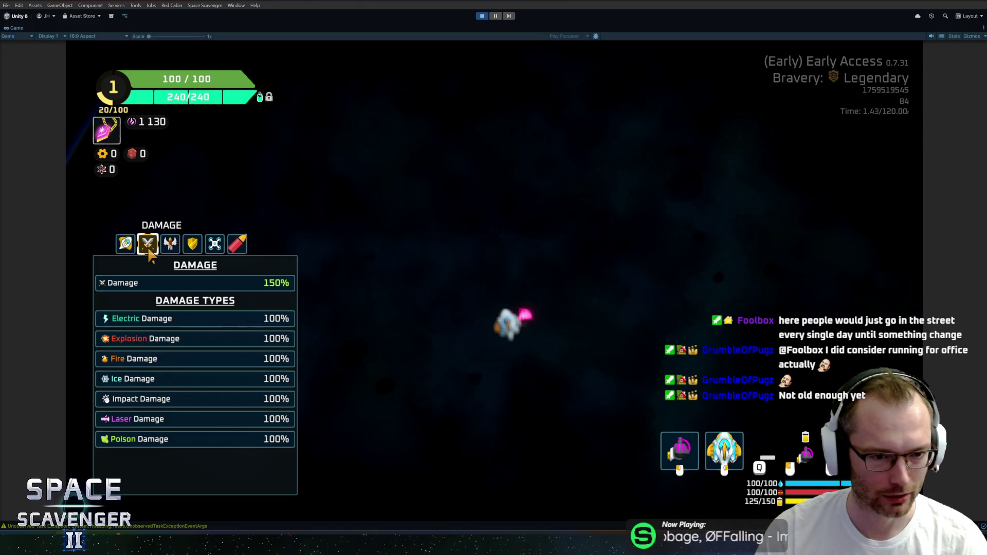
key("e")
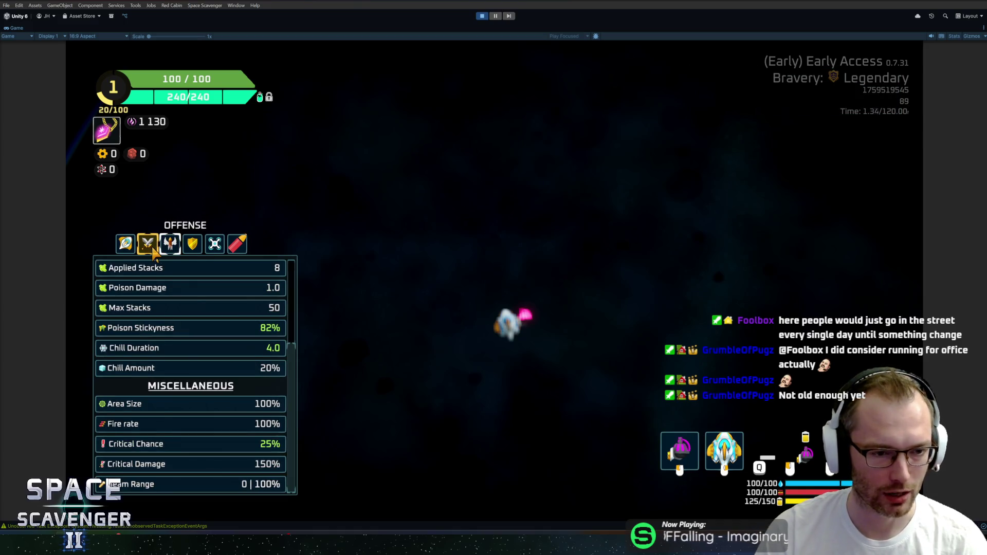
left_click(153, 251)
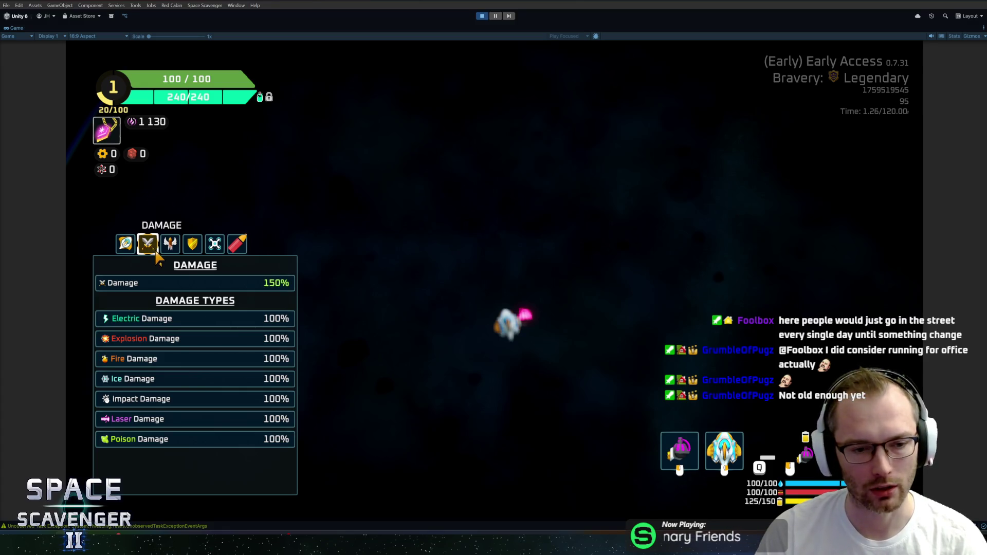
left_click(171, 254)
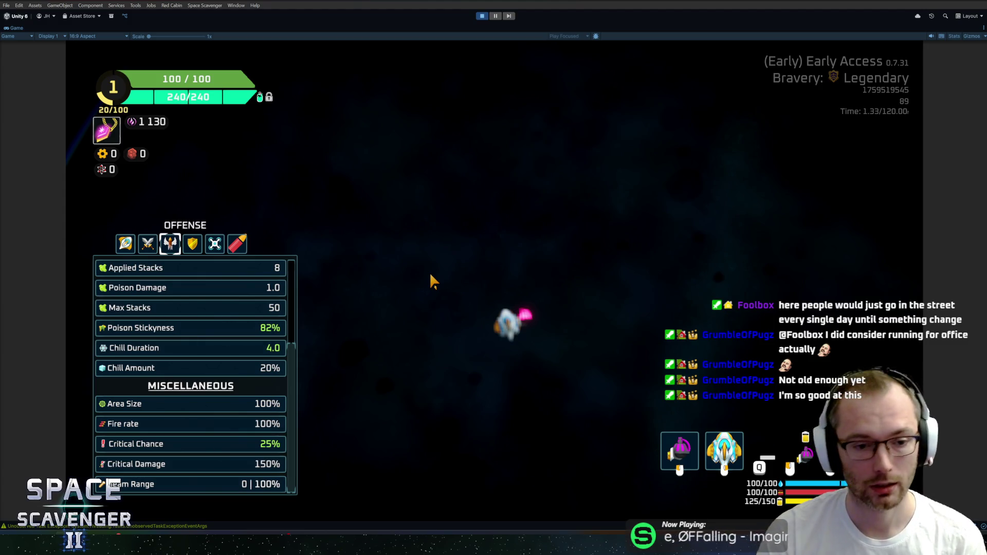
key("q")
key("q")
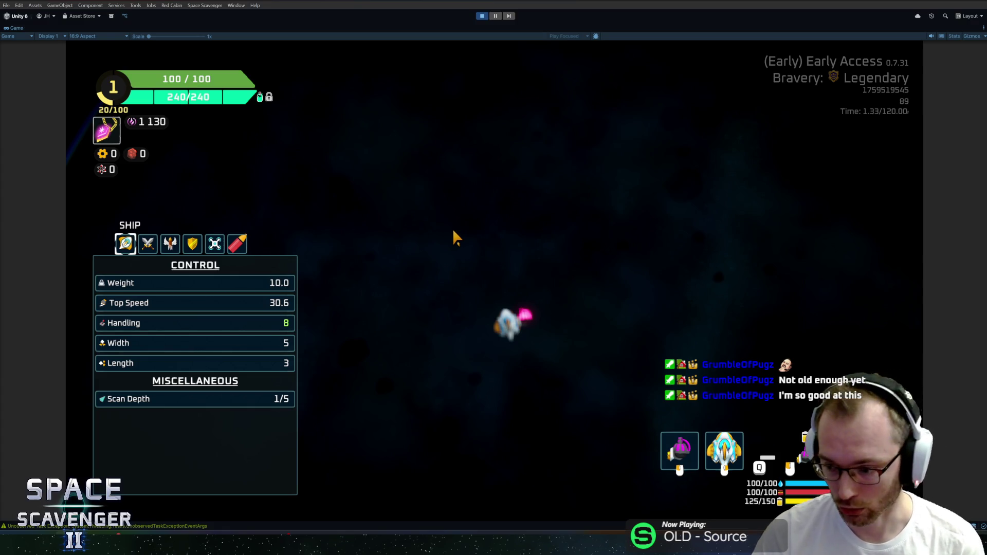
key("Tab")
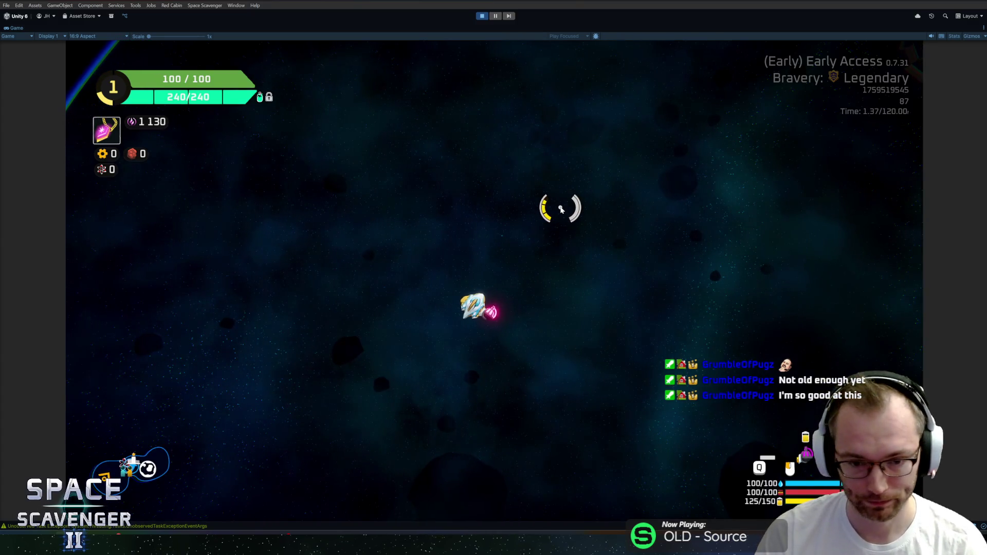
key("Tab")
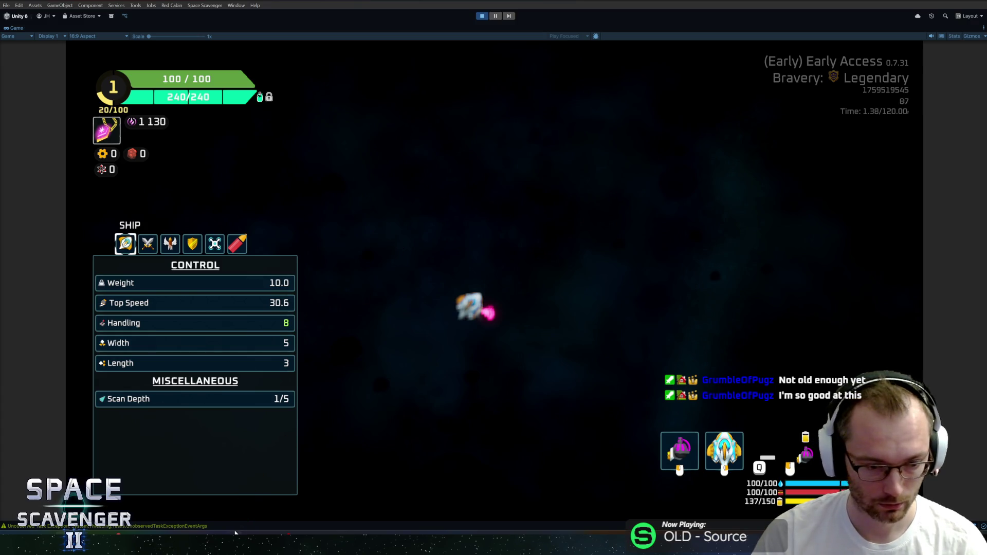
In the Scavenger 2 Icons Figma file, create a '100' text on empty canvas.
mouse_move(234, 543)
left_click(181, 496)
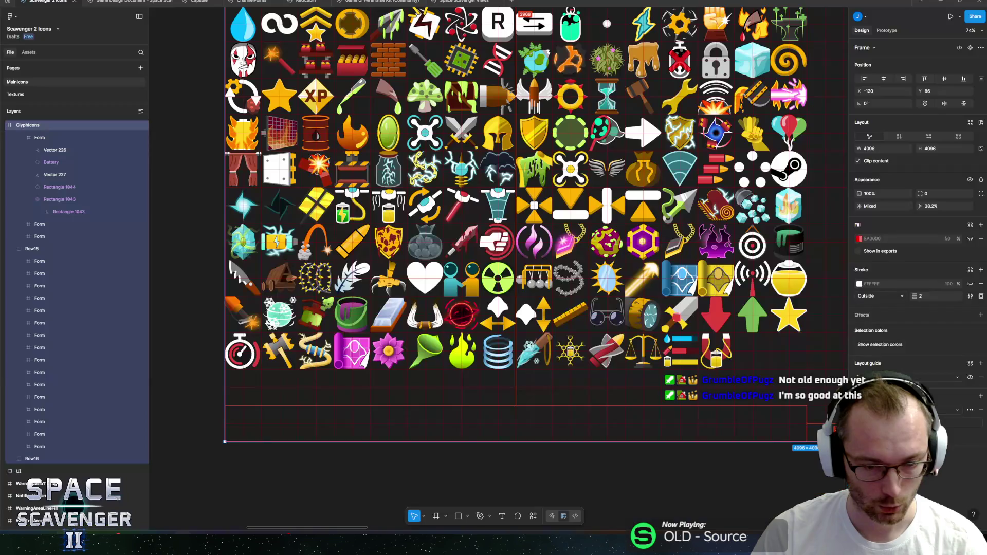
scroll(295, 206, "down", 3)
scroll(334, 231, "left", 5)
scroll(368, 214, "up", 5)
scroll(390, 247, "up", 2)
scroll(391, 246, "left", 2)
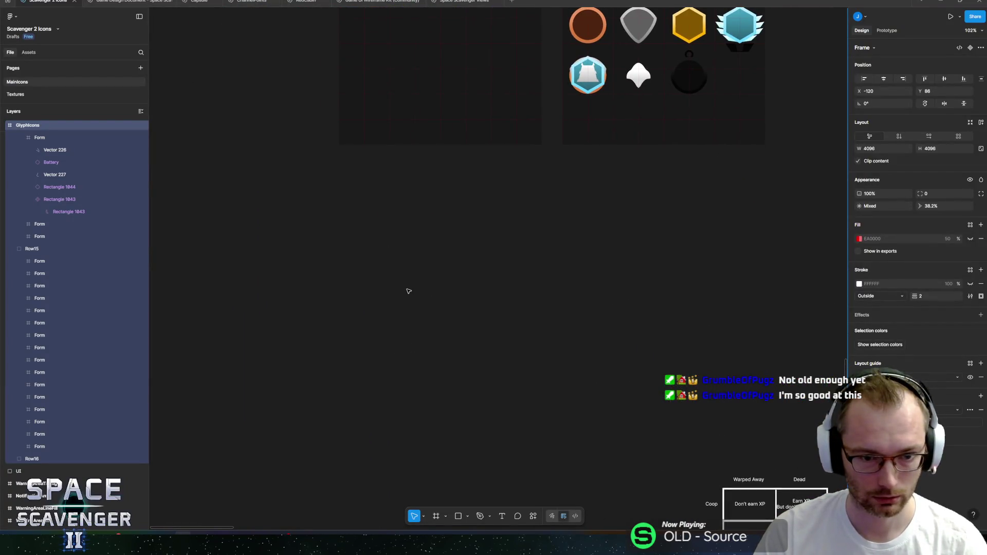
key("t")
left_click(529, 262)
type("100")
scroll(393, 229, "up", 5)
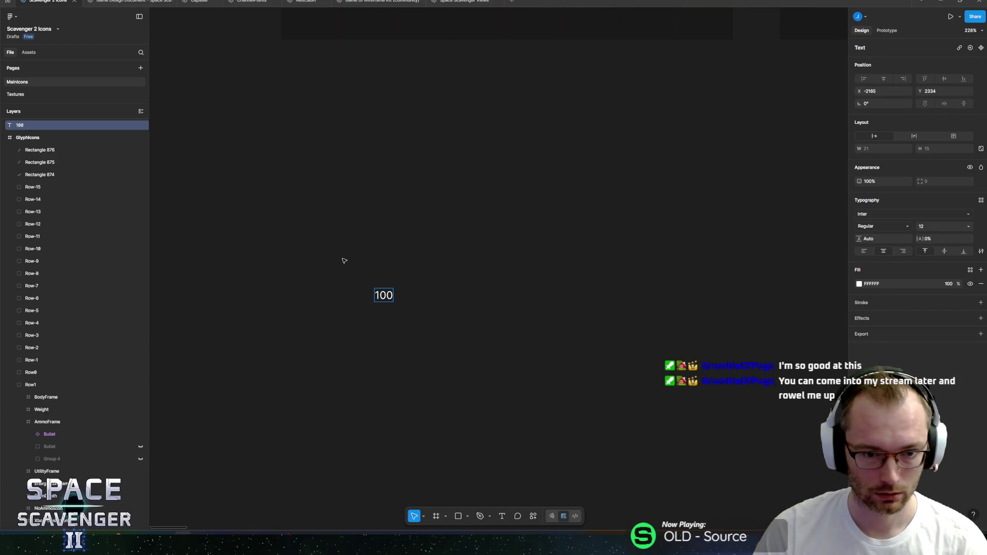
type("t")
left_click(267, 291)
Add a '25% crit chance:' label and place it beside the 100 text.
key("t")
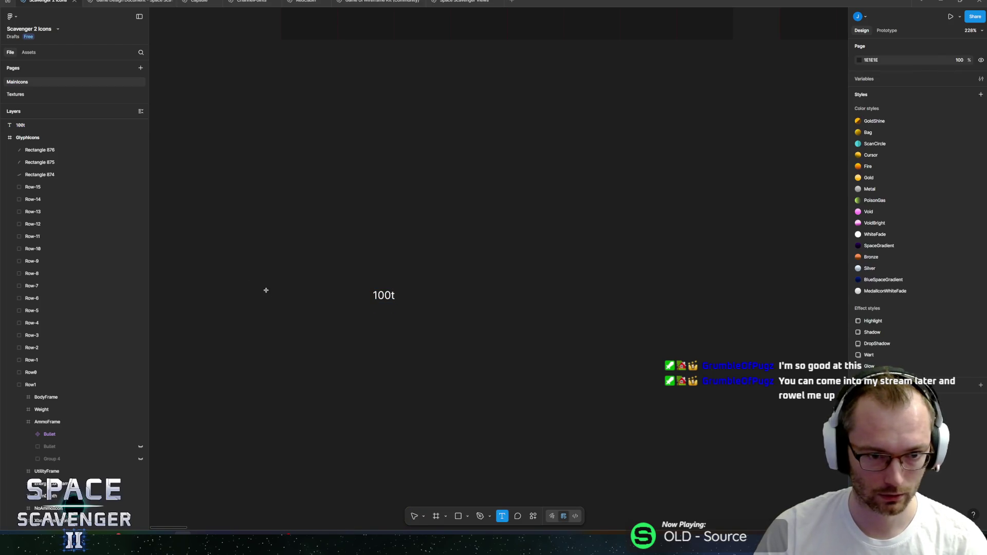
left_click(266, 295)
type("25% c")
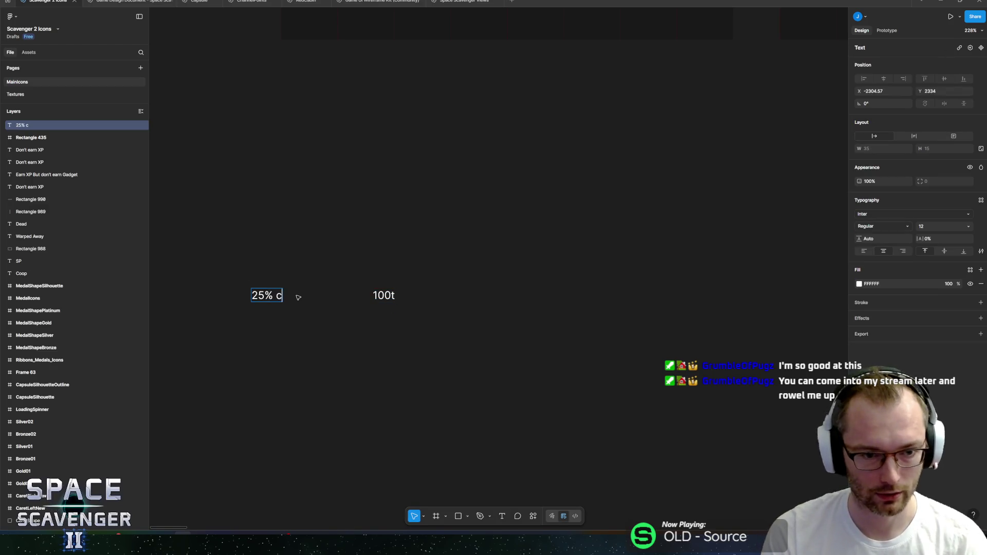
type("rit chance:")
key("Escape")
left_click_drag(280, 296, 309, 297)
left_click(415, 301)
Move the sum next to the label and make it read '100 + 100 + 100 + 200'.
scroll(390, 324, "up", 2)
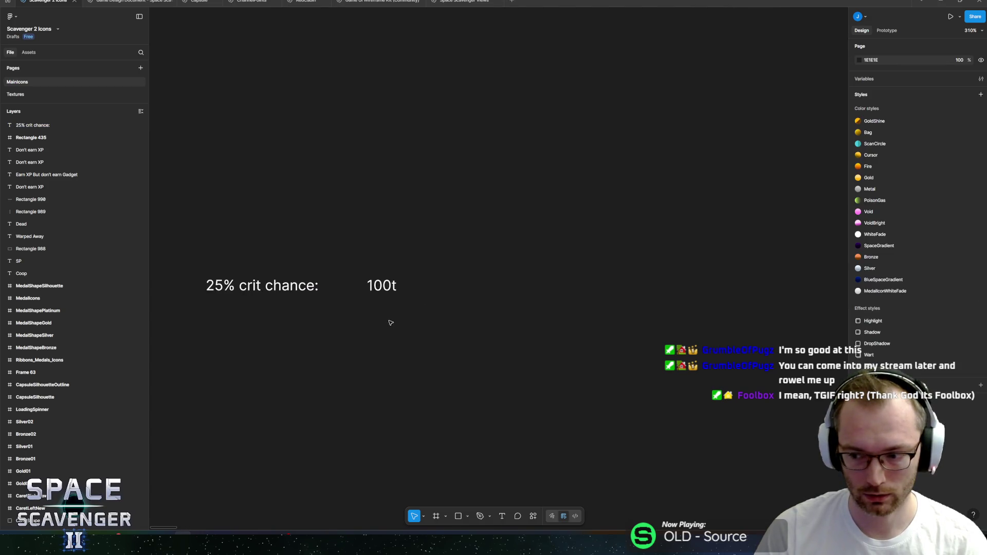
left_click(366, 286)
left_click_drag(364, 288, 348, 289)
key("Return")
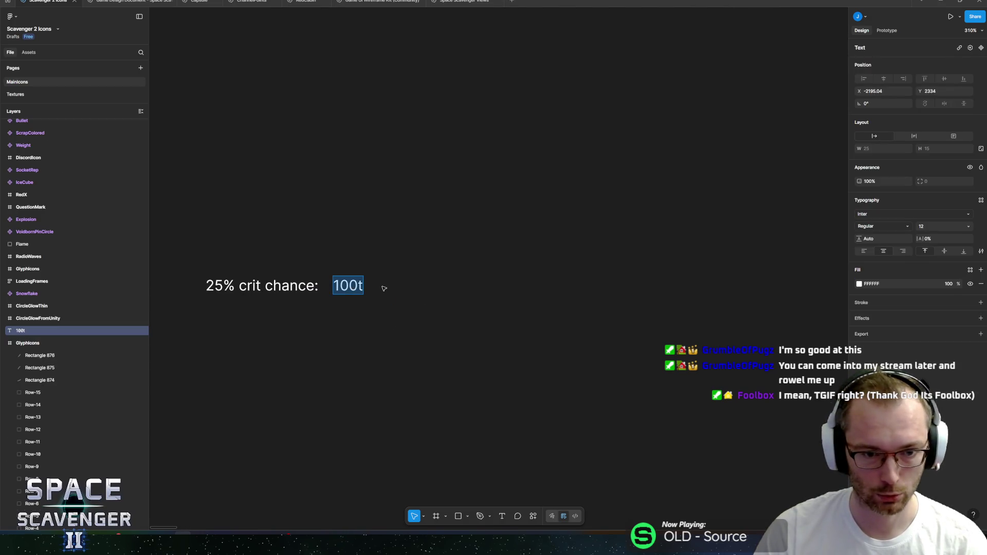
key("Right")
key("BackSpace")
type("+")
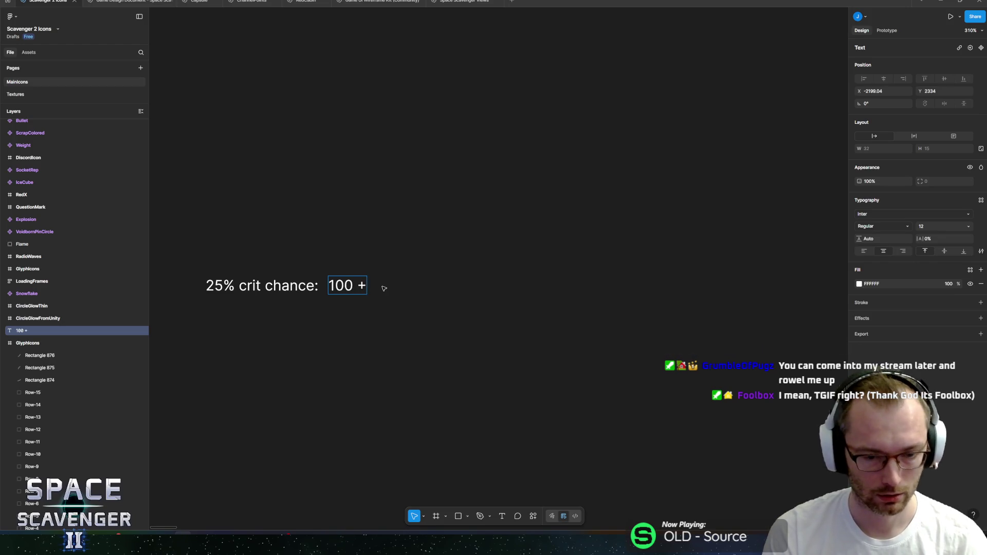
double_click(340, 286)
key("End")
type("100 +1")
key("BackSpace")
type("100 +")
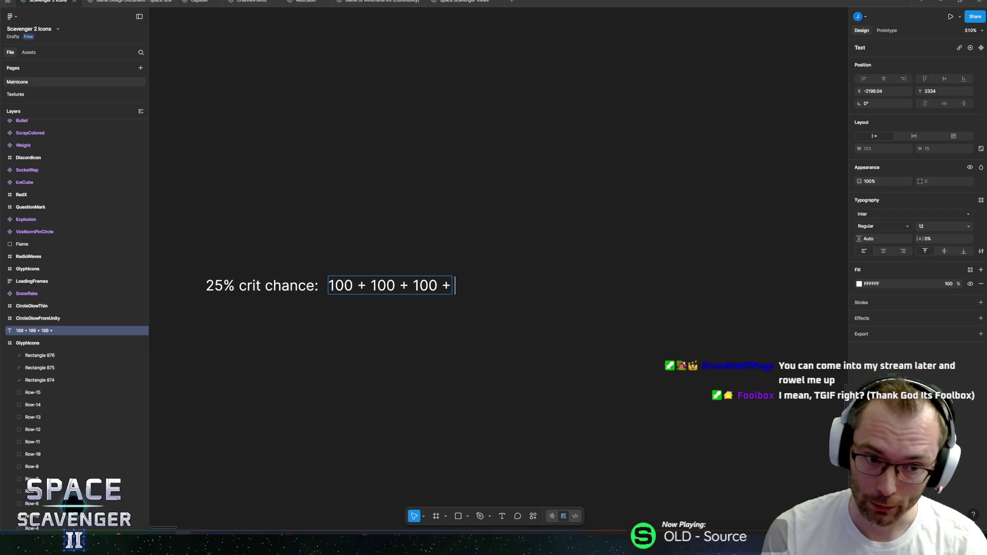
type("200")
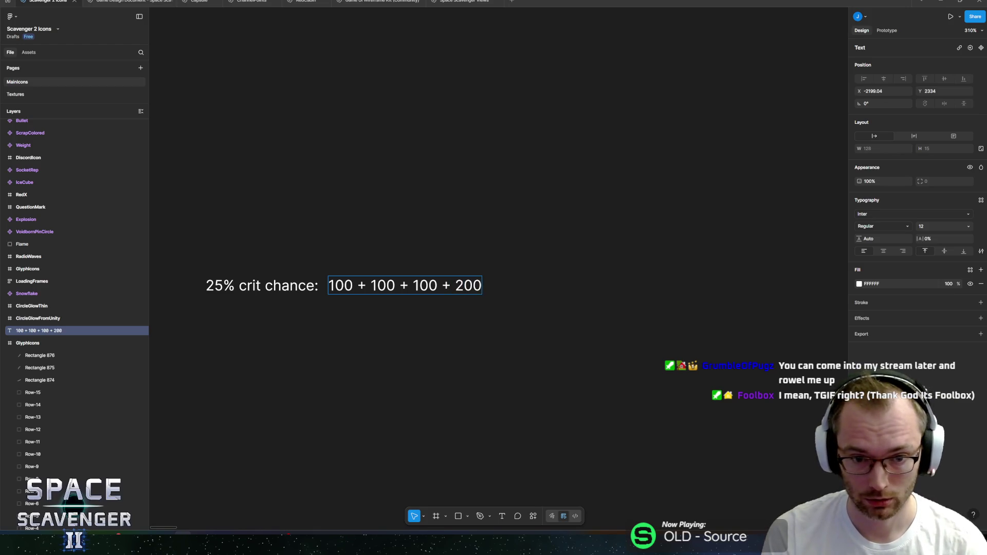
key("Escape")
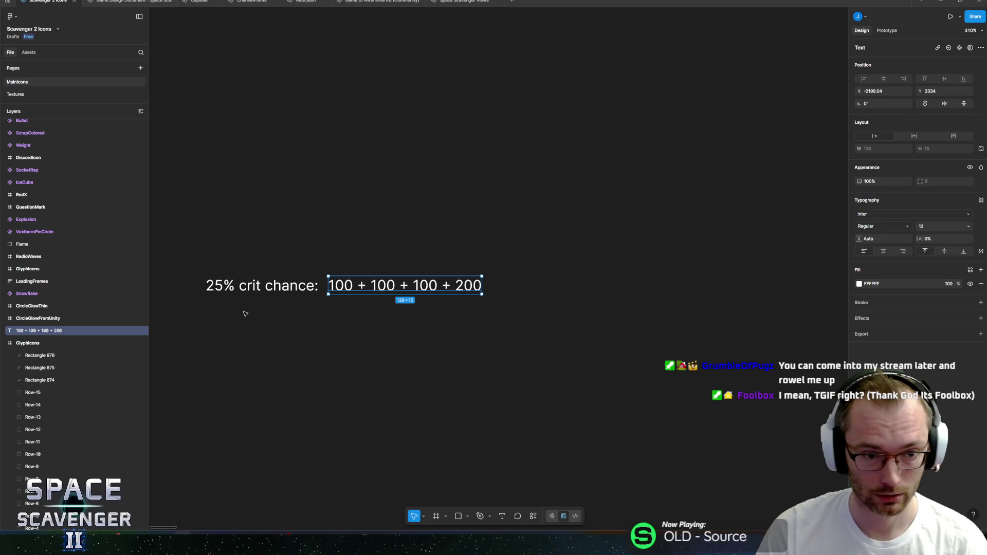
key("t")
left_click(212, 319)
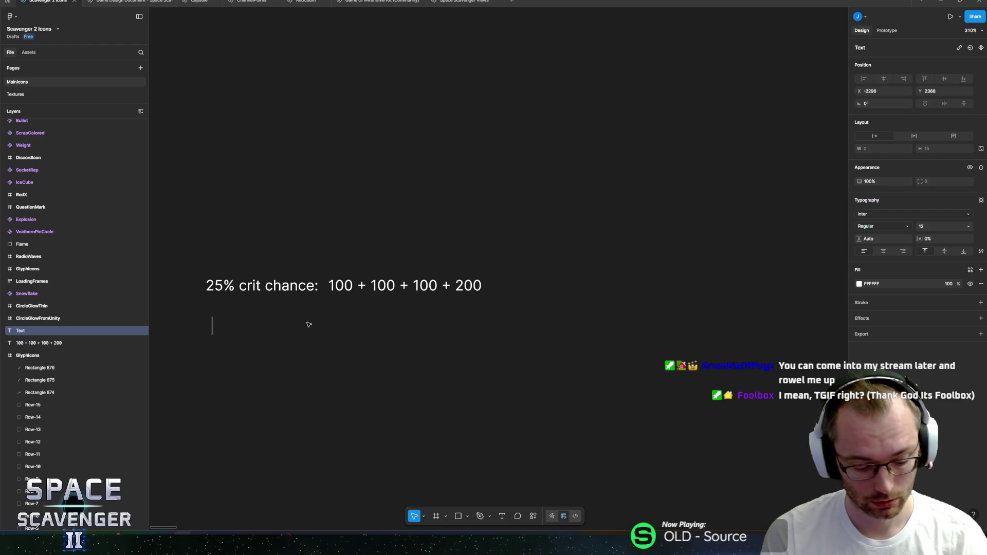
Discard the empty text box and review the '25% crit chance:' label text.
key("Escape")
left_click(252, 286)
double_click(252, 286)
left_click(252, 286)
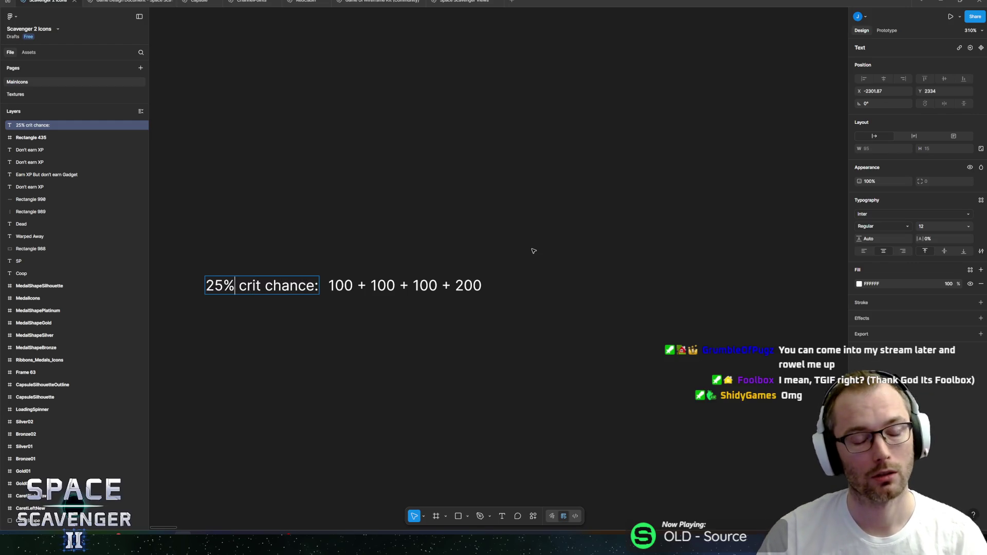
double_click(223, 285)
left_click_drag(282, 286, 214, 286)
left_click(215, 285)
left_click_drag(314, 285, 222, 285)
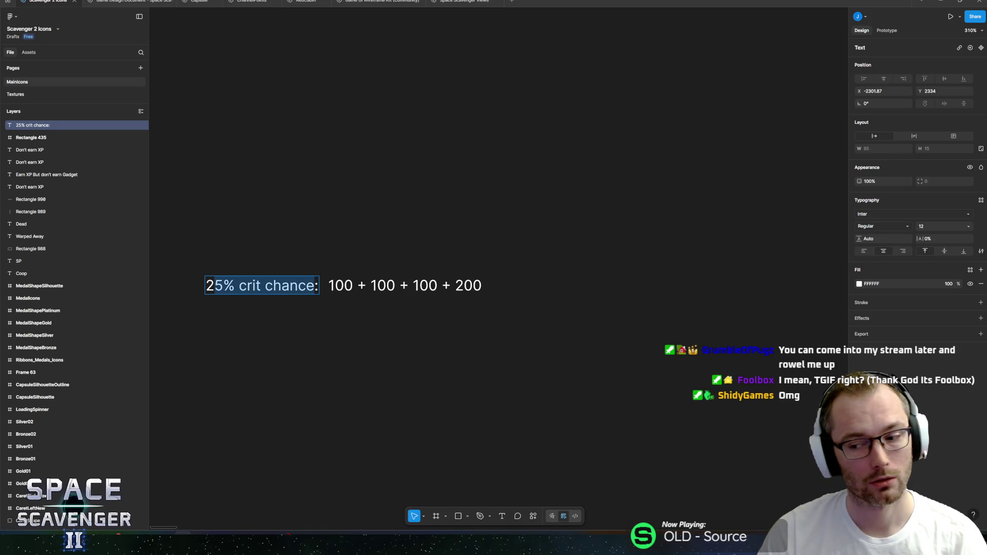
key("Escape")
Duplicate the row below and relabel it '25% bonus damage:', aligned with the row above.
left_click(348, 287, "shift")
key("ctrl+d")
left_click_drag(348, 287, 346, 309)
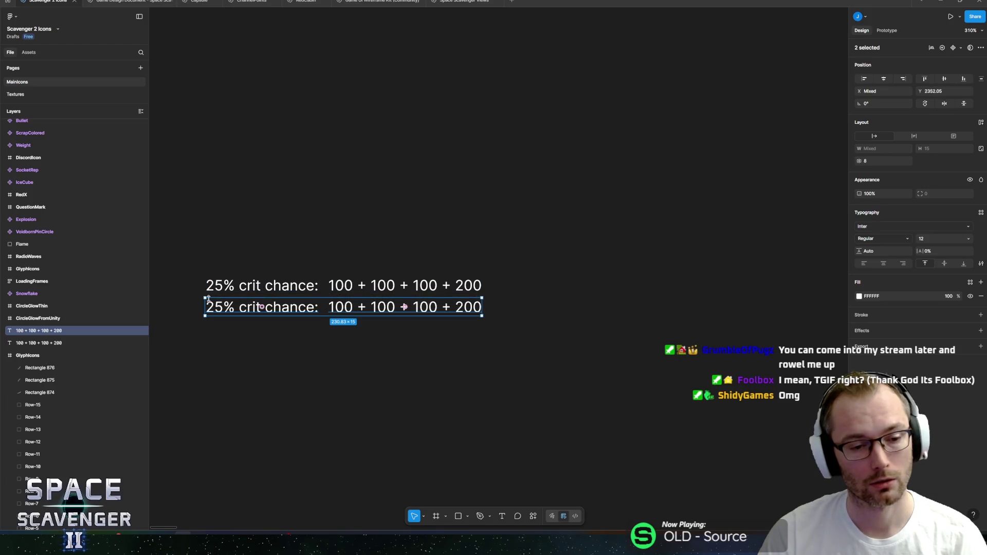
double_click(223, 307)
left_click(223, 307)
left_click_drag(237, 307, 319, 307)
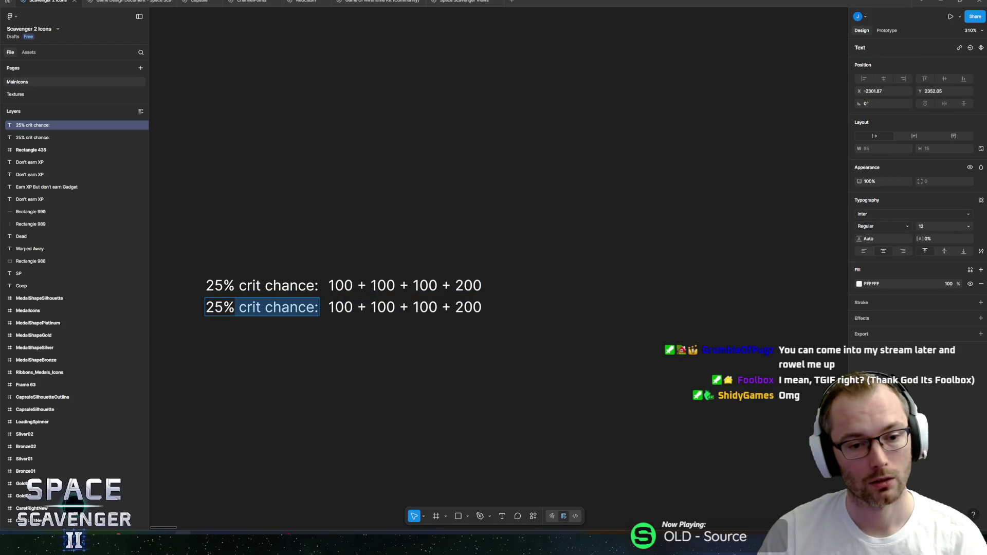
type("bonus damage:")
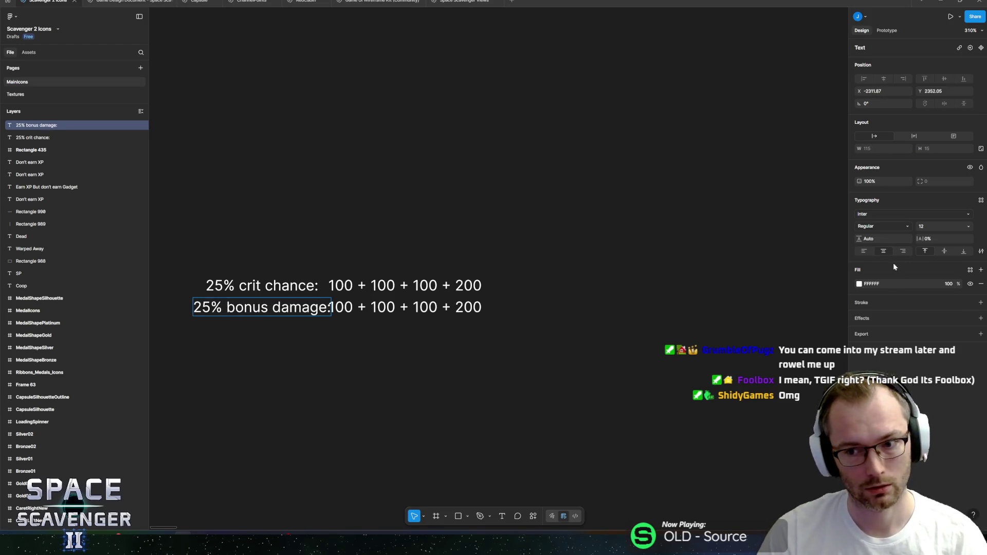
key("Escape")
left_click_drag(297, 310, 292, 310)
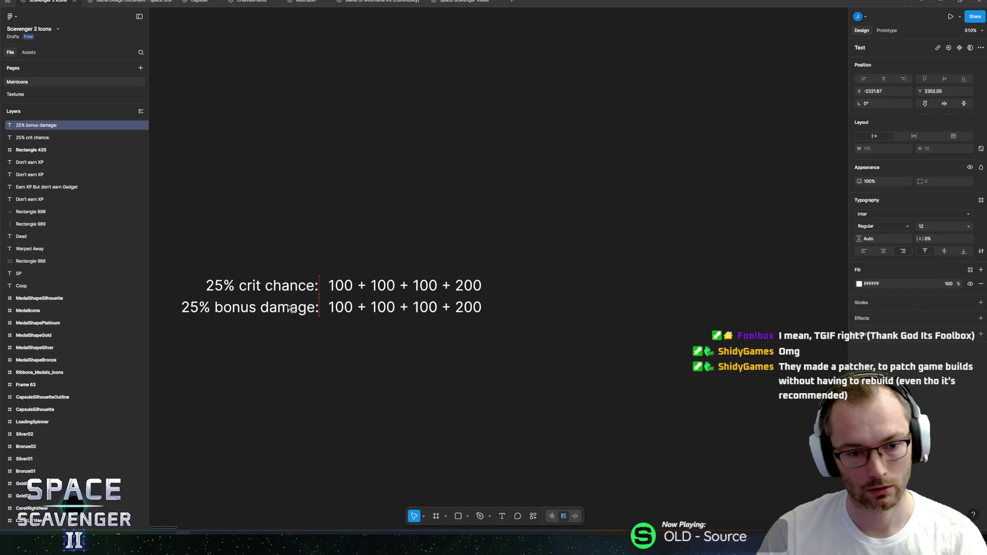
left_click(262, 286)
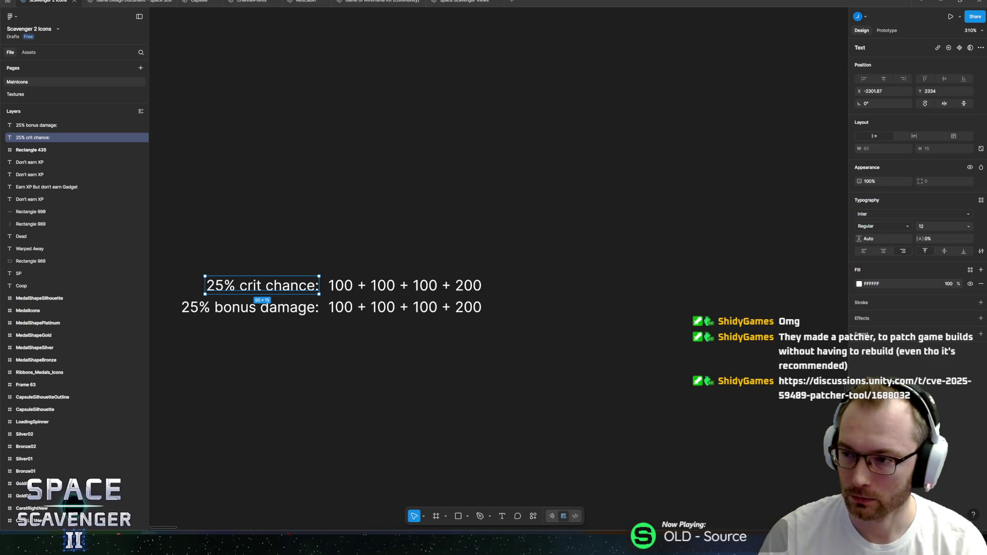
key("alt+Tab")
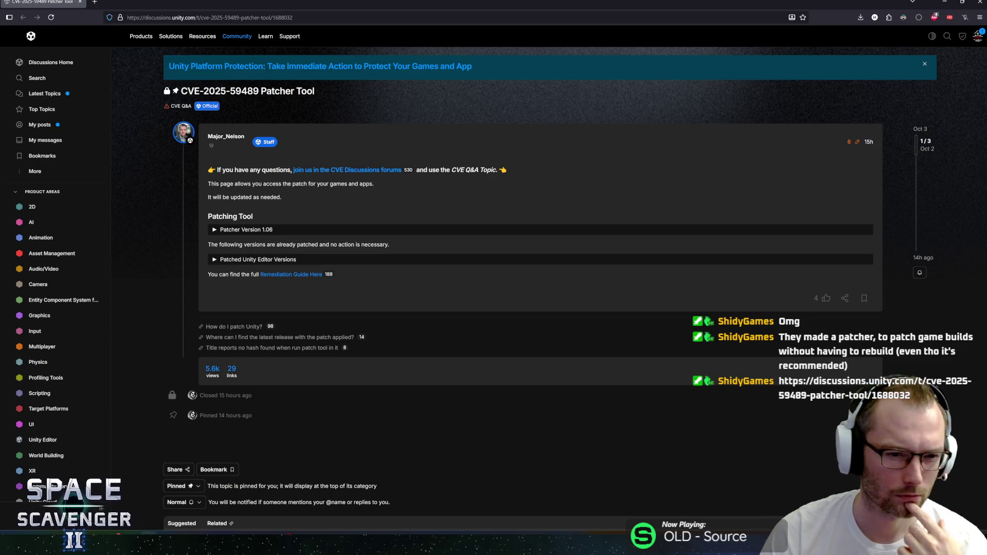
left_click_drag(235, 244, 378, 246)
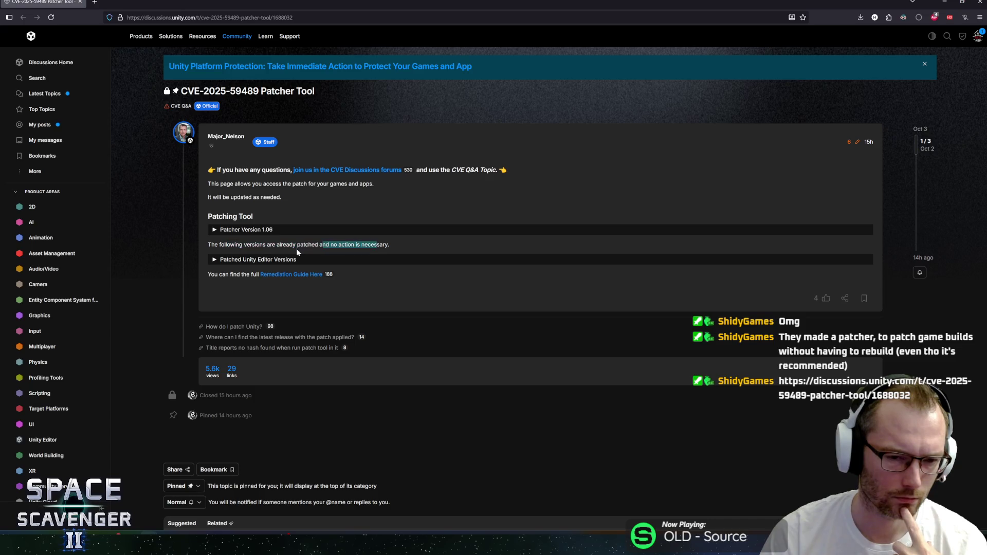
left_click(236, 230)
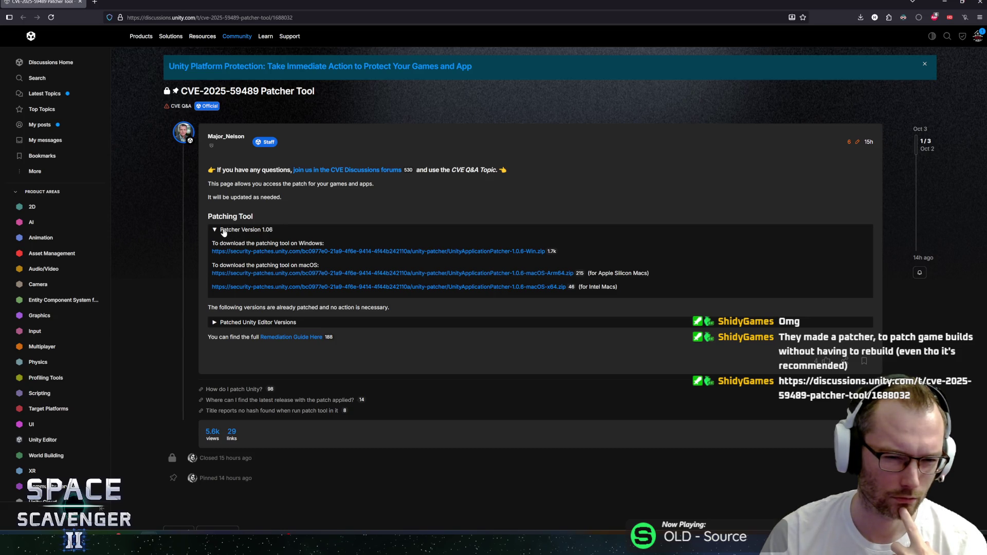
left_click(224, 233)
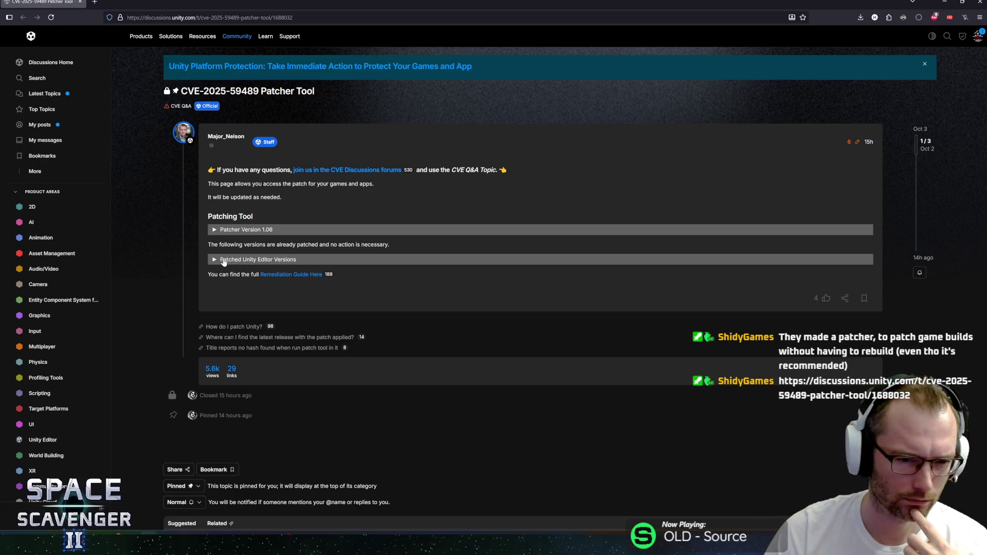
left_click(222, 261)
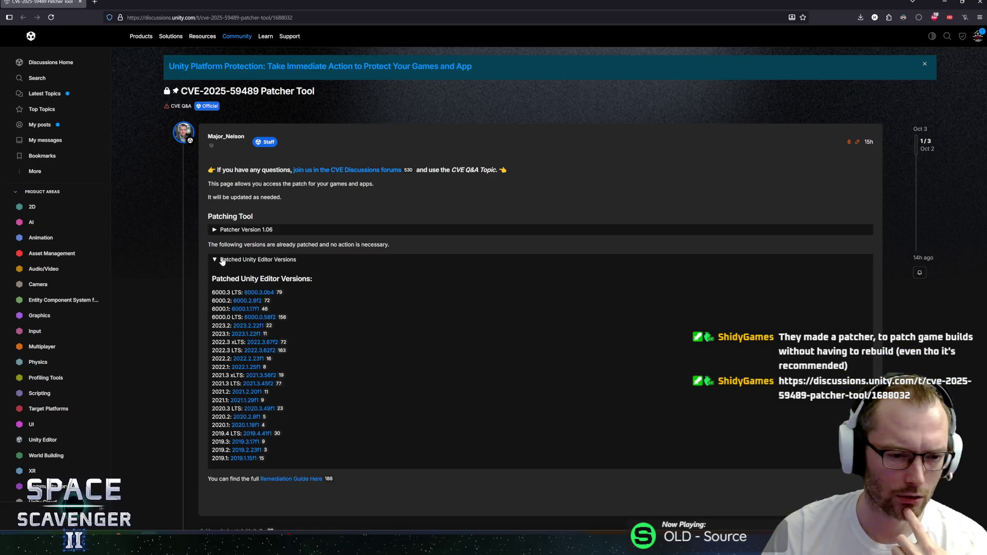
left_click(222, 260)
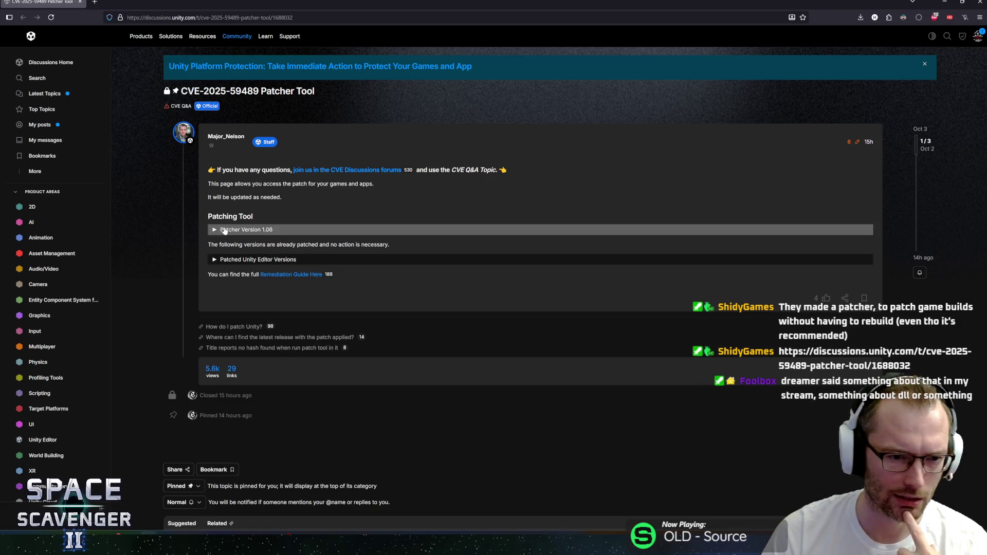
left_click(225, 230)
left_click(230, 234)
left_click(231, 234)
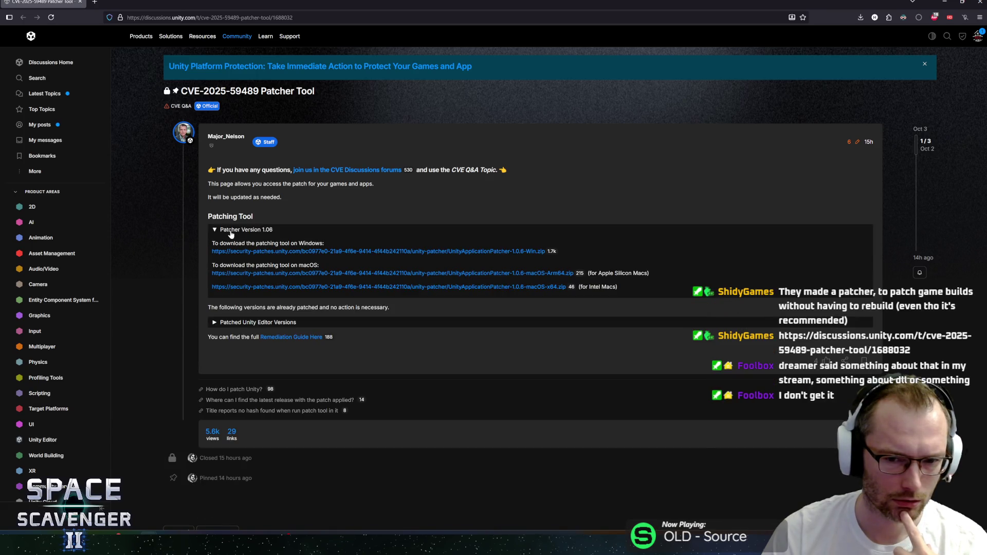
left_click(230, 234)
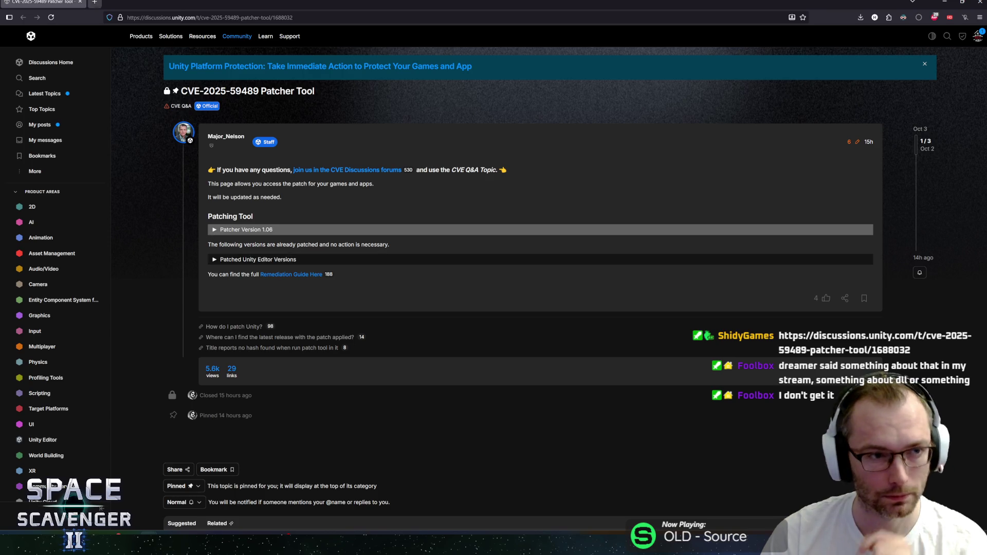
key("alt+Tab")
key("alt+Tab")
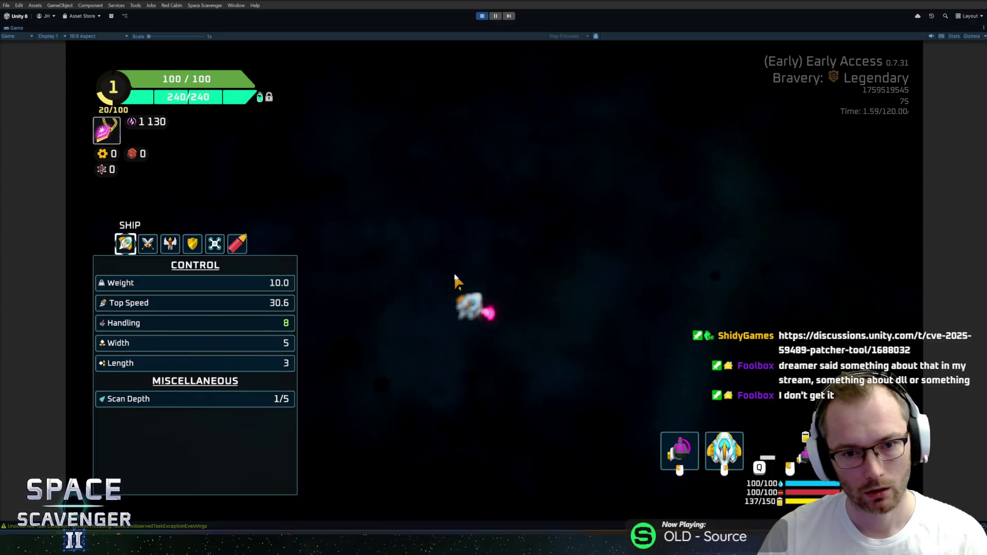
Close the stats panel, stop Play mode, and bring up the CVE Q&A forum page.
key("Tab")
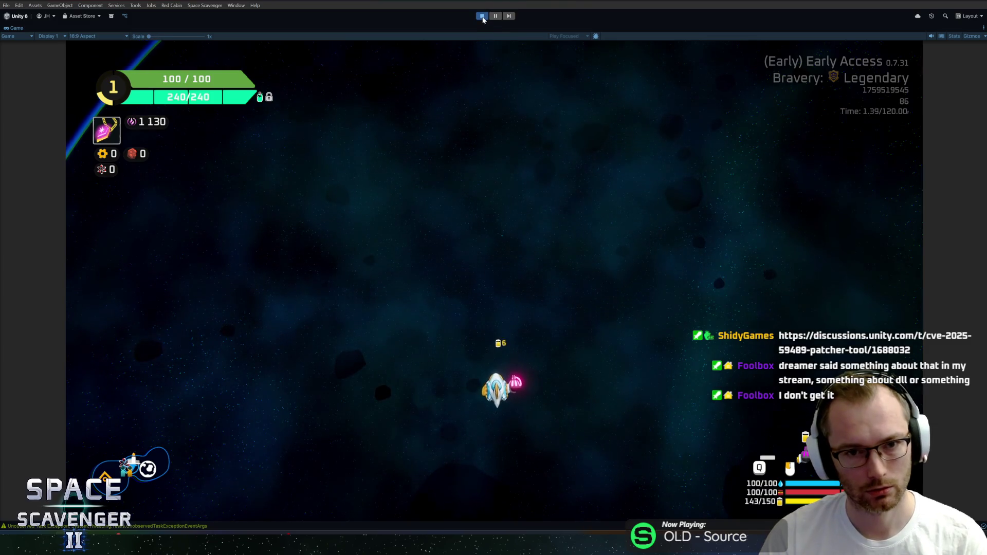
left_click(482, 16)
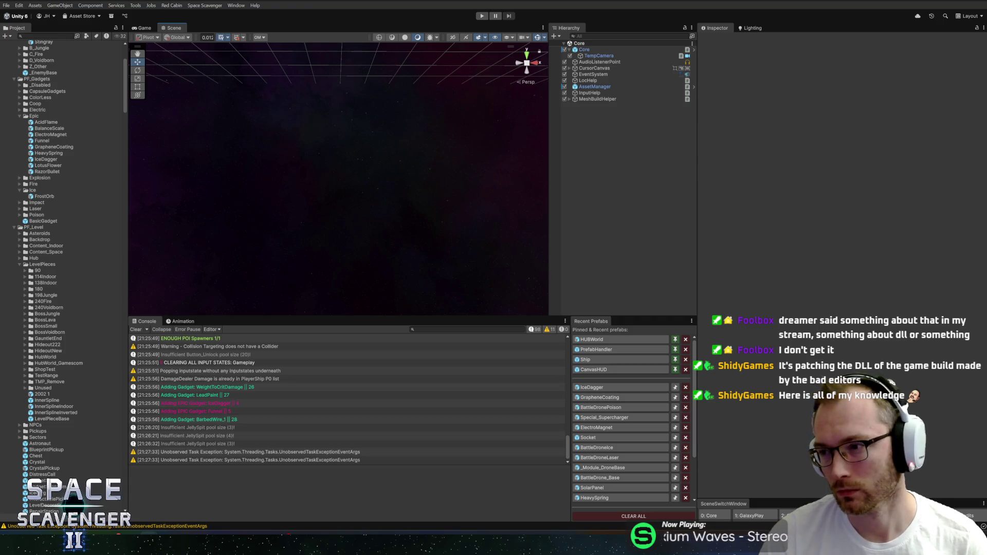
key("alt+Tab")
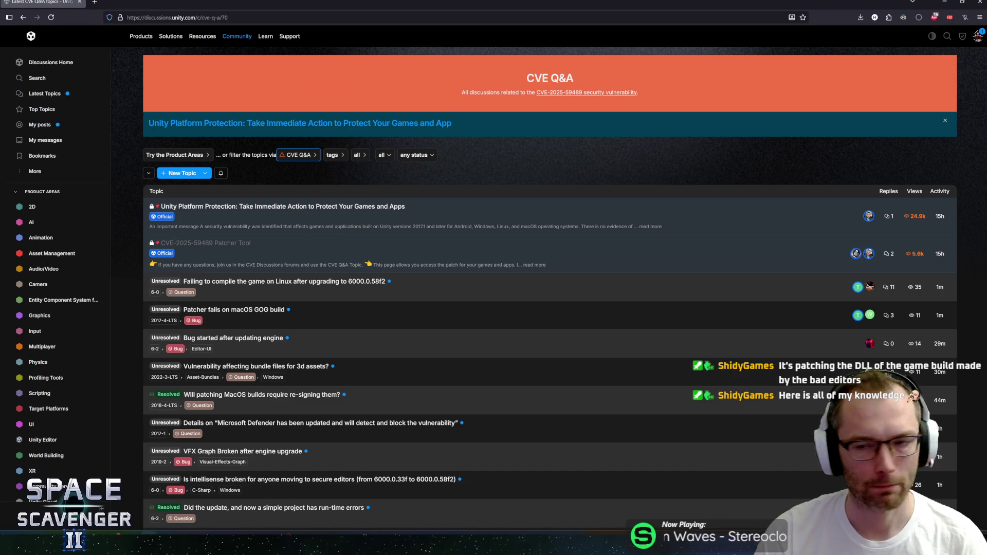
Switch from the browser back to the Unity editor.
key("alt+Tab")
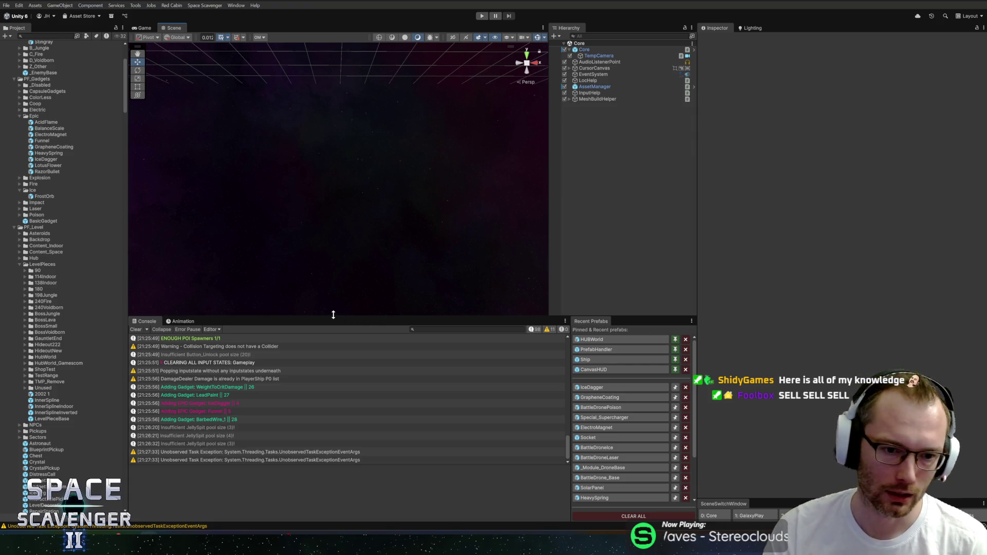
Collapse the Epic gadgets and A_Life enemies folders in the Project window.
left_click_drag(333, 314, 338, 320)
left_click_drag(128, 258, 129, 257)
scroll(60, 240, "up", 3)
scroll(60, 237, "up", 2)
left_click(41, 186)
left_click(20, 186)
scroll(47, 195, "up", 3)
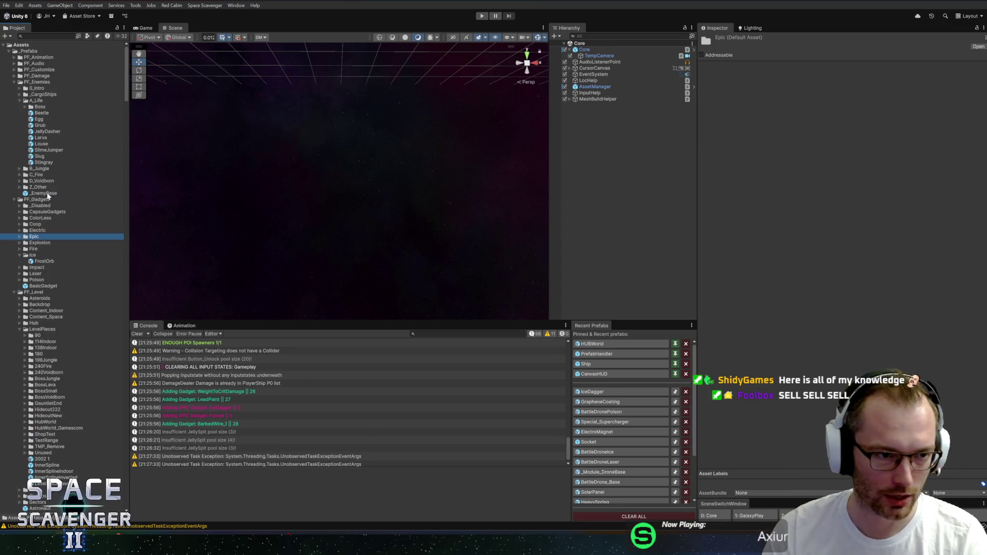
left_click(36, 100)
left_click(20, 100)
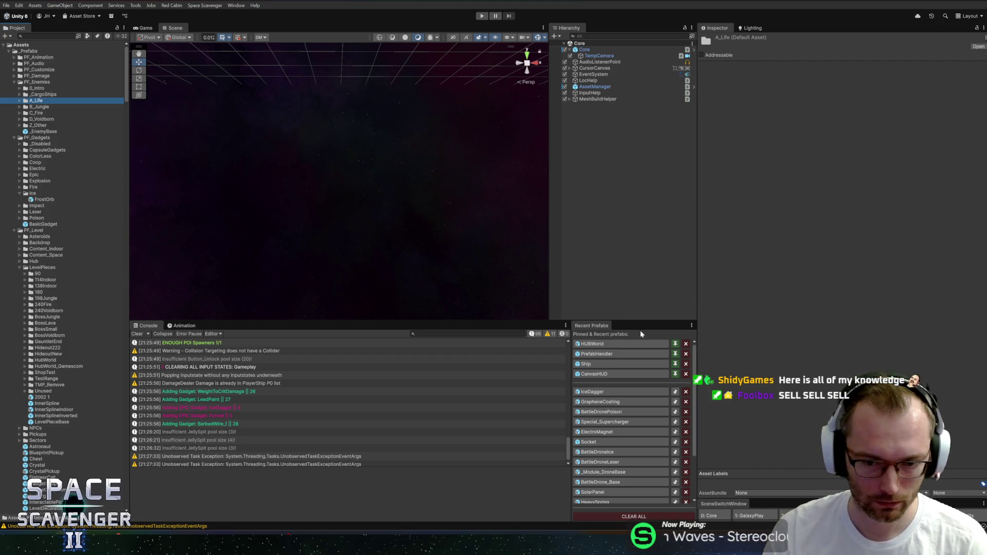
left_click(592, 392)
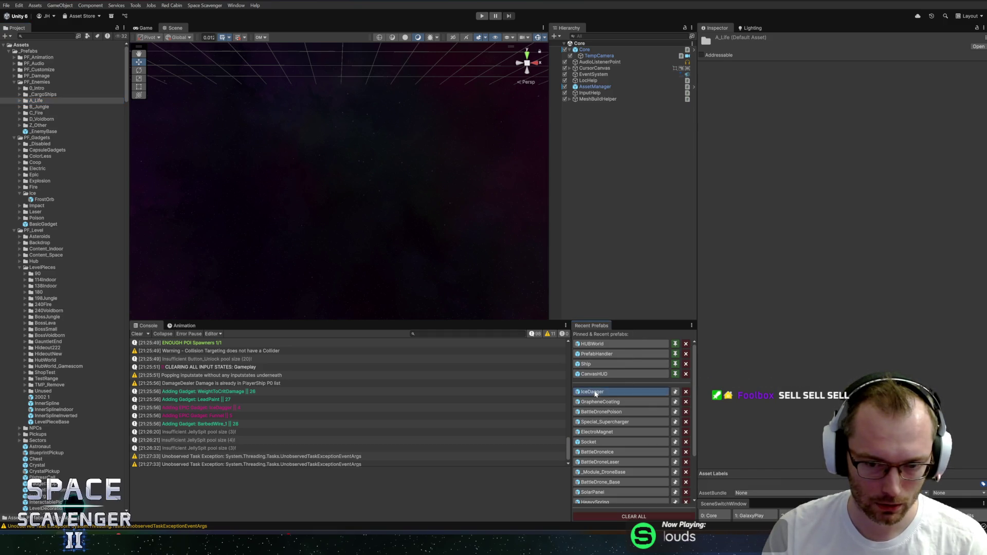
Set the IceDagger damagePerCritChance Mult to 1.5 and displayPercent Mult to 0.015.
left_click_drag(697, 292, 739, 287)
scroll(866, 334, "down", 10)
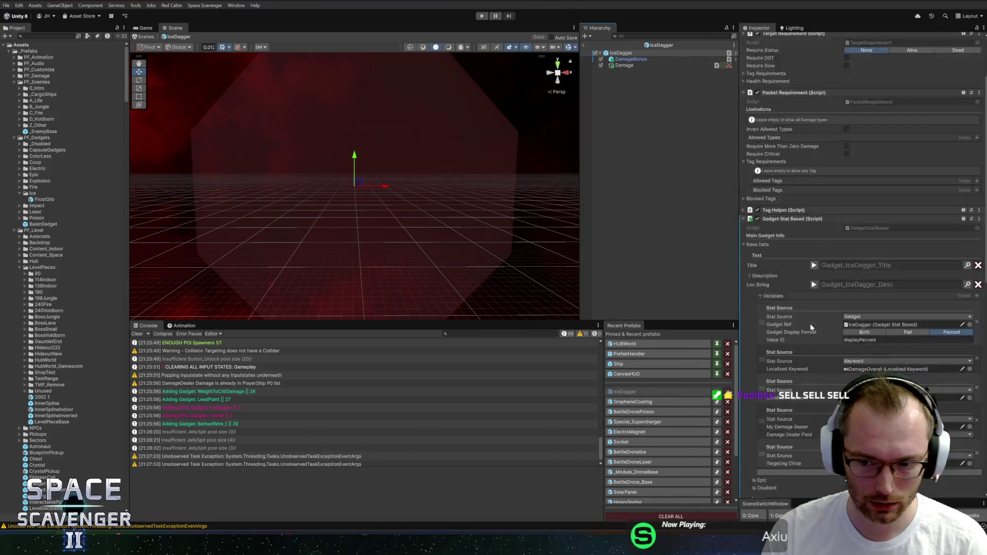
left_click(905, 294)
type("1")
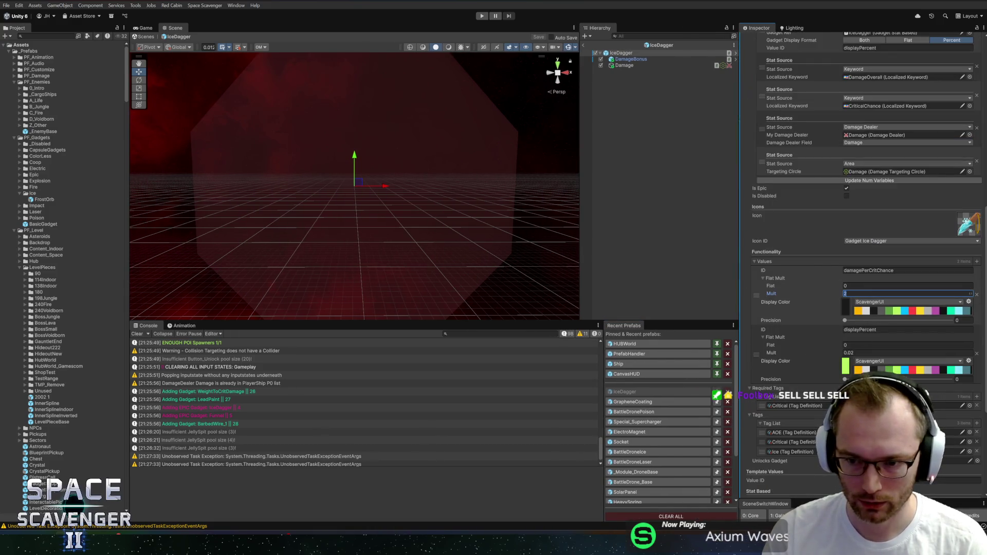
type(".5")
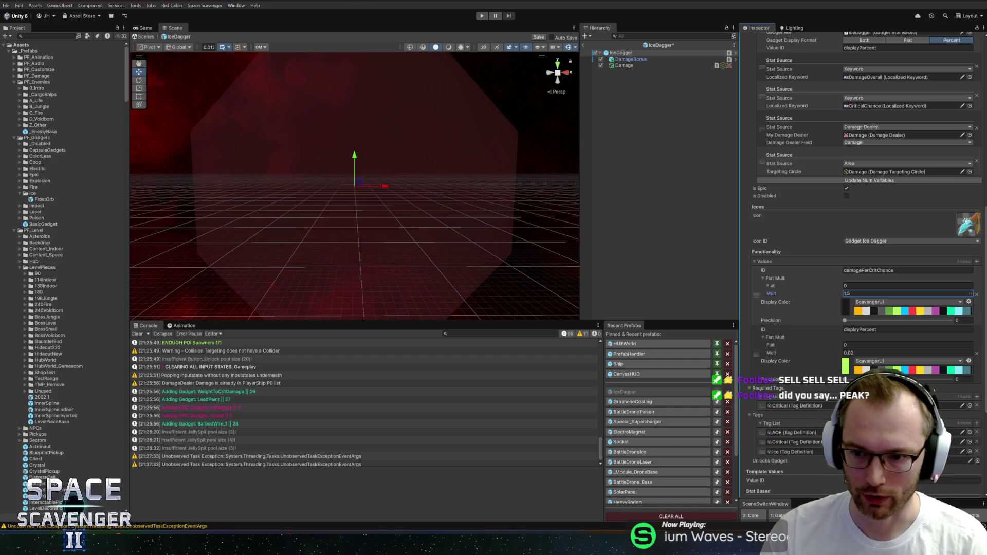
left_click(905, 353)
type("0.015")
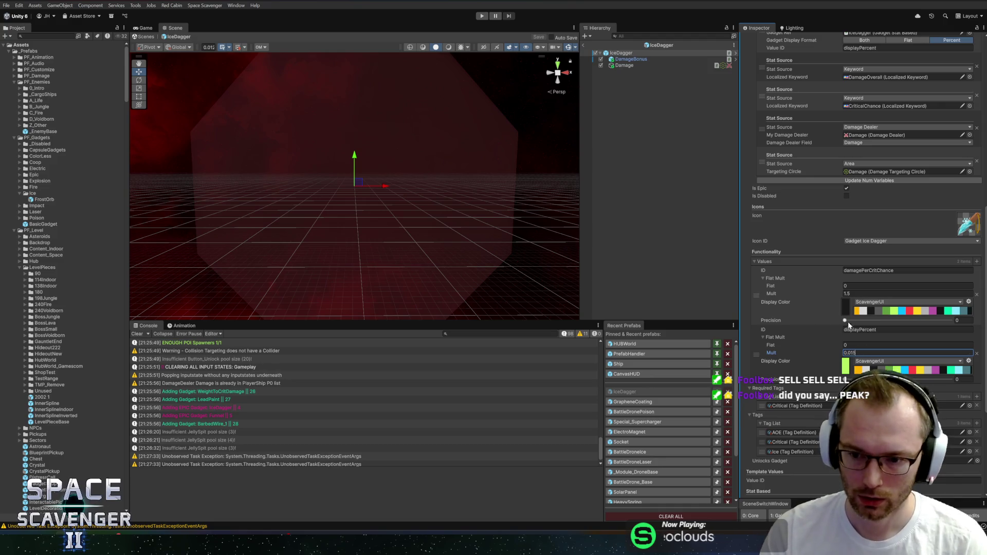
scroll(819, 213, "down", 5)
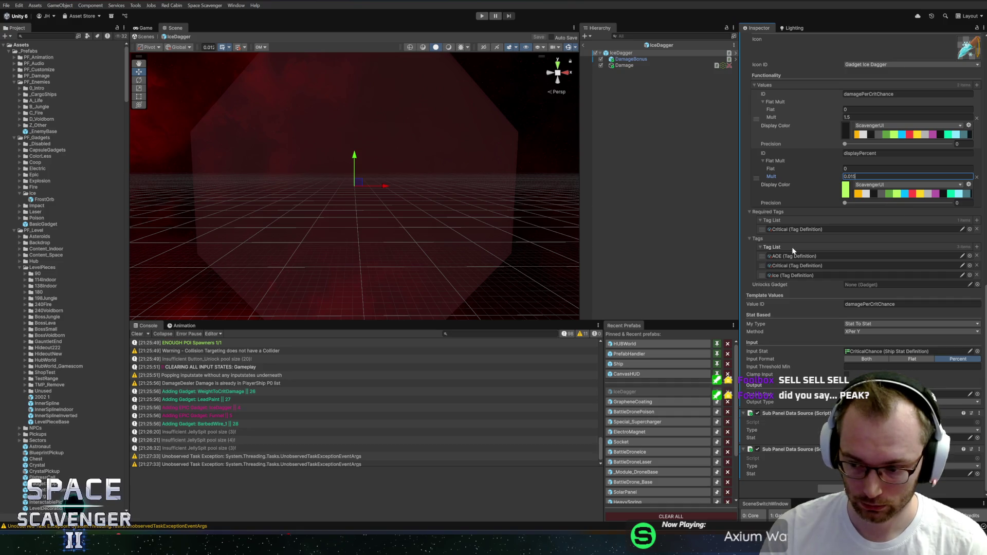
scroll(792, 250, "up", 15)
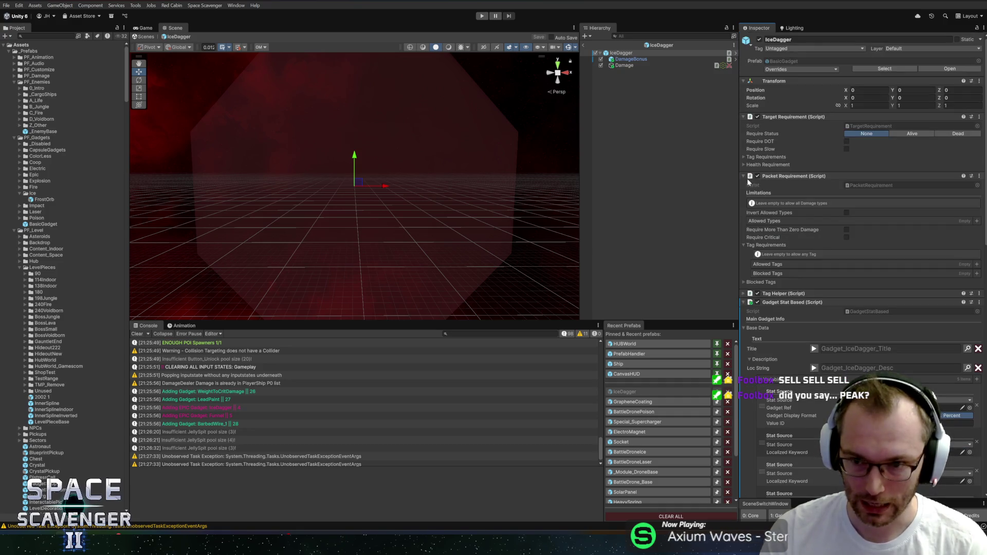
left_click_drag(739, 177, 728, 180)
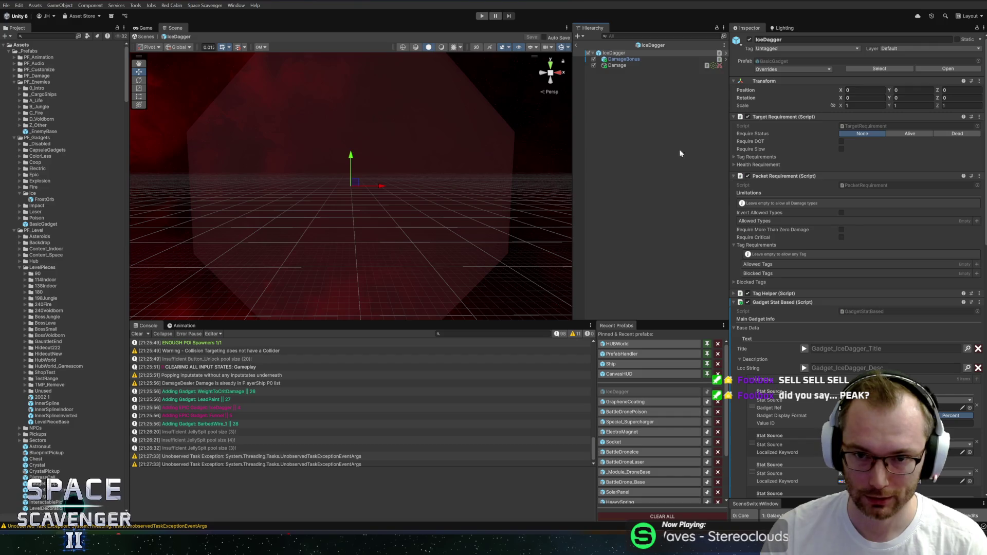
left_click(620, 66)
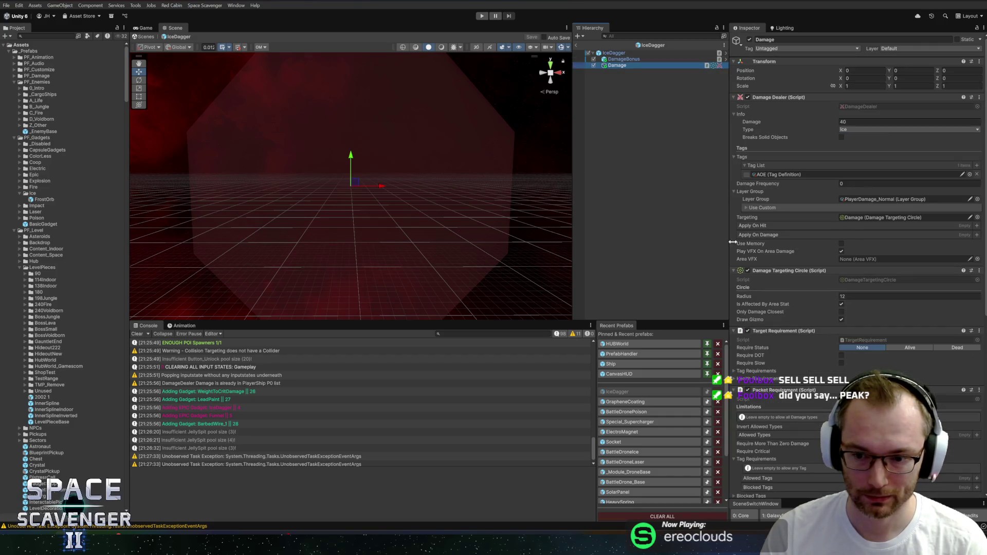
scroll(768, 259, "down", 6)
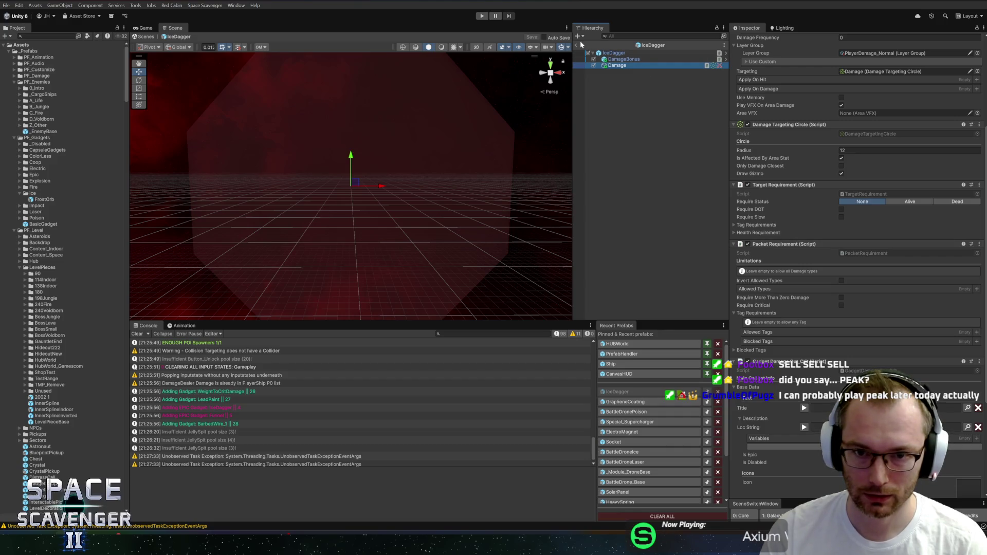
left_click(482, 16)
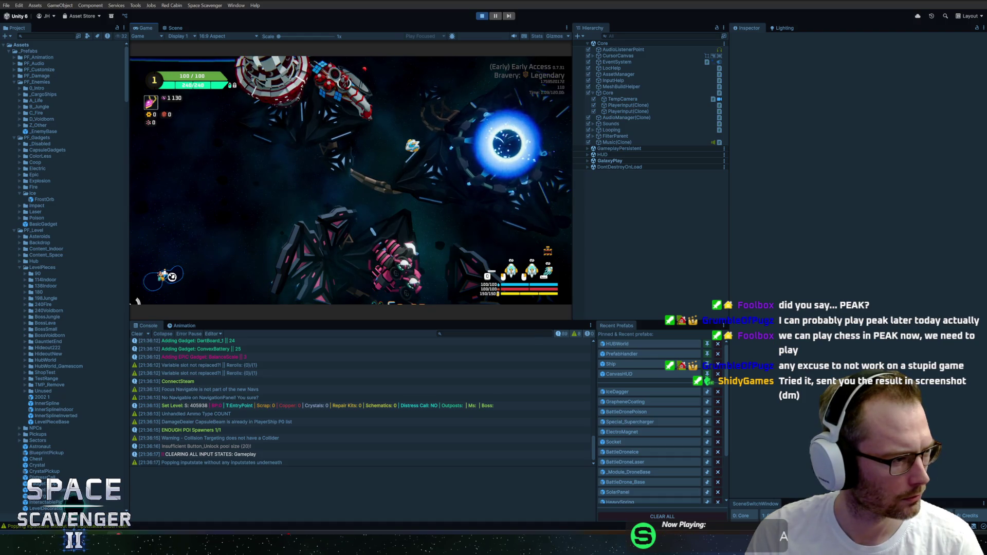
Maximize the Game view so the running game fills the editor.
mouse_move(986, 57)
left_mouse_down()
mouse_move(401, 62)
mouse_move(362, 89)
mouse_move(986, 77)
left_mouse_up()
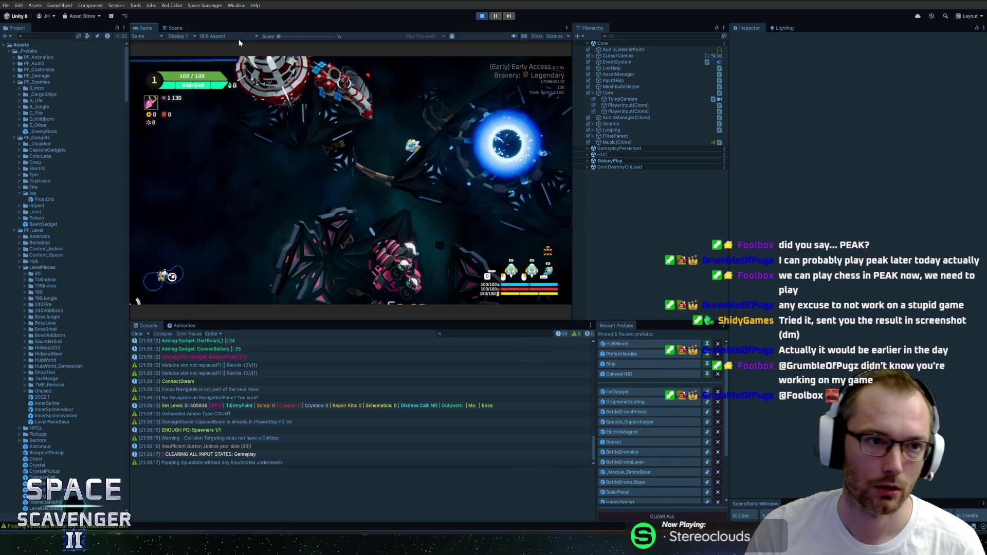
double_click(145, 27)
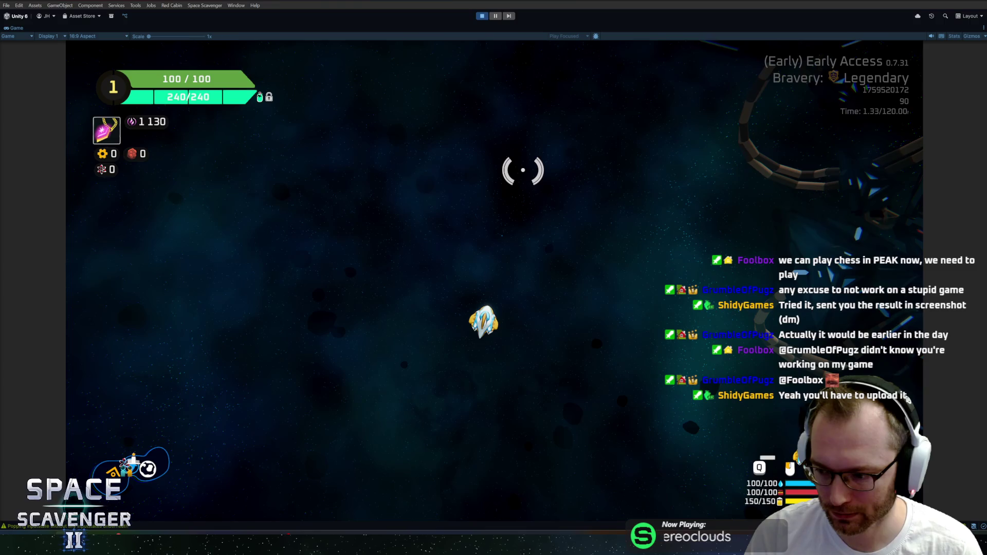
Run 'gadget add IceDagger' in the dev console, then restore the editor layout.
key("grave")
type("add")
key("BackSpace")
key("BackSpace")
key("BackSpace")
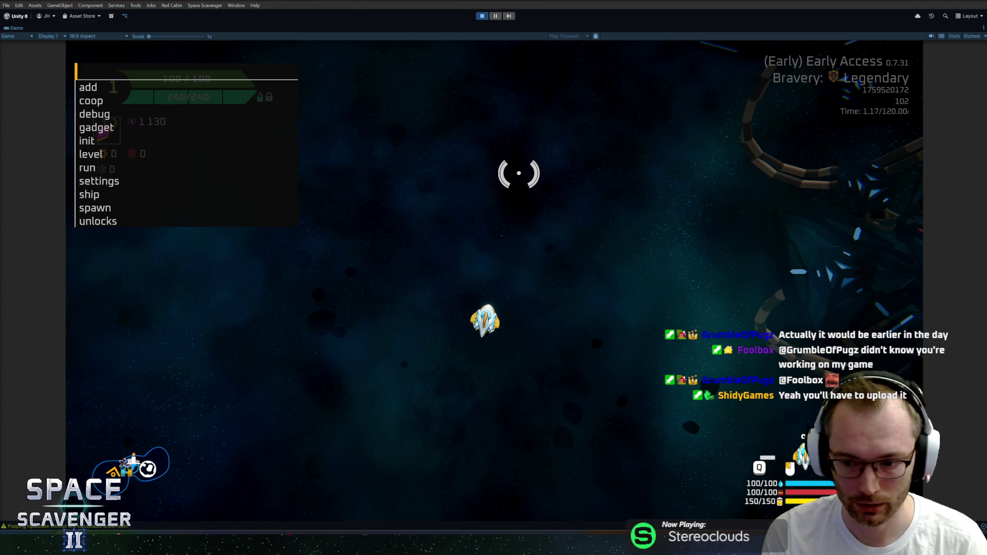
type("gad")
type("dd ")
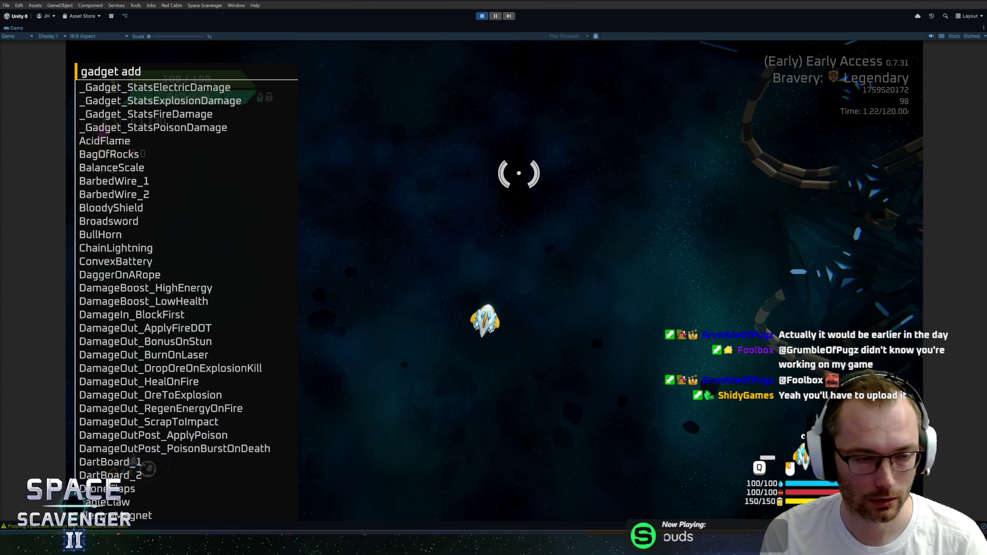
type("d")
key("BackSpace")
type("aci")
key("BackSpace")
key("BackSpace")
key("BackSpace")
type("d")
key("BackSpace")
type("iceda")
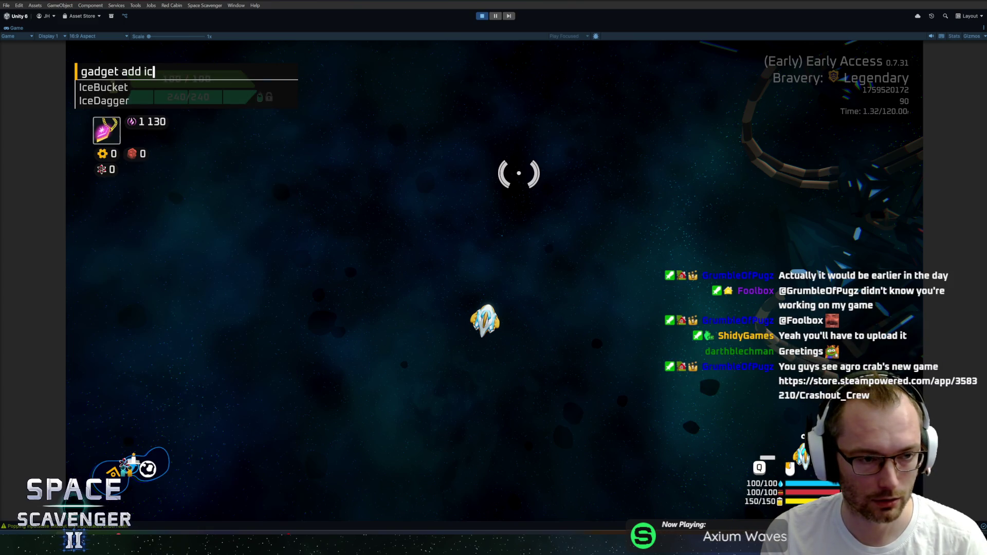
key("Tab")
key("Return")
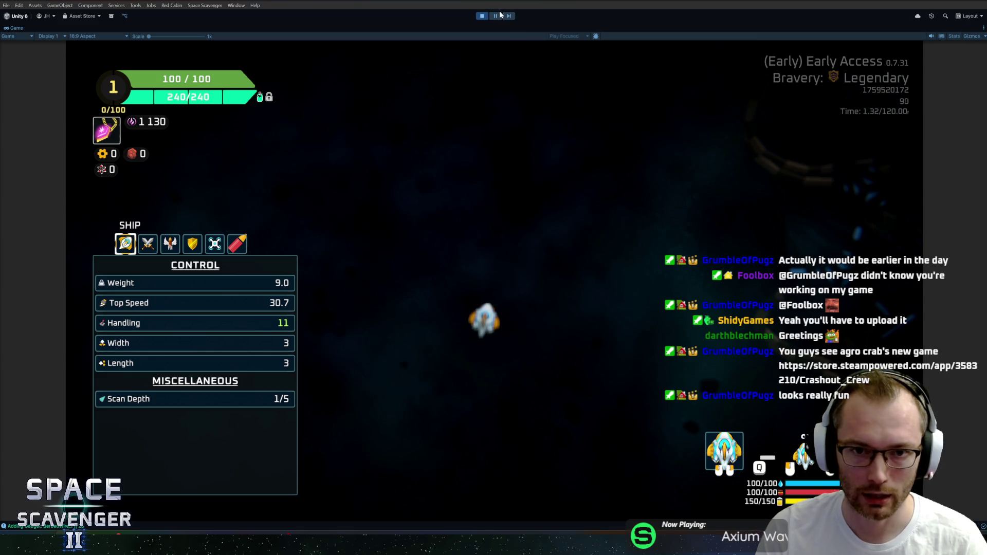
key("shift+space")
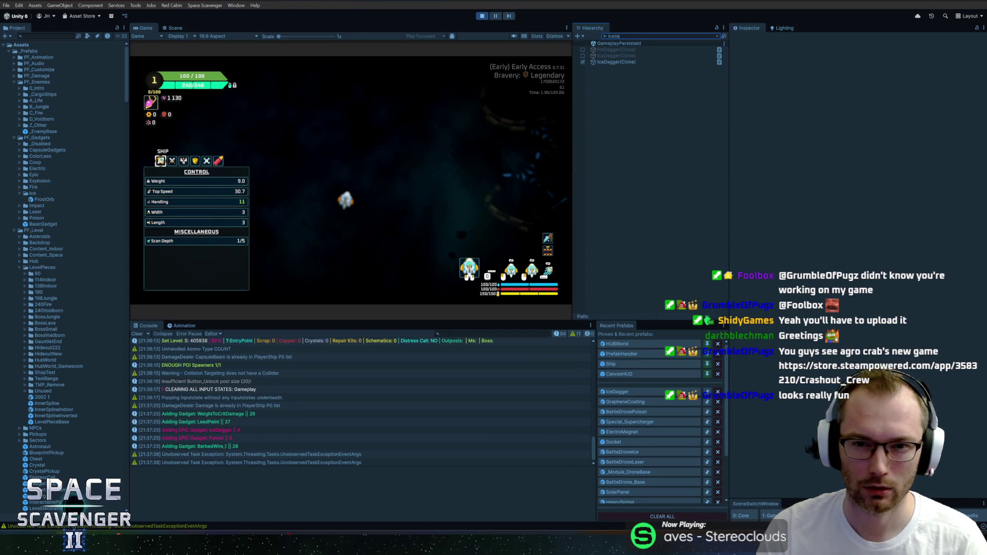
Inspect the third IceDagger(Clone) in the Hierarchy, toggle the inventory, and stop the game.
left_click(626, 62)
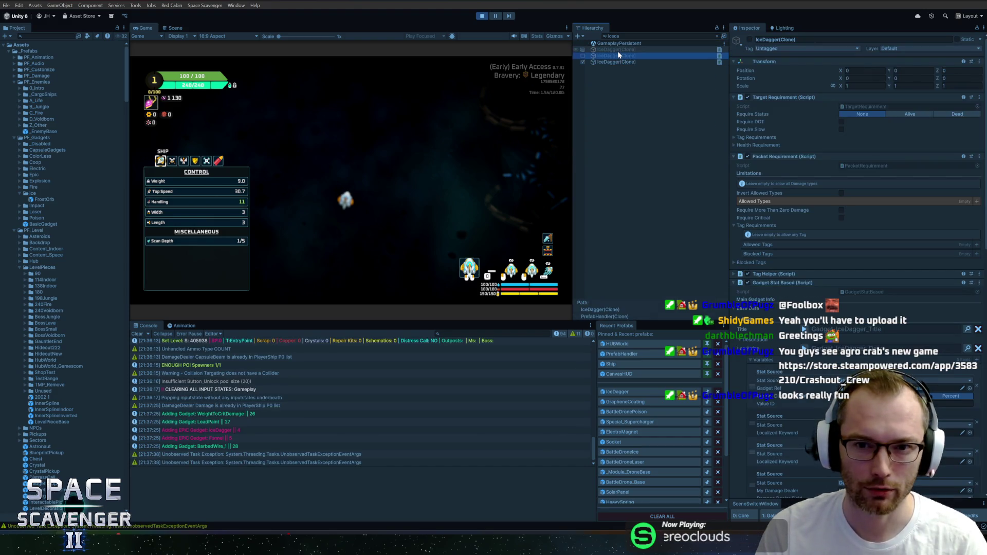
left_click(619, 62)
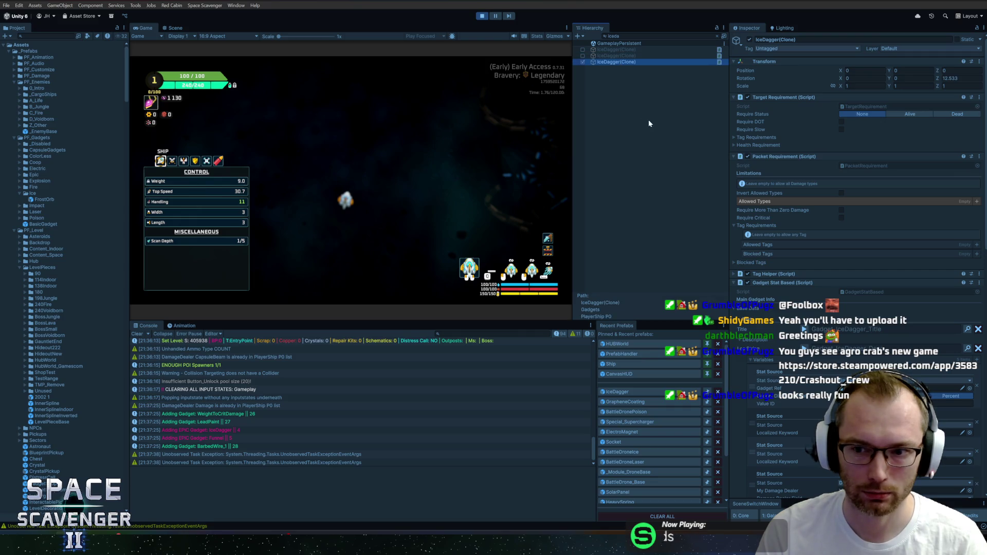
scroll(804, 280, "down", 8)
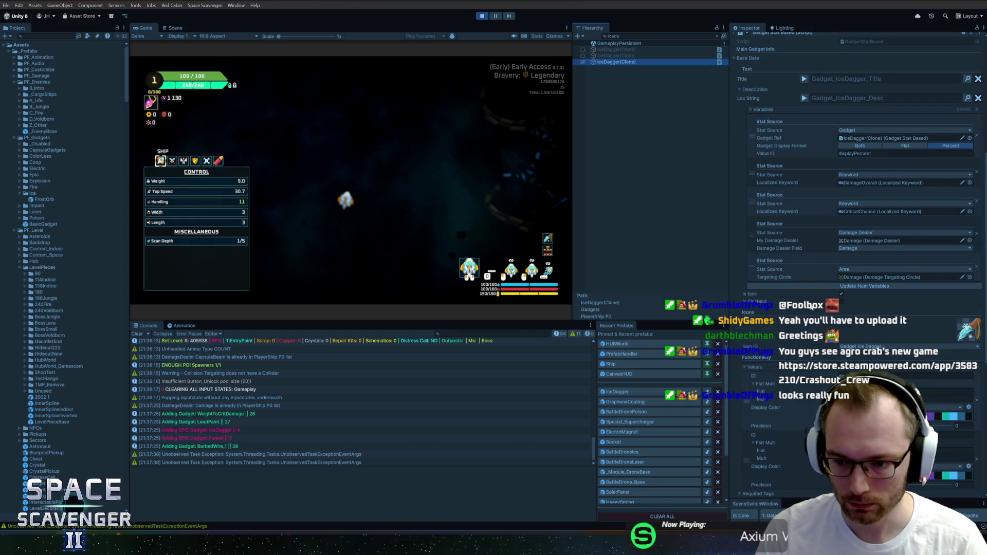
left_click(964, 426)
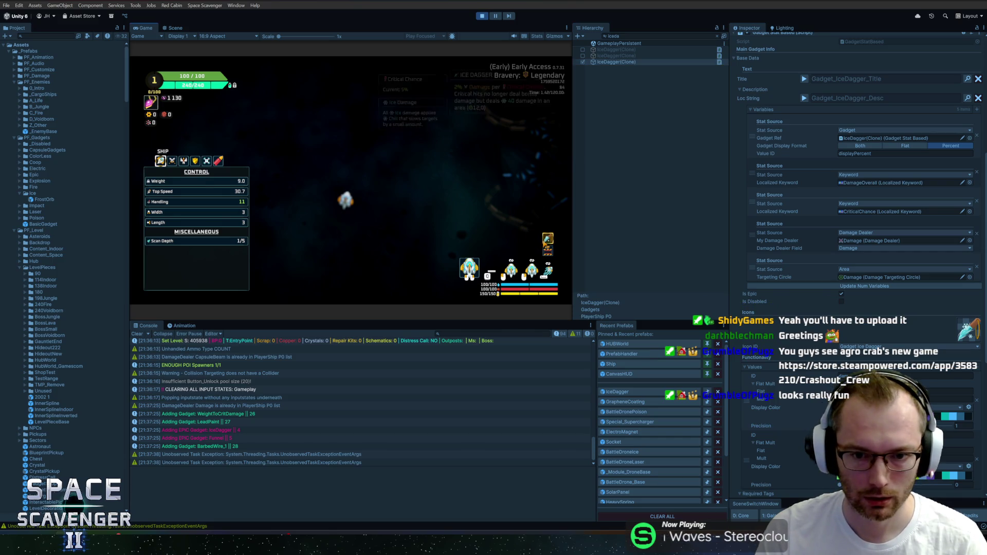
mouse_move(547, 239)
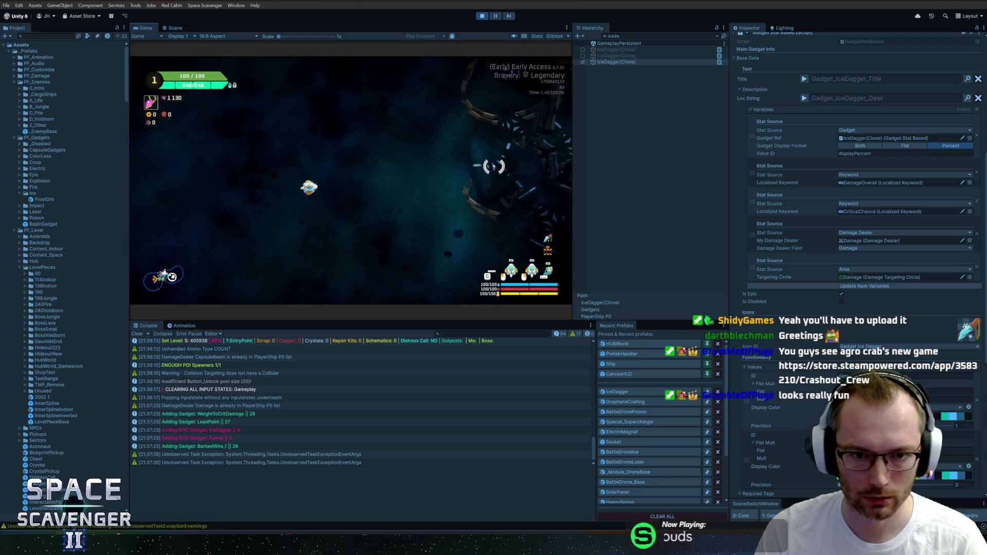
key("Tab")
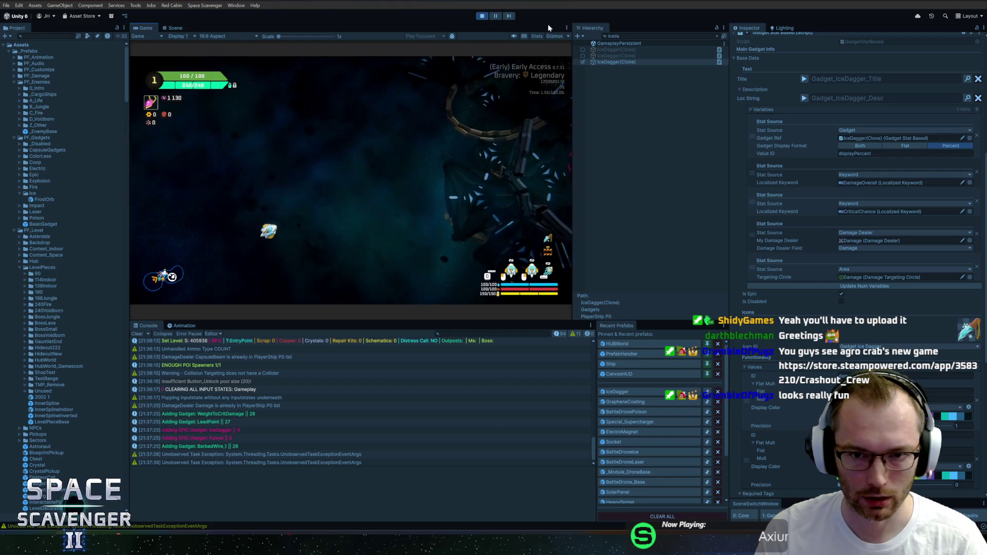
key("Tab")
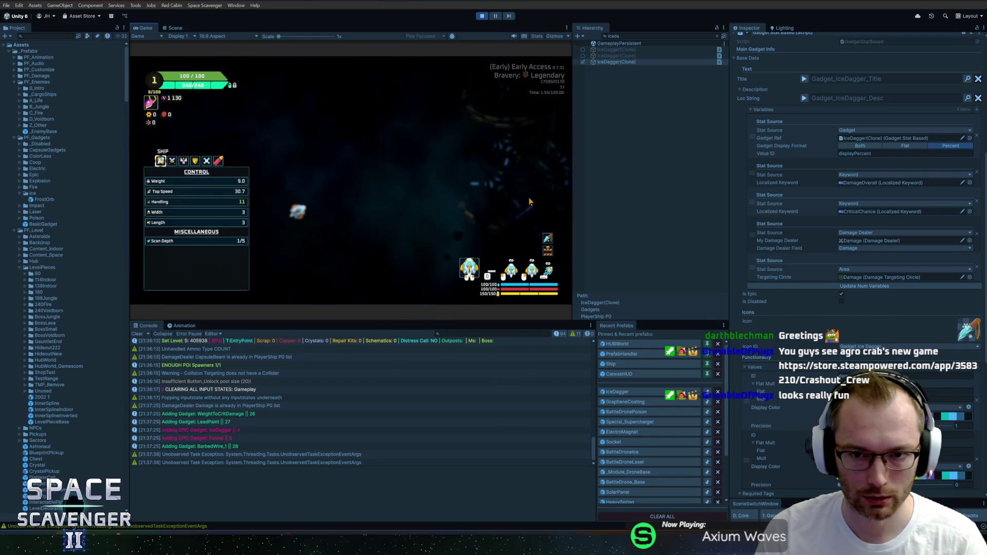
key("Tab")
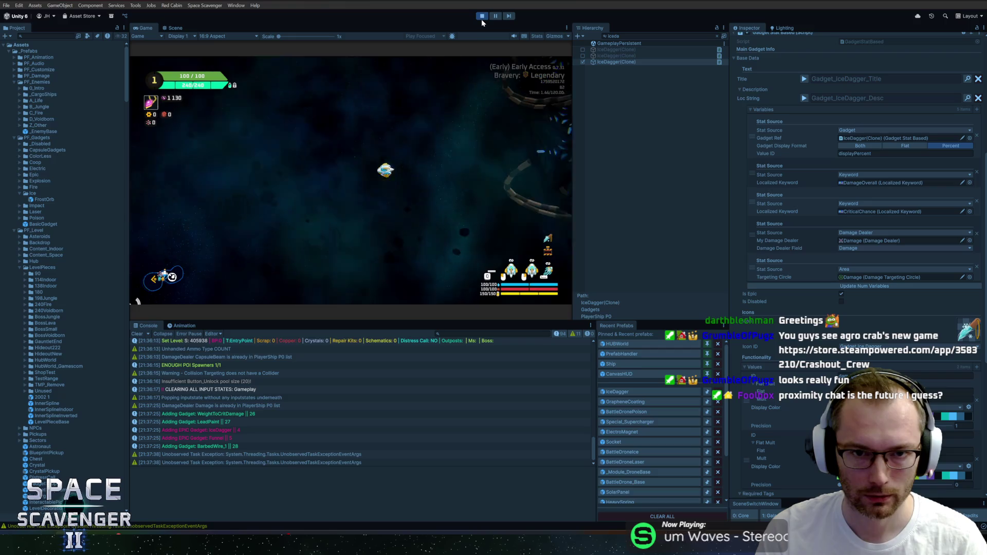
left_click(481, 17)
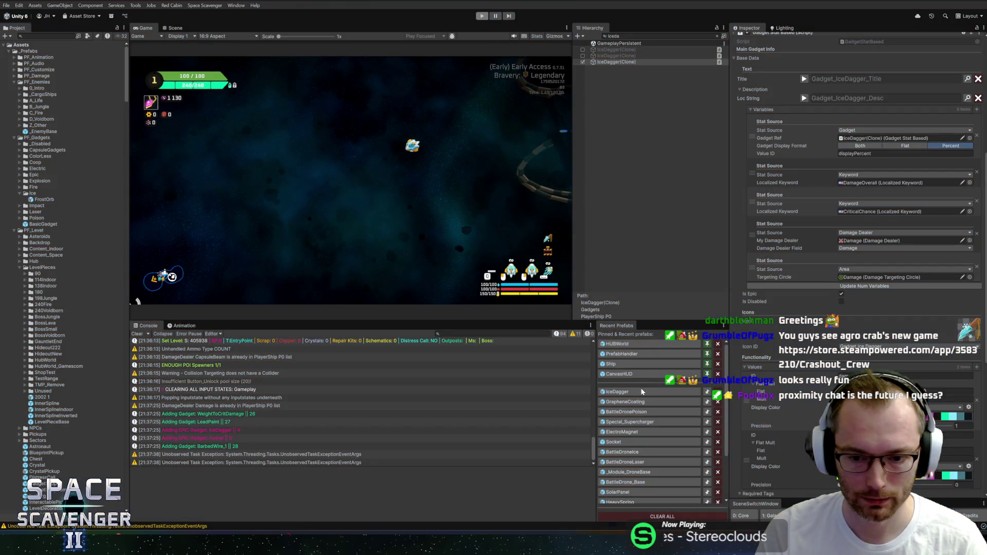
Inspect the IceDagger prefab's stats, exit Prefab Mode and run the game again.
left_click(641, 392)
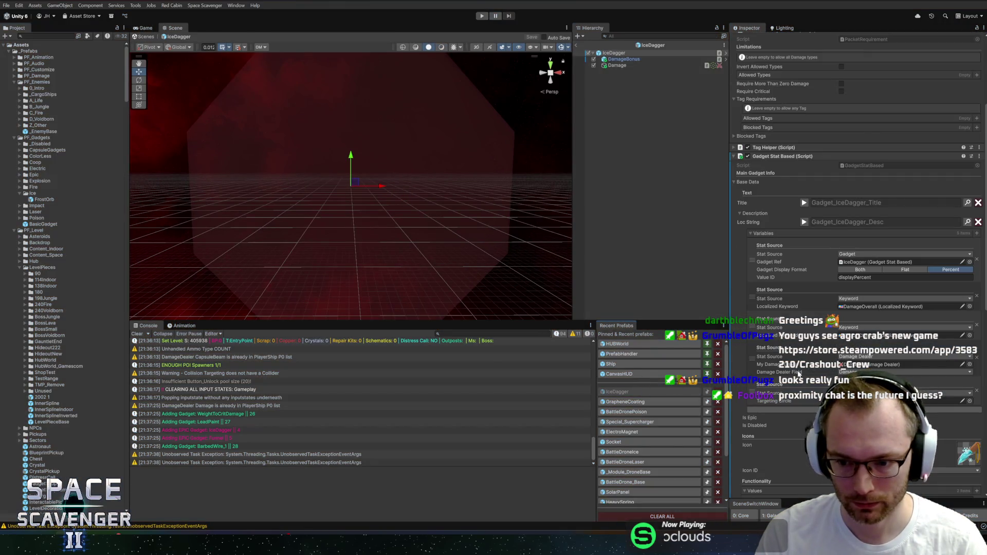
scroll(798, 374, "down", 5)
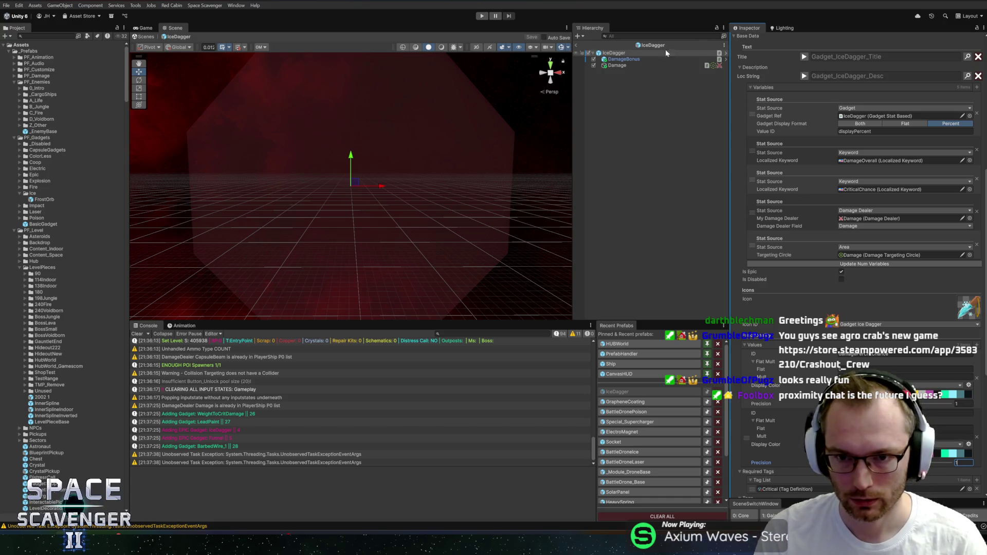
left_click(583, 46)
left_click(482, 16)
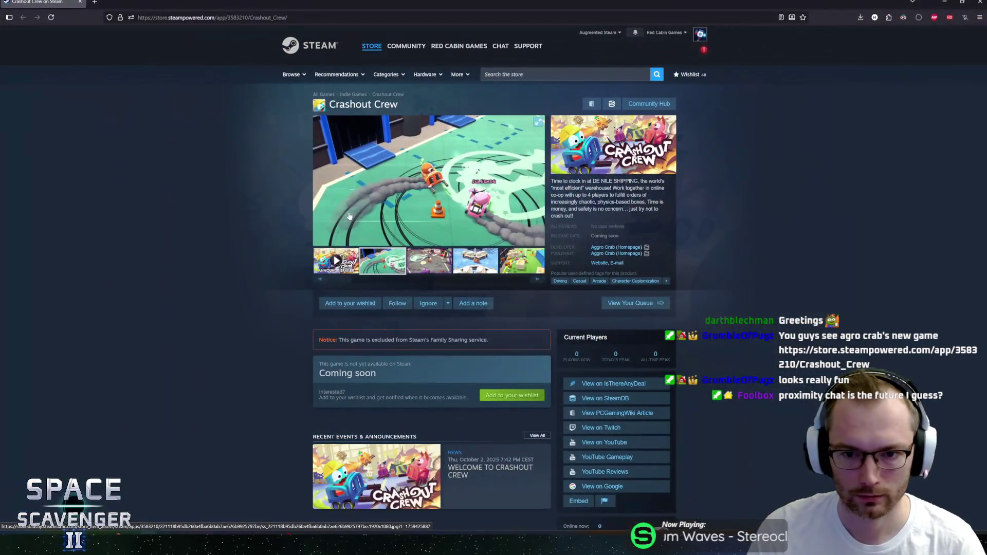
left_click(440, 206)
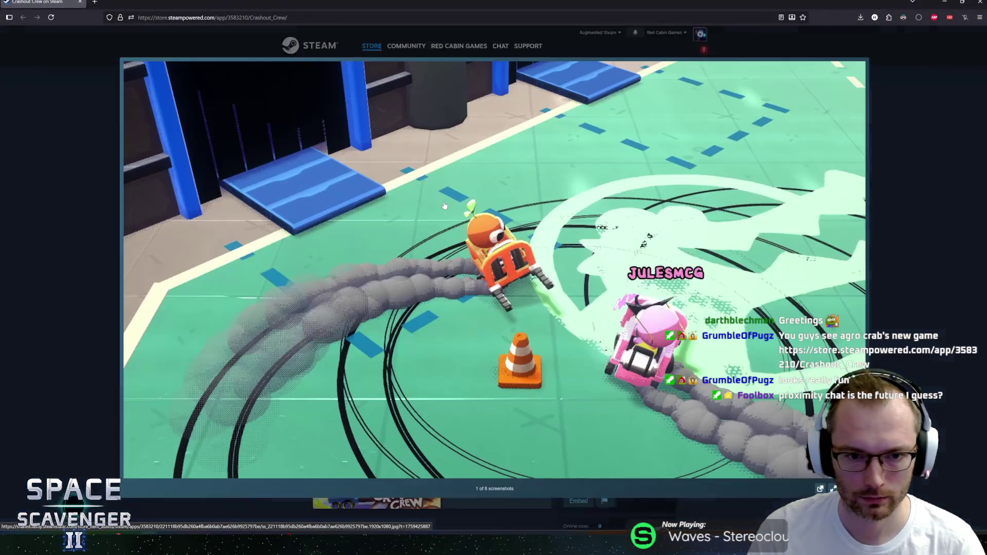
Browse all eight Crashout Crew screenshots in the lightbox, then close it.
left_click(446, 204)
key("Left")
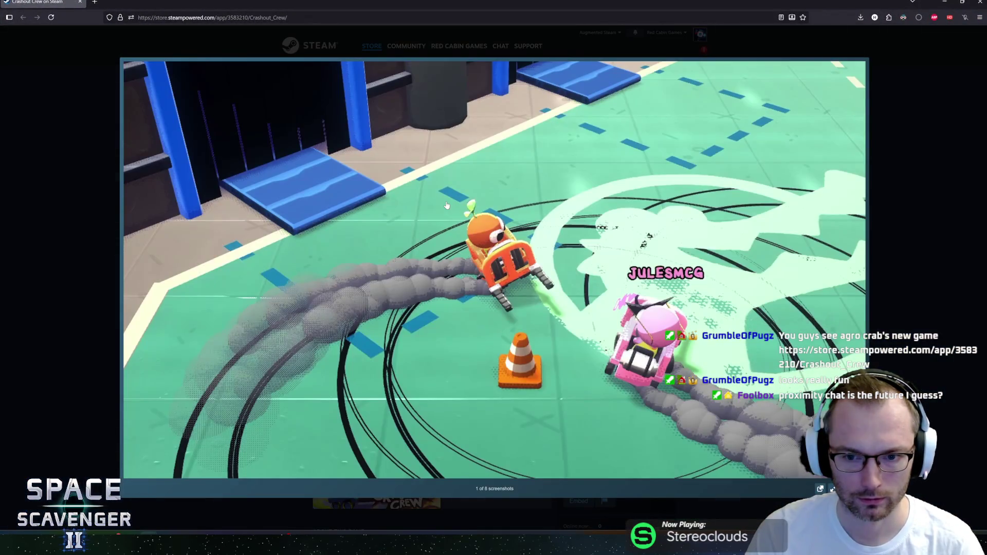
left_click(447, 205)
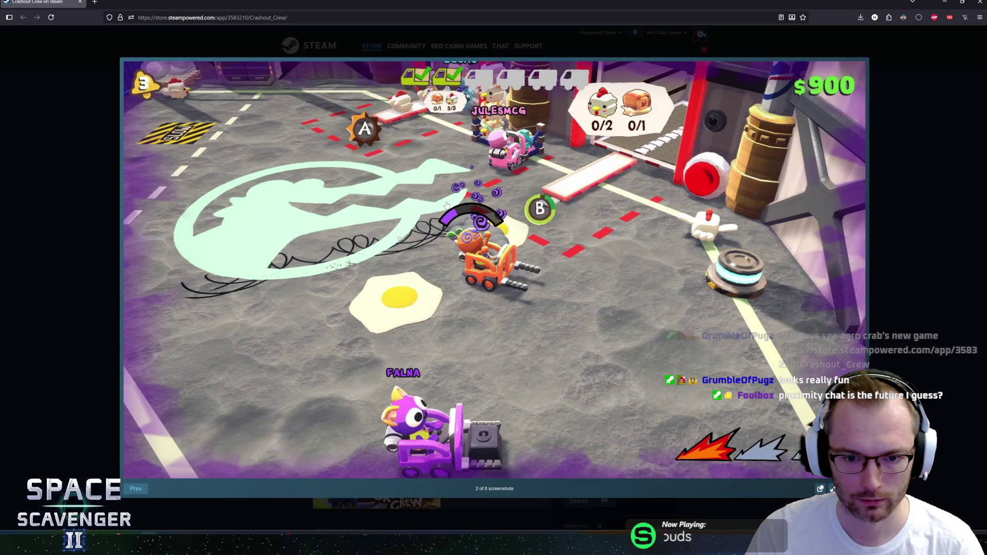
left_click(446, 205)
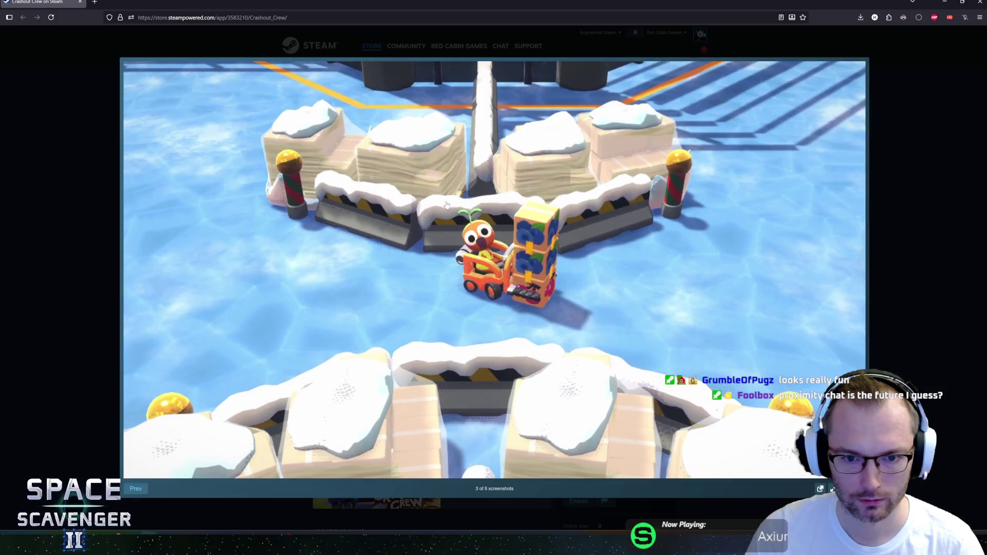
left_click(446, 204)
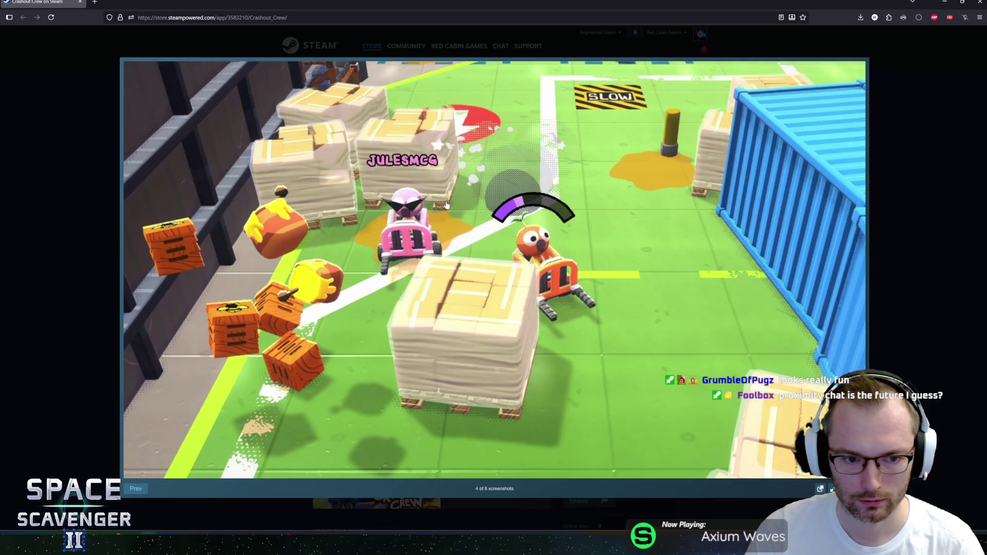
left_click(447, 205)
left_click(446, 205)
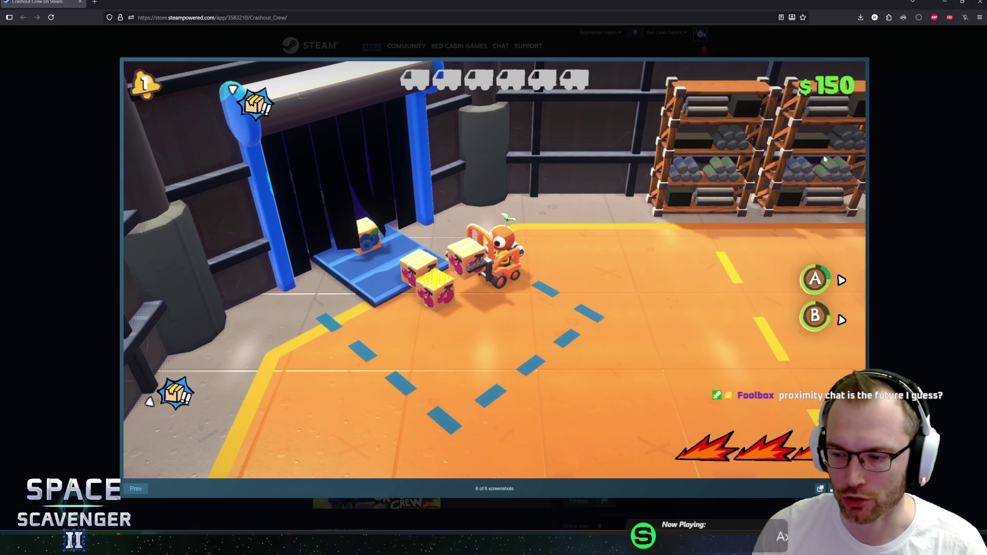
left_click(579, 77)
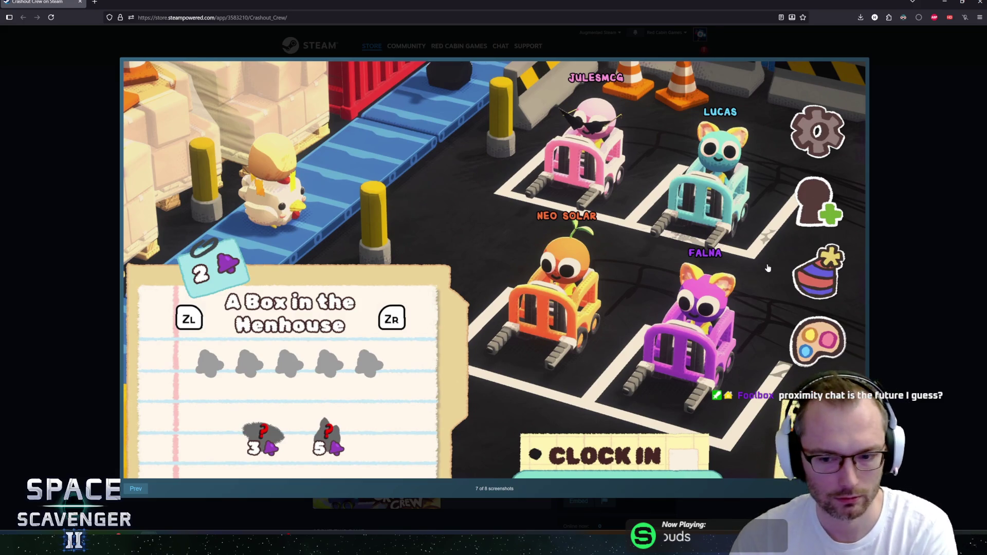
left_click(514, 263)
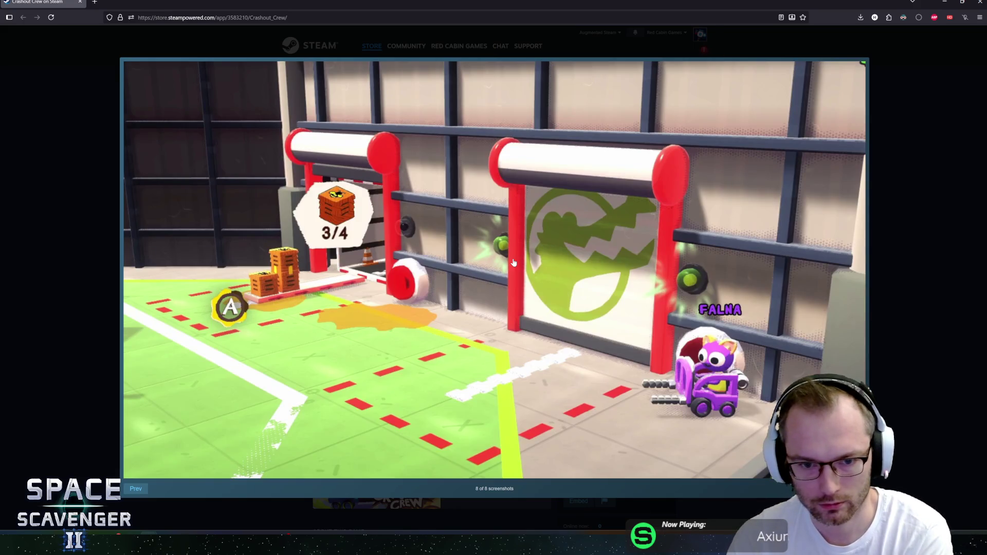
key("Left")
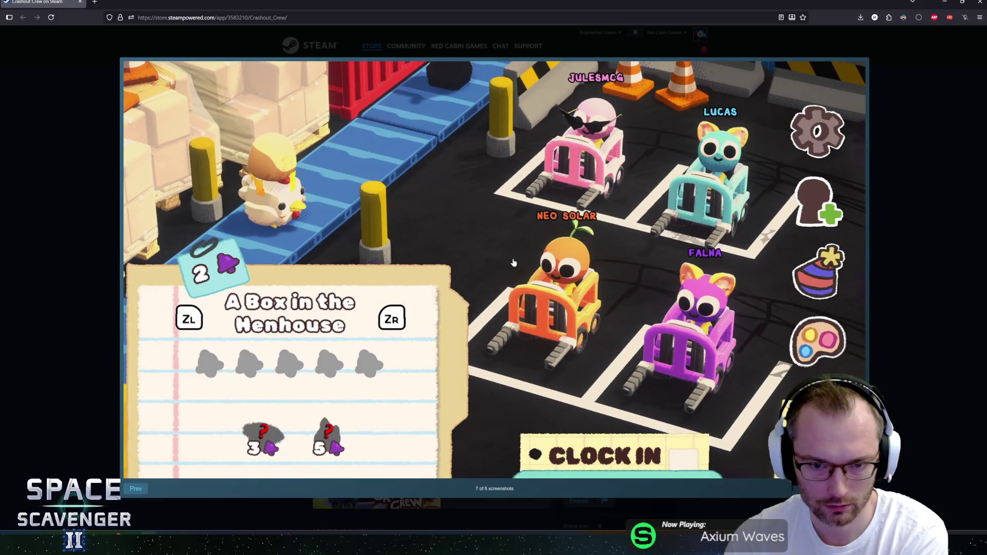
key("Escape")
Play the Crashout Crew announce trailer, skim the store page, then return to Unity.
left_click(320, 279)
left_click(337, 261)
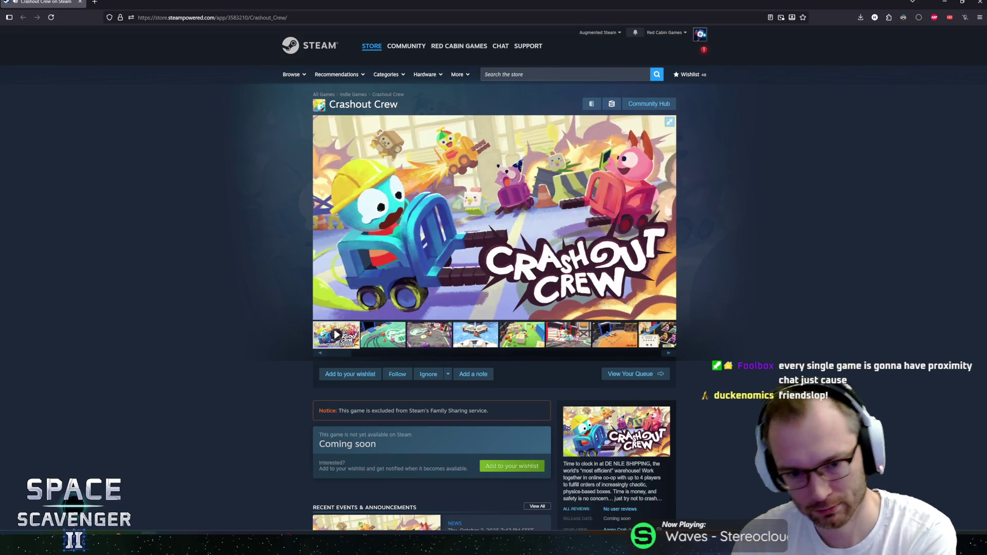
scroll(204, 170, "down", 10)
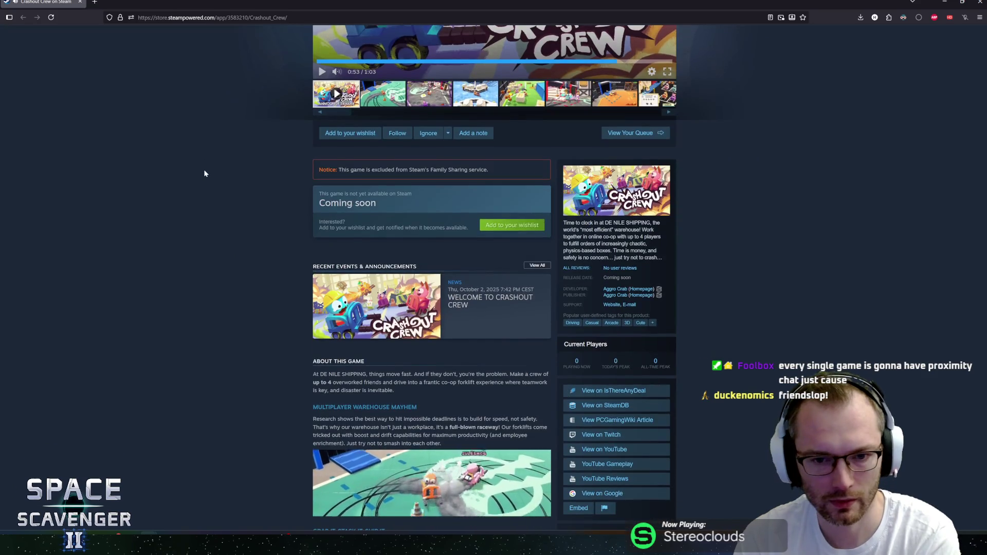
scroll(194, 177, "down", 5)
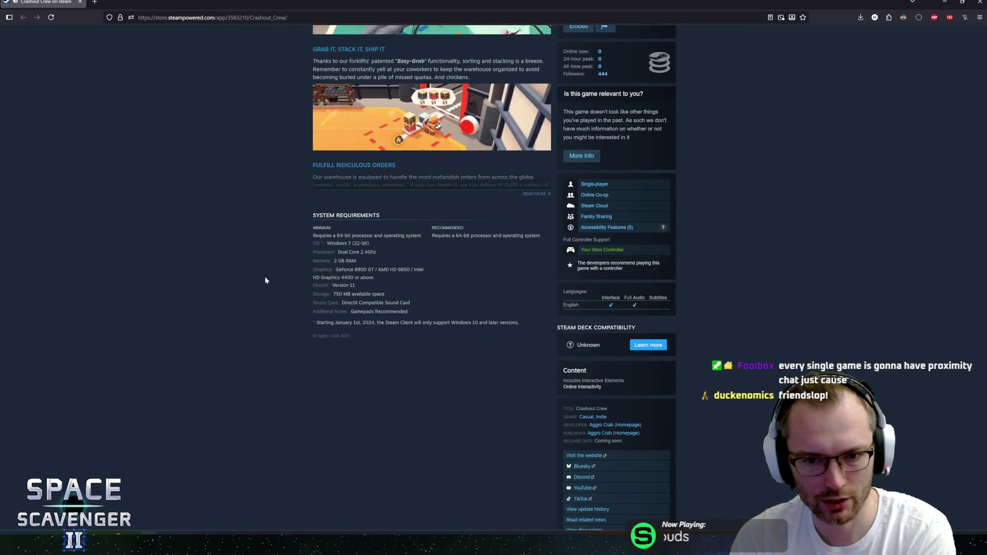
scroll(264, 277, "up", 15)
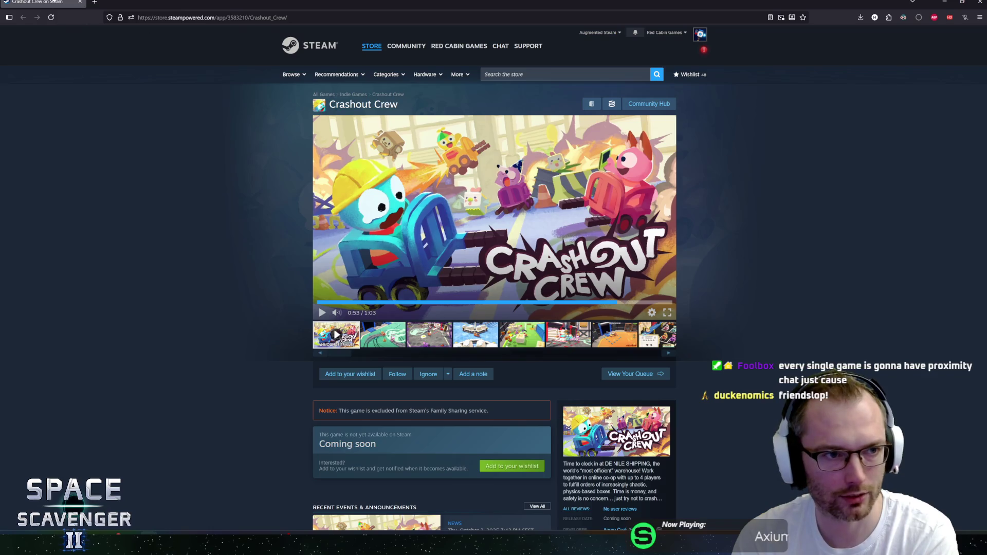
key("alt+Tab")
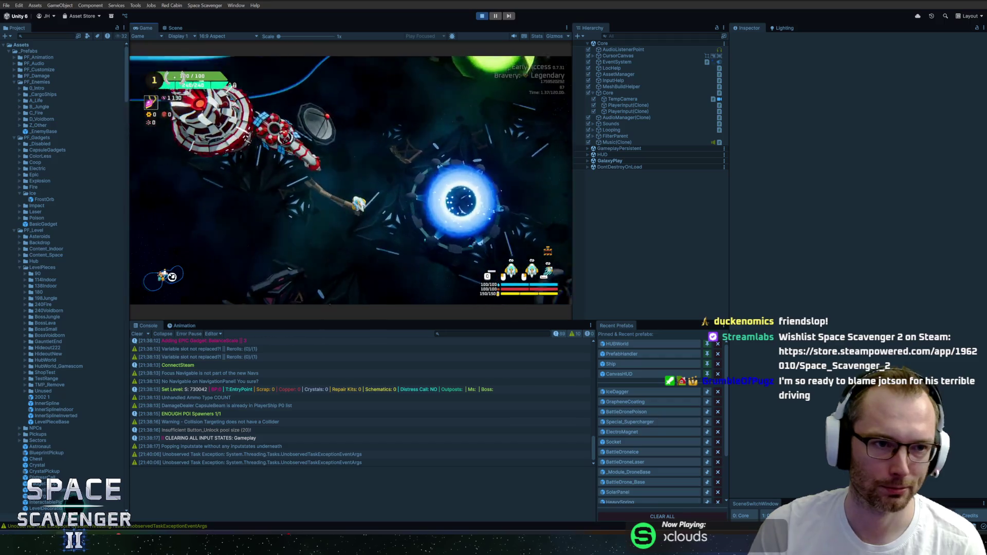
Maximize the Game view, fly the ship toward the gauntlet portal, and open the debug console.
double_click(149, 29)
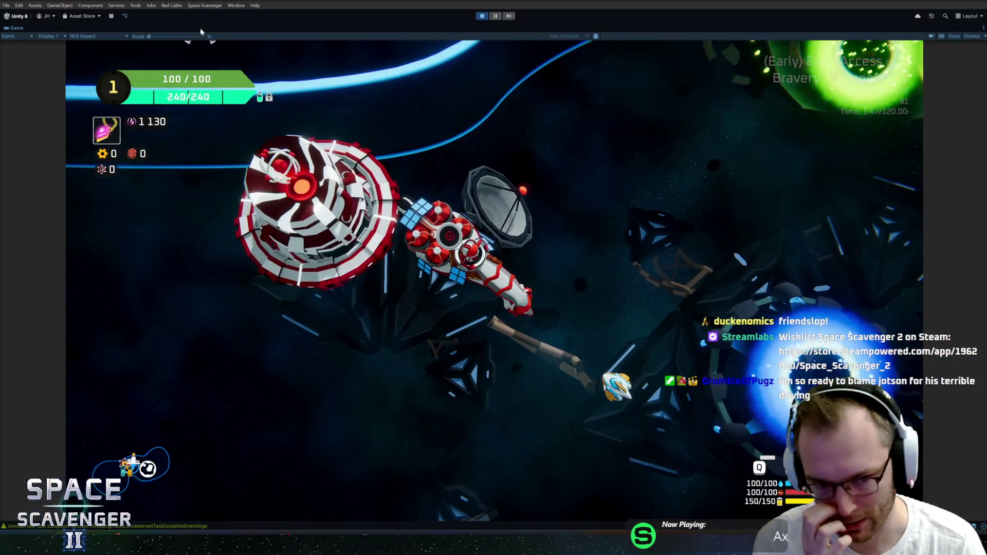
key("s")
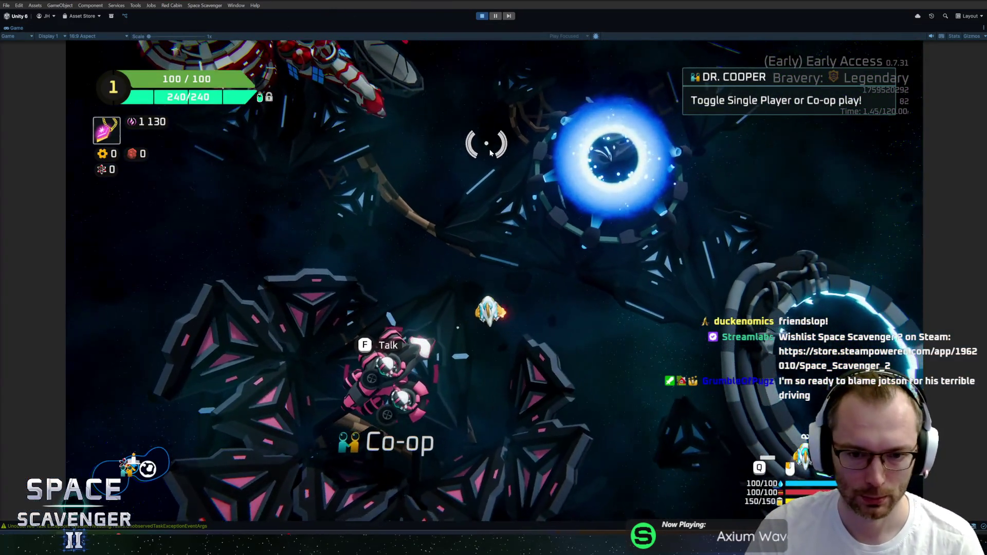
key("f")
key("Escape")
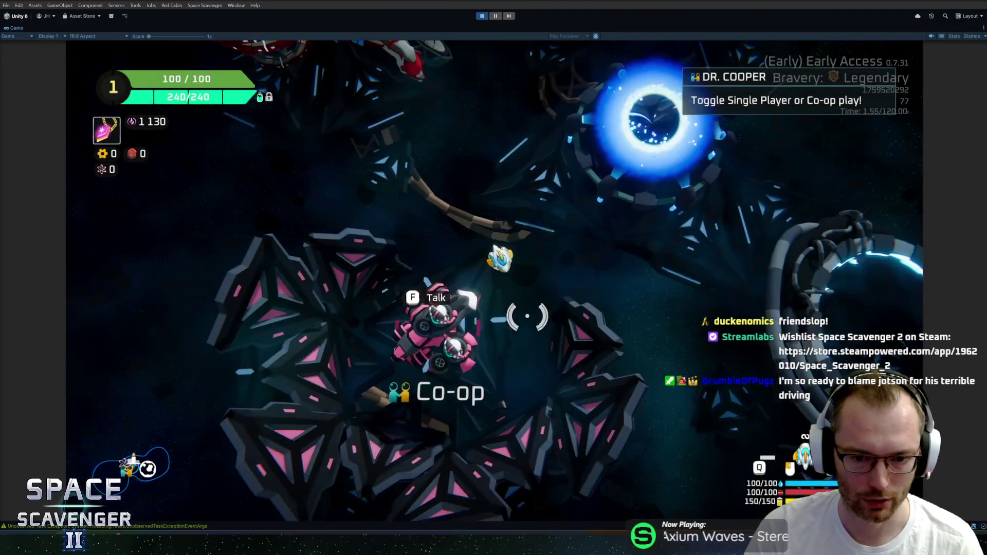
key("w")
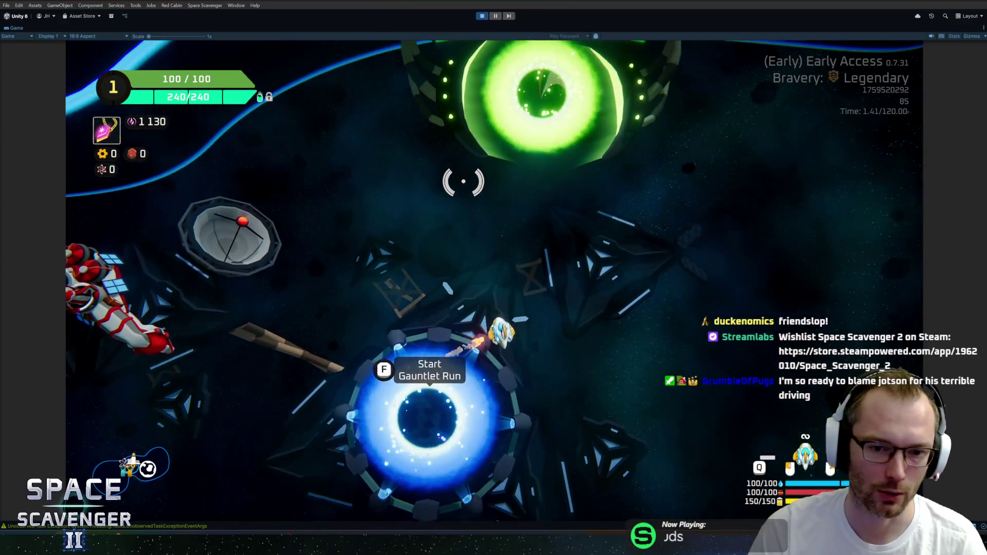
key("a")
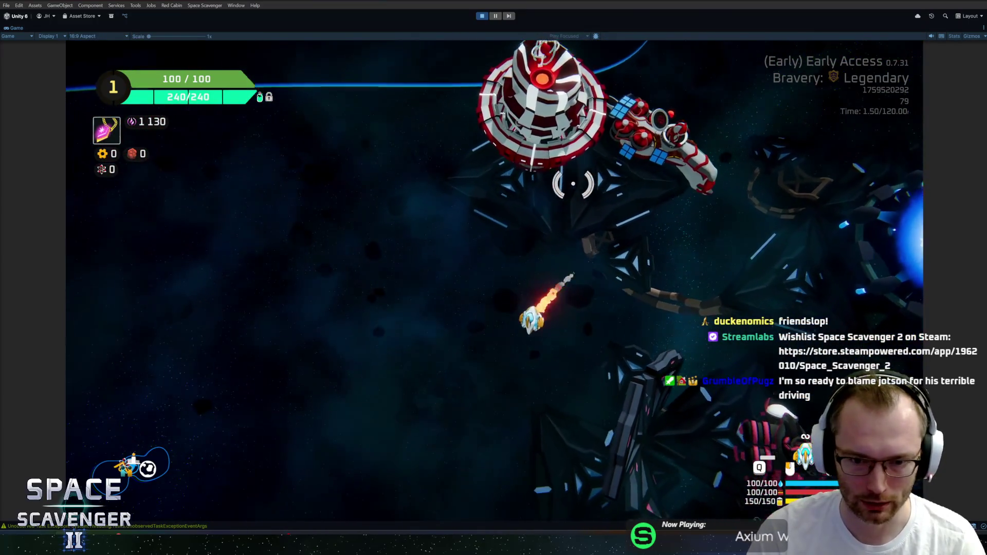
key("grave")
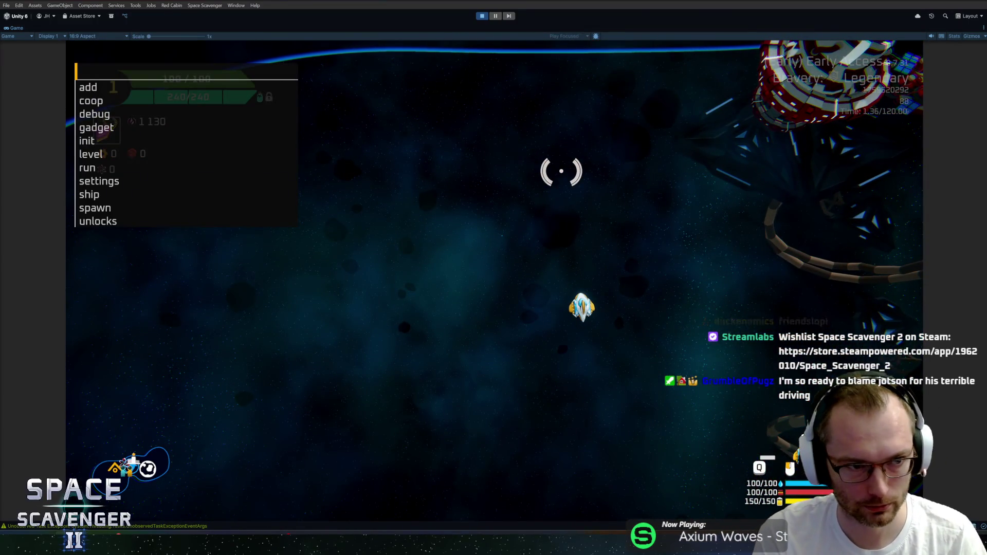
Run 'gadget add IceDagger' in the debug console to give the ship the IceDagger.
type("add")
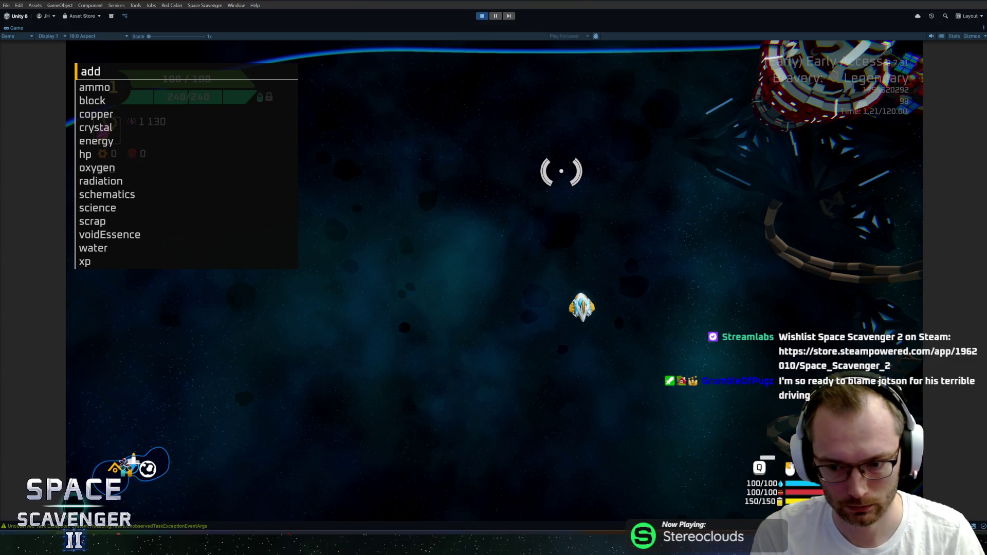
key("BackSpace")
key("BackSpace")
key("BackSpace")
type("gadget add ice")
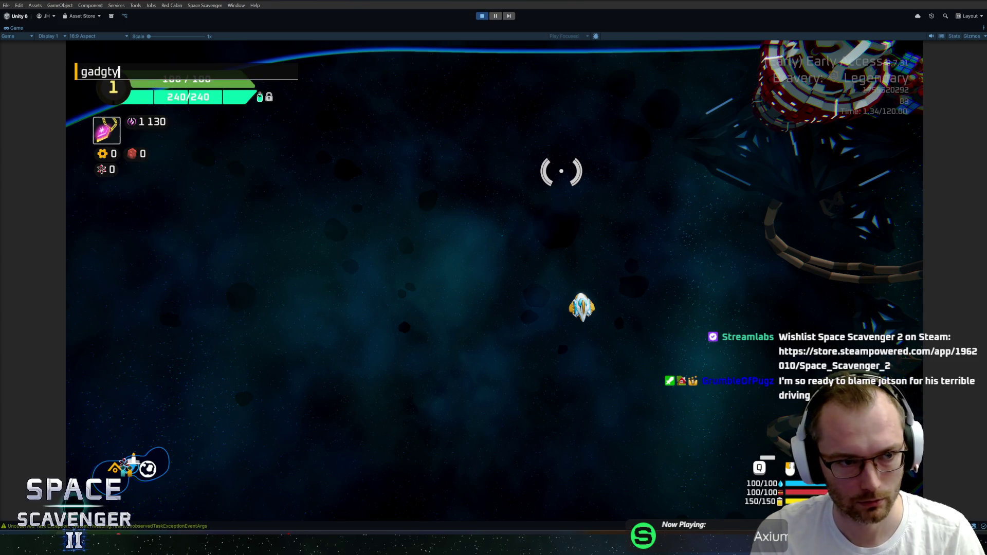
key("Tab")
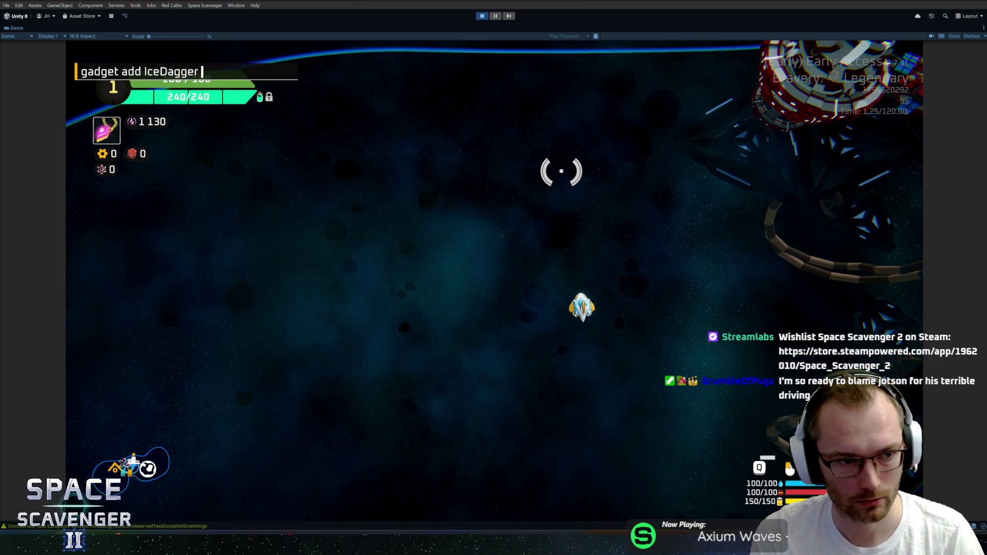
key("Return")
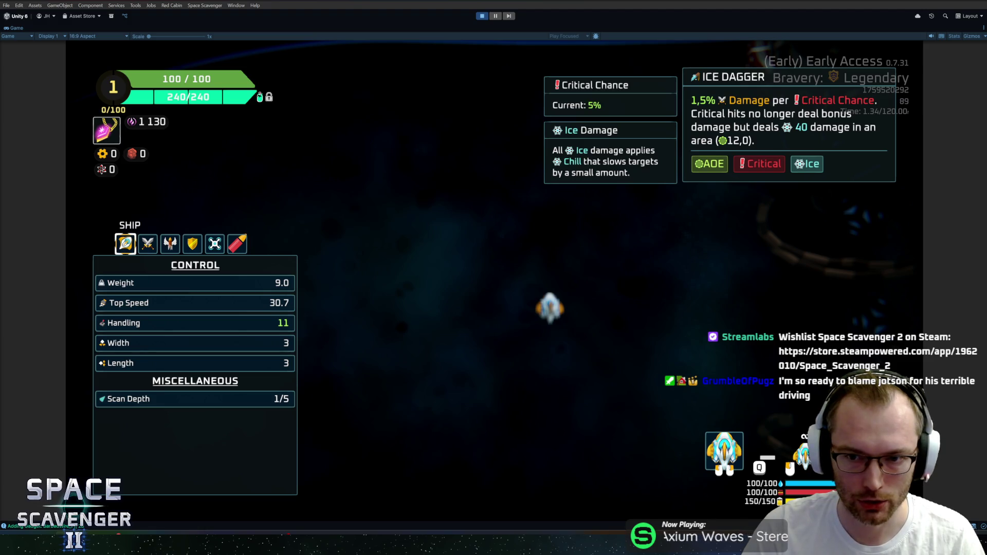
Close the ship stats and begin a spawn command in the reopened console.
key("Tab")
key("grave")
type("spawn ")
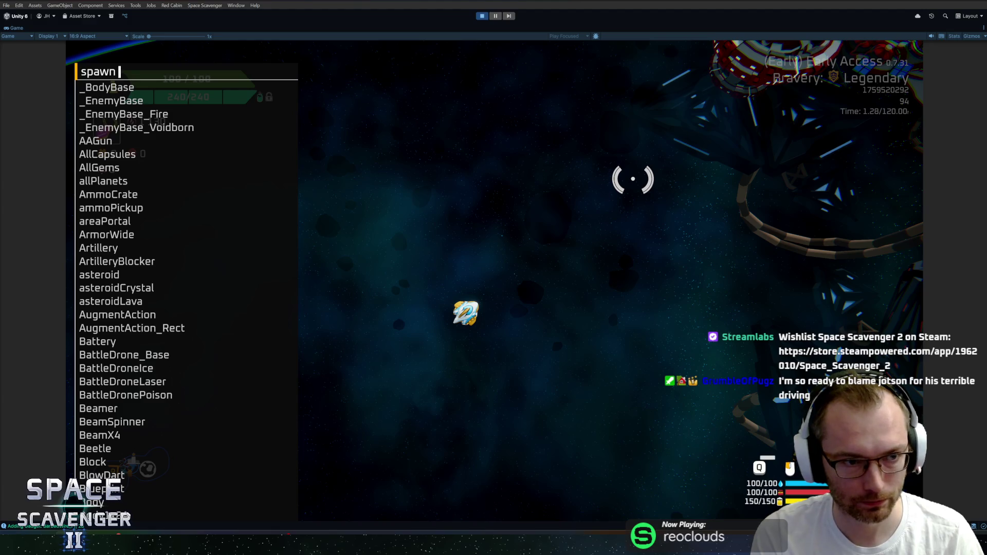
type("gr")
Spawn a GadgetMerchant beside the ship through the debug console.
key("Return")
key("grave")
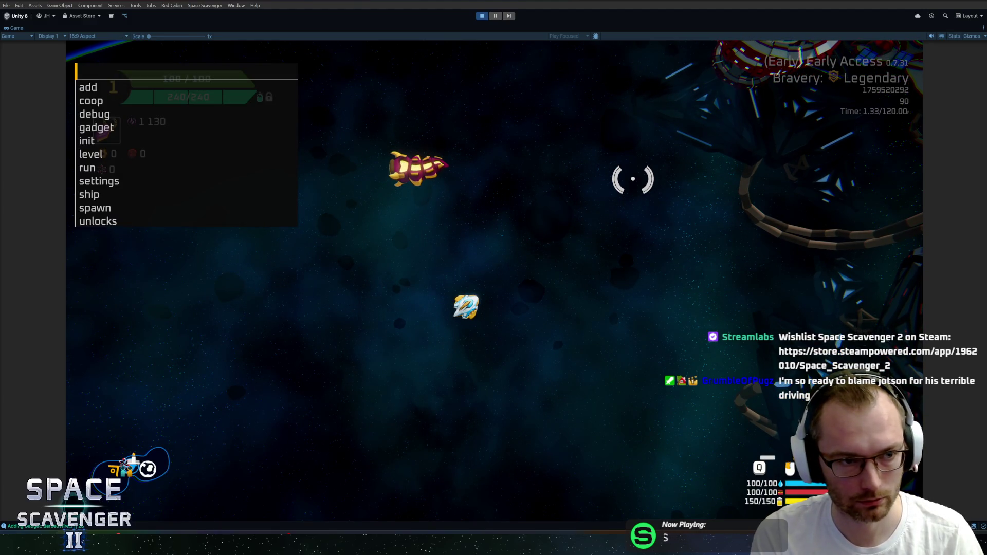
key("grave")
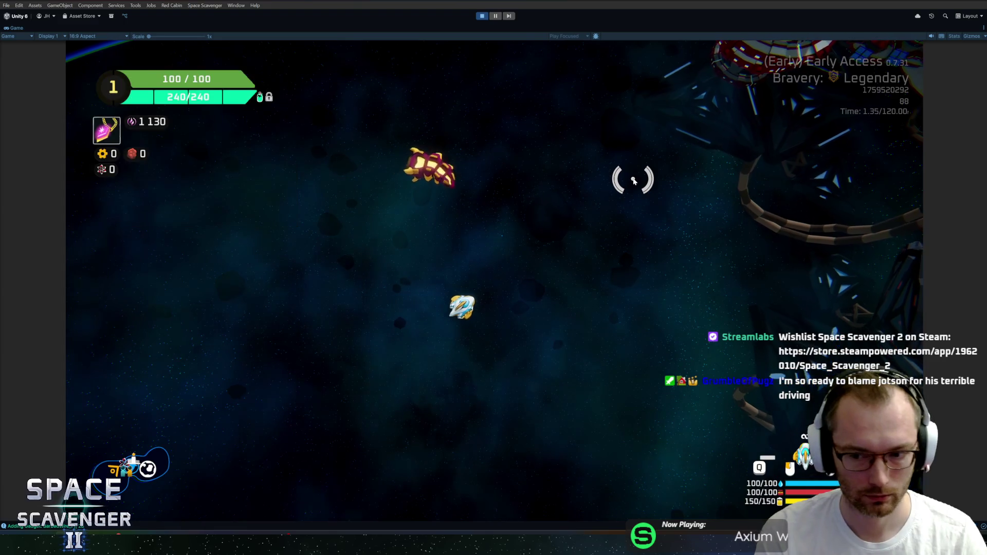
key("grave")
type("spawn gadge")
key("Return")
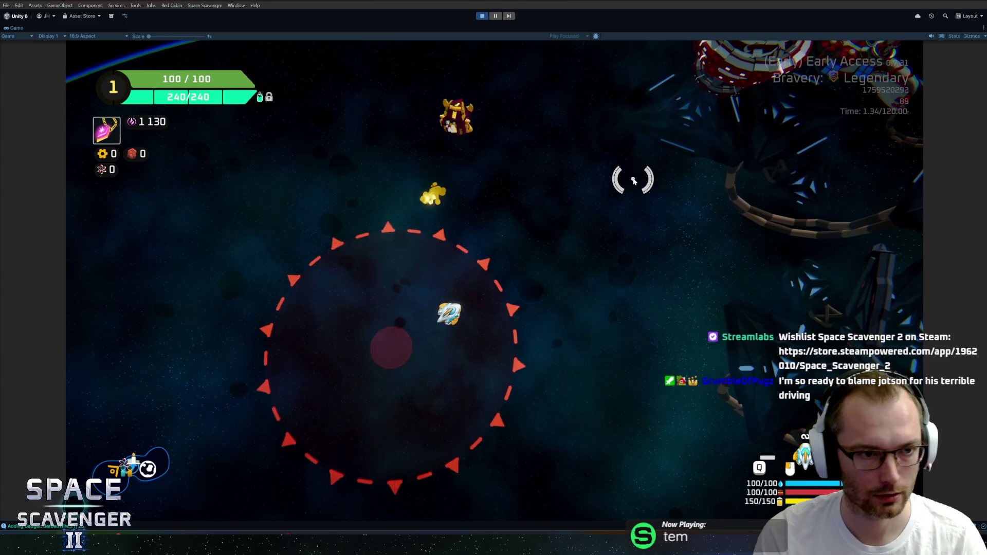
key("grave")
key("Up")
key("BackSpace")
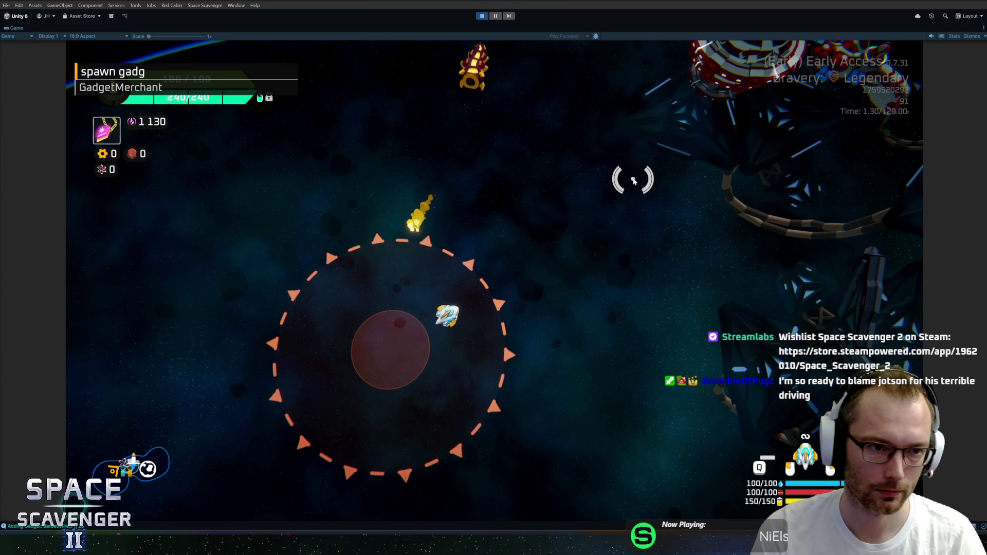
key("Return")
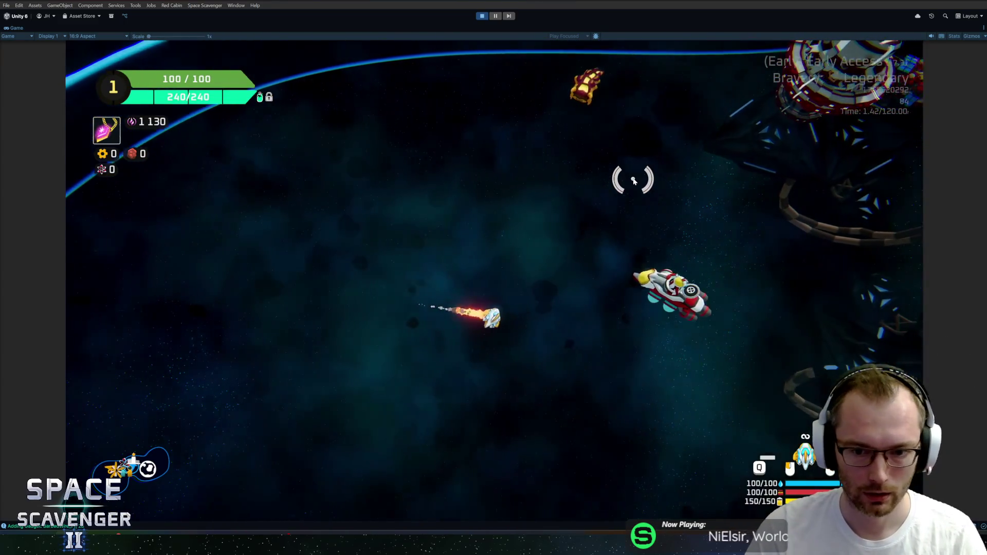
Talk to the merchant, buy the Ice Dagger, and stop play mode.
key("e")
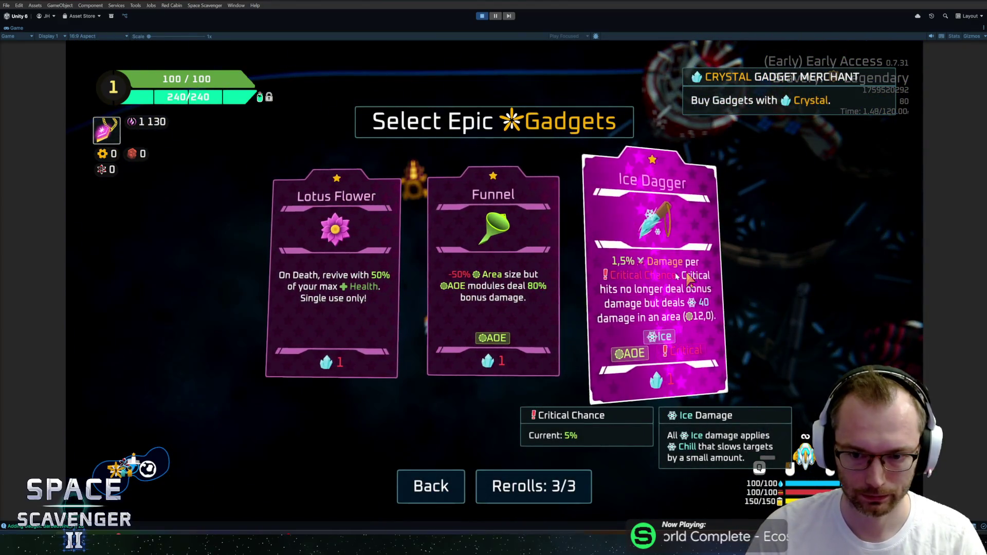
left_click(631, 277)
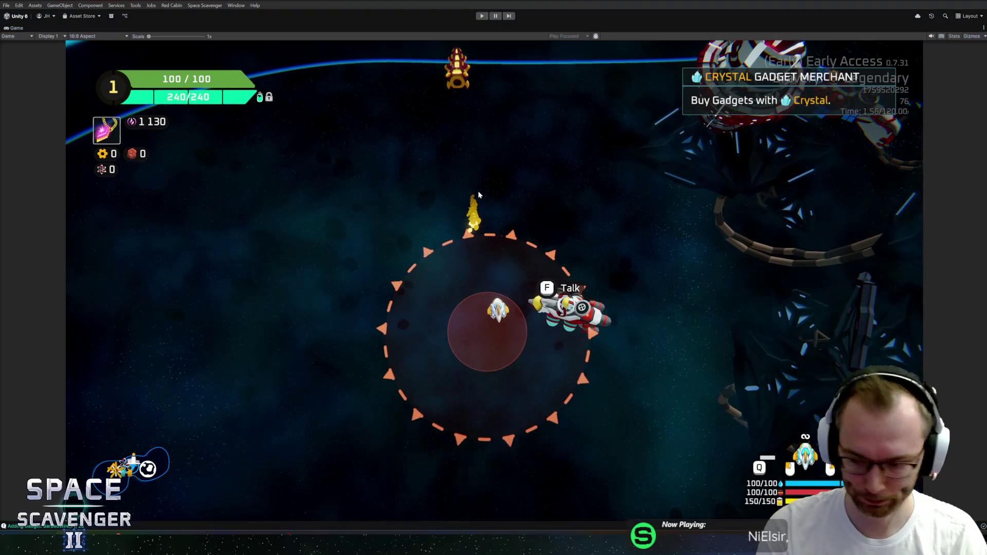
key("ctrl+p")
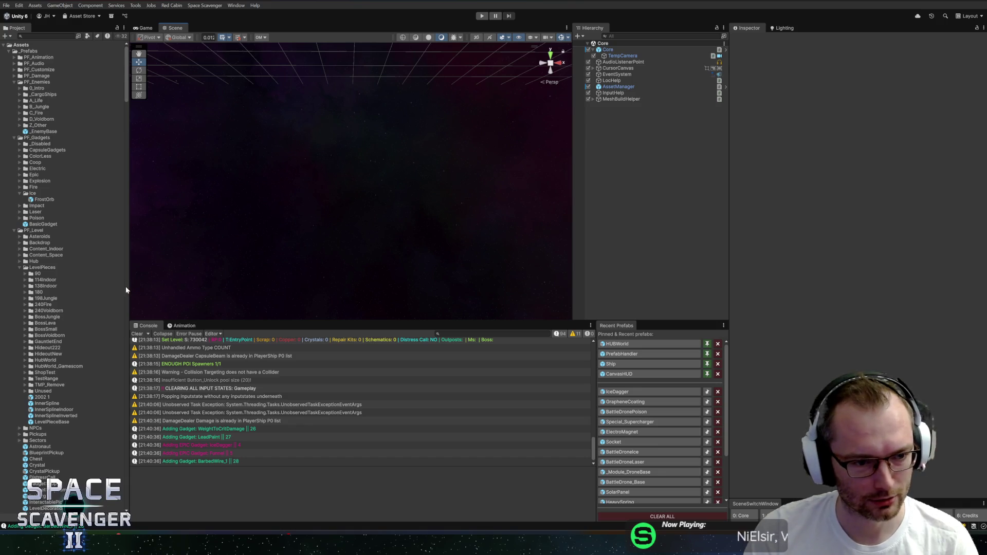
Narrow the Project panel from about 250 to 234 pixels, then switch to GitHub Desktop.
left_click_drag(129, 287, 128, 287)
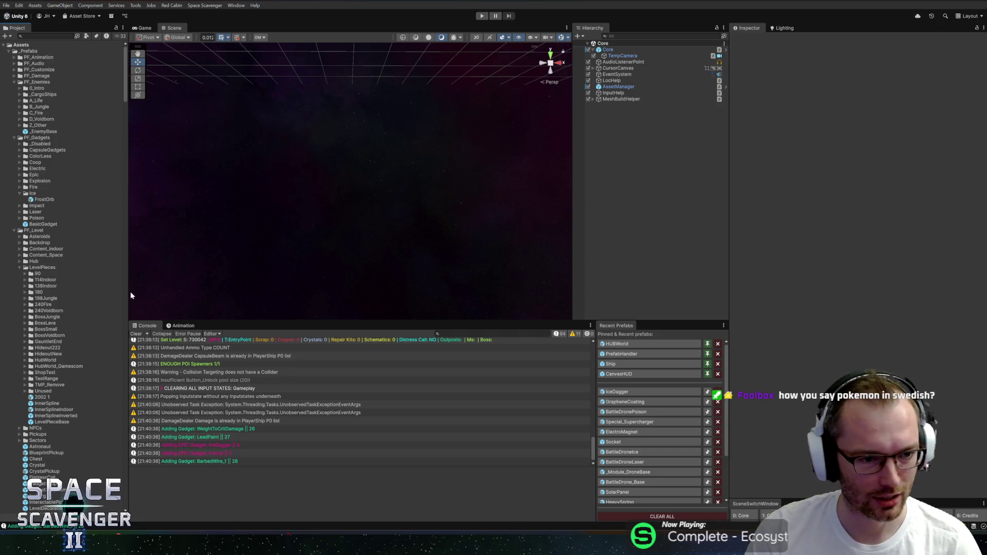
left_click_drag(127, 292, 122, 293)
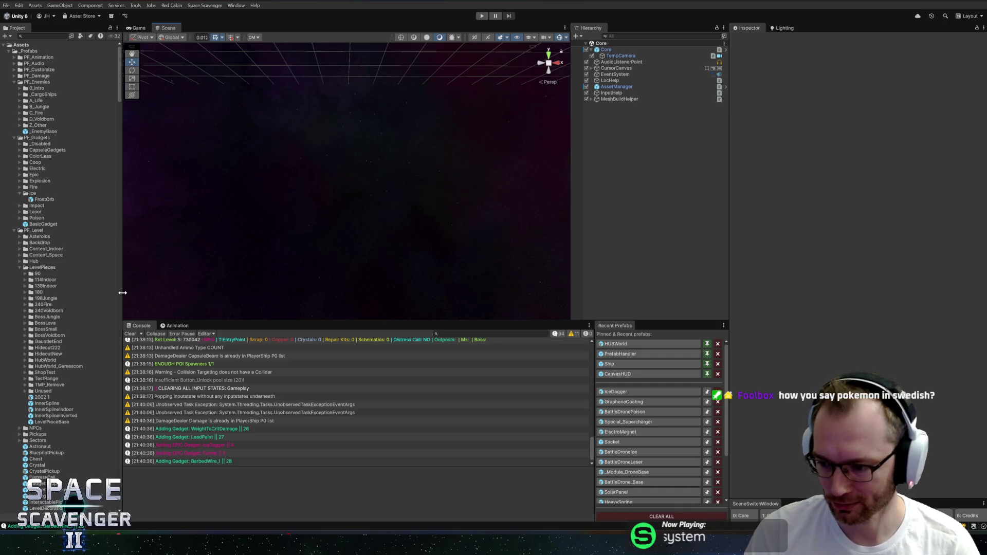
left_click_drag(122, 293, 120, 292)
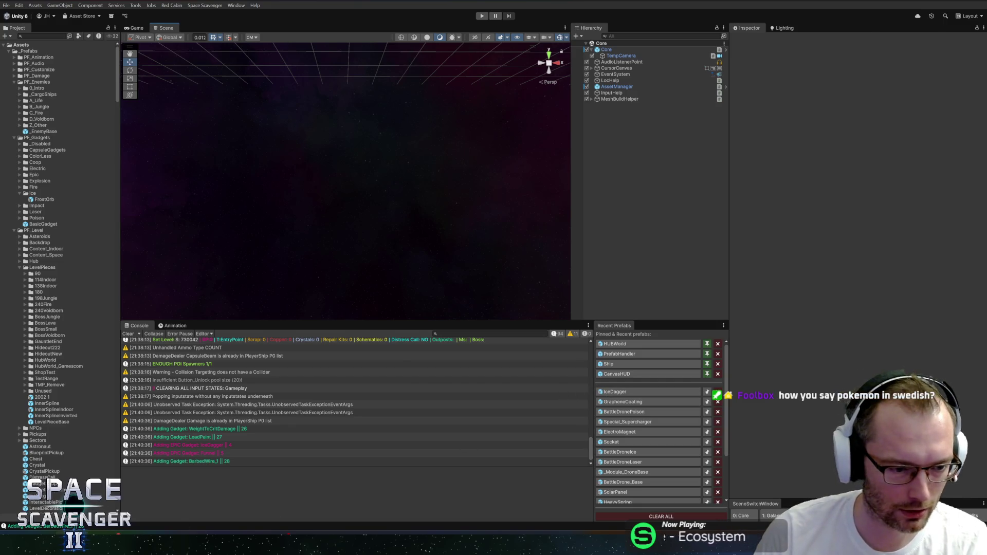
key("alt+Tab")
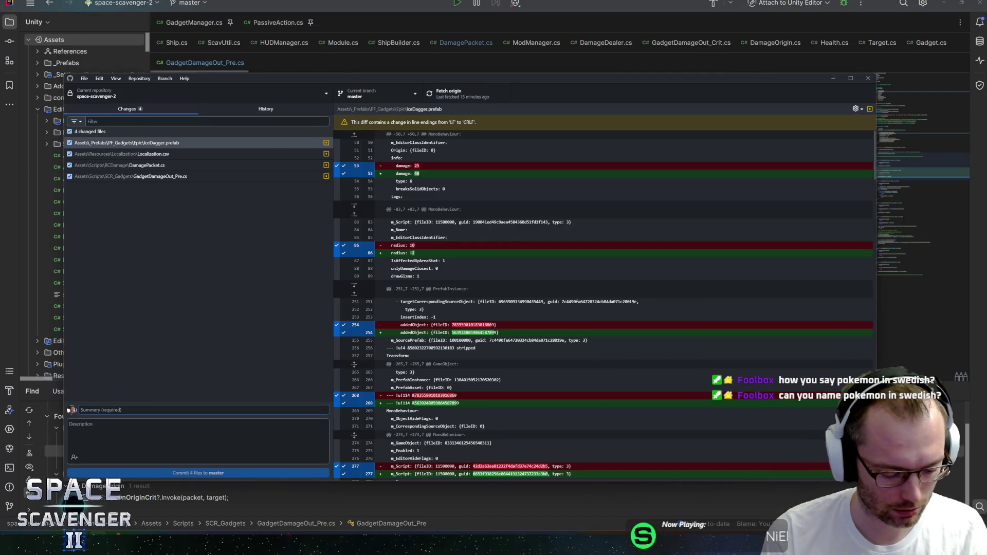
Commit the four files to master as 'Changed IceDagger functionality a bit' and push to origin.
type("Changed IceDagger function")
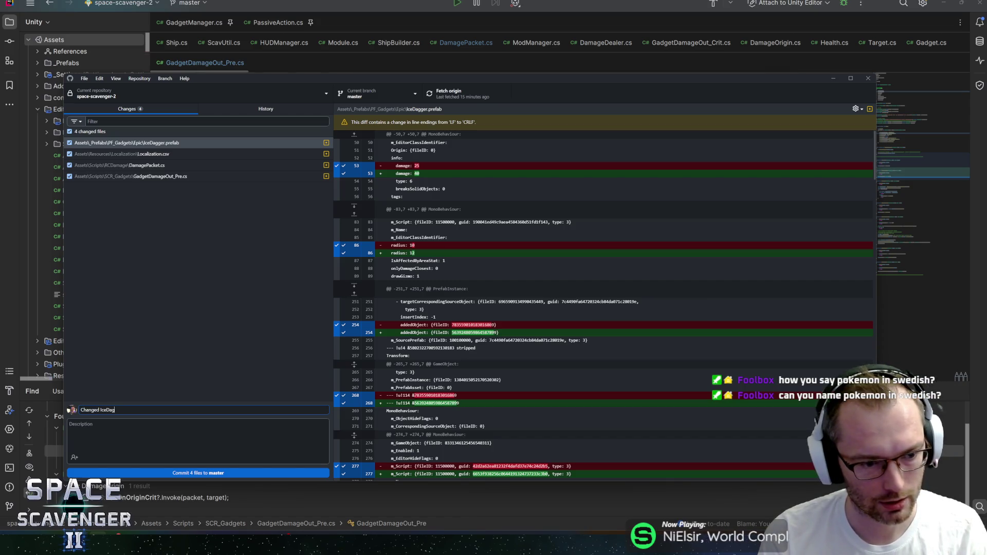
type("ality a bit")
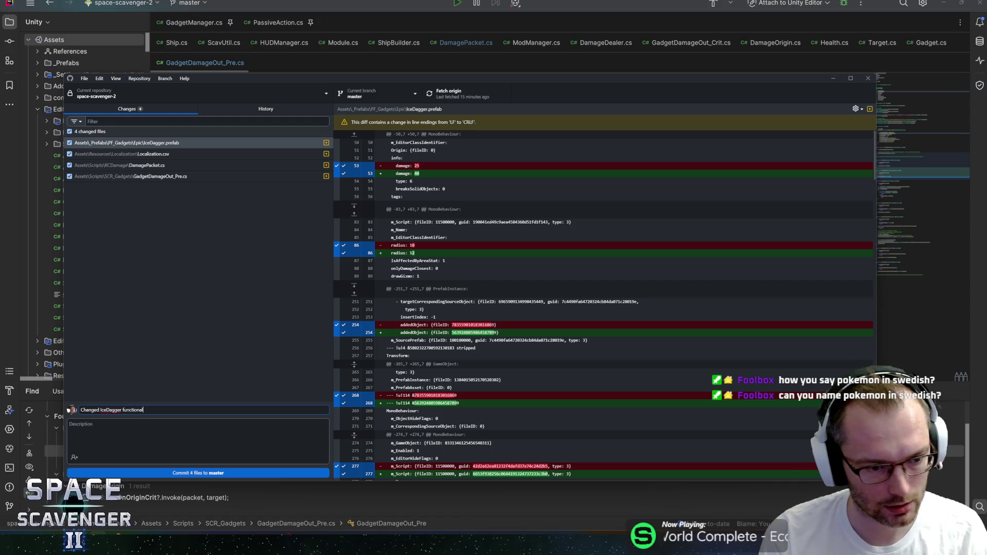
left_click(181, 471)
left_click(455, 97)
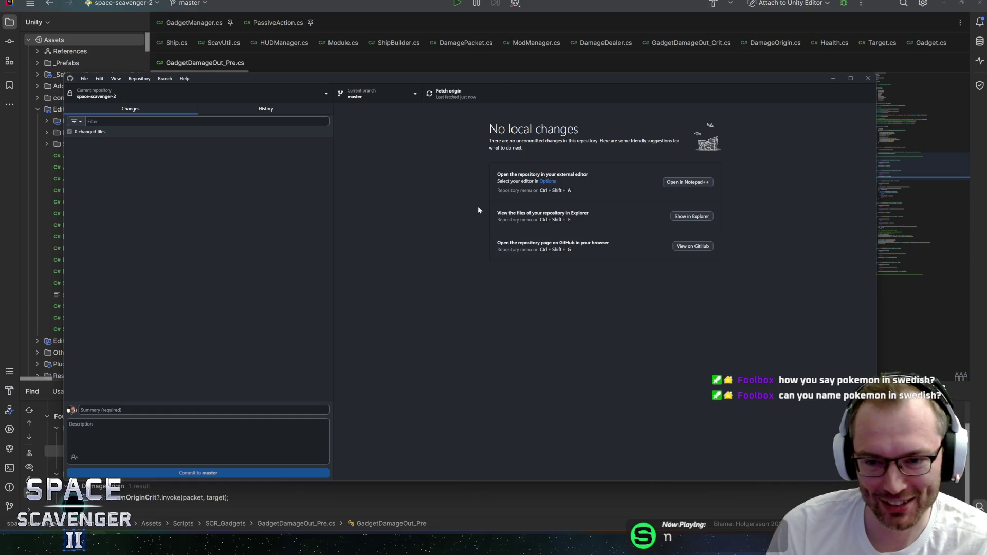
Move the GitHub Desktop window up slightly and make it taller.
left_click_drag(761, 86, 762, 77)
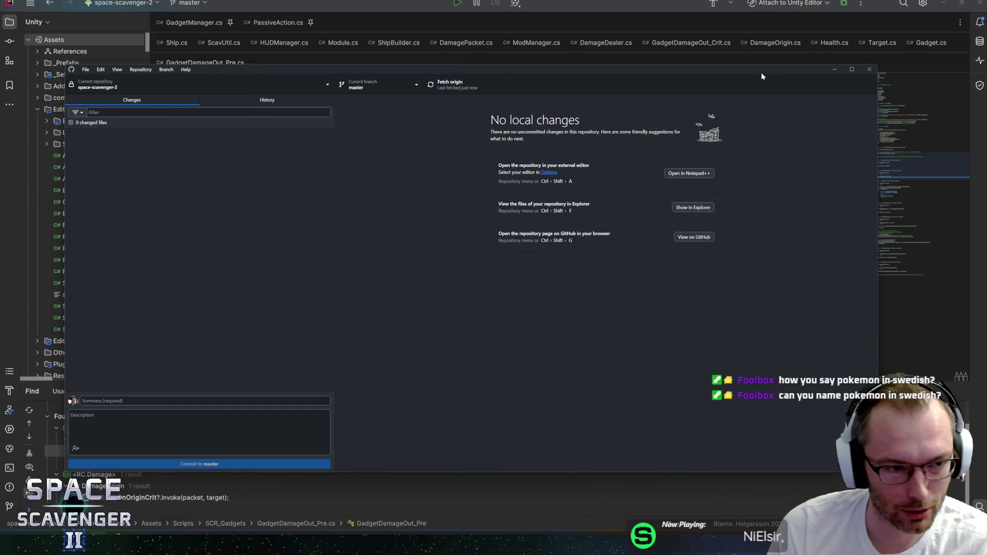
left_click_drag(878, 471, 875, 506)
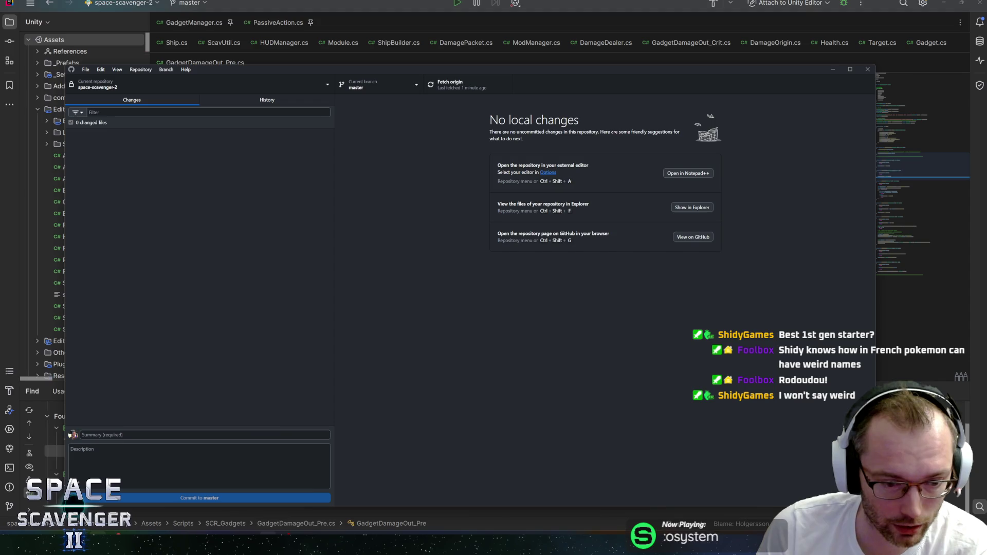
mouse_move(268, 544)
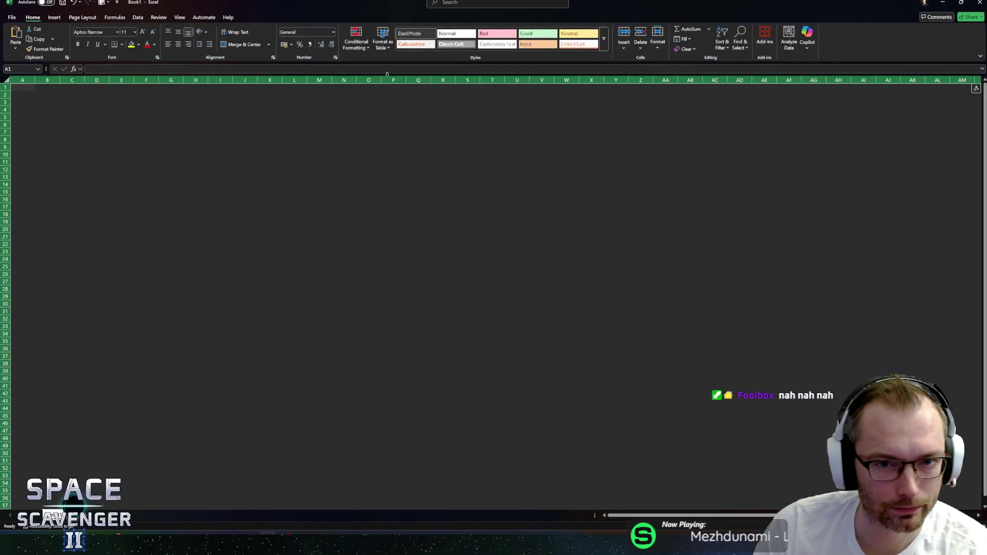
Give the DarkMode cell style an outline border with a chosen colour.
right_click(408, 34)
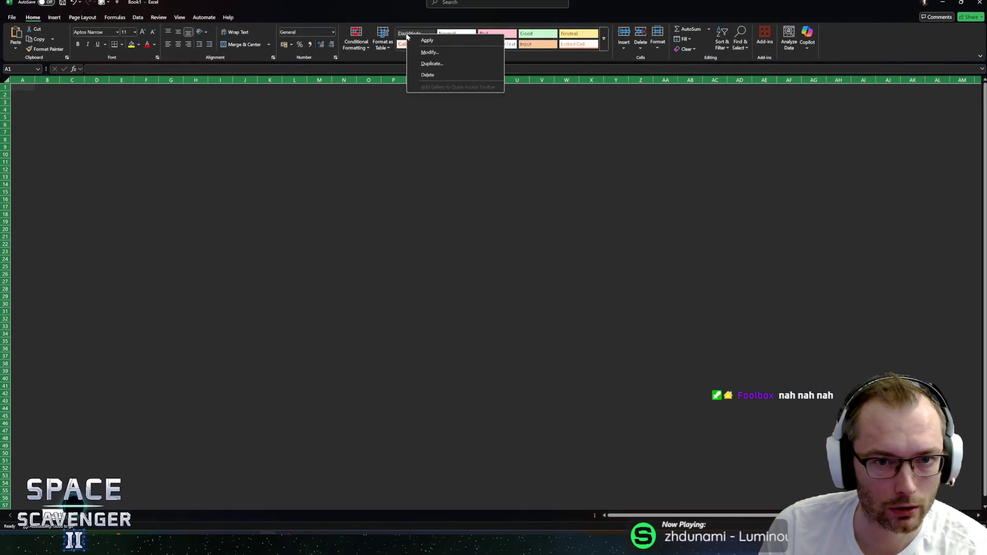
left_click(430, 52)
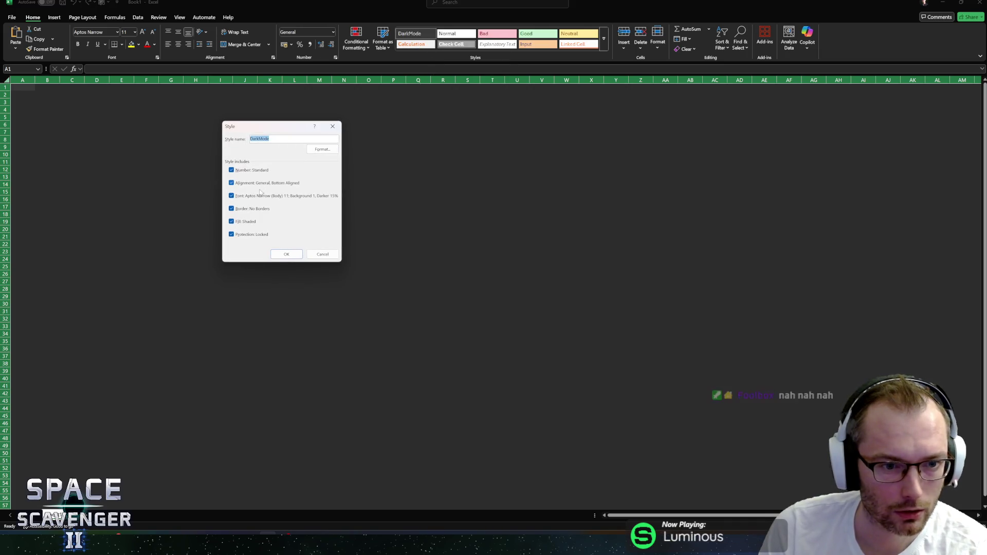
left_click(322, 149)
left_click(268, 112)
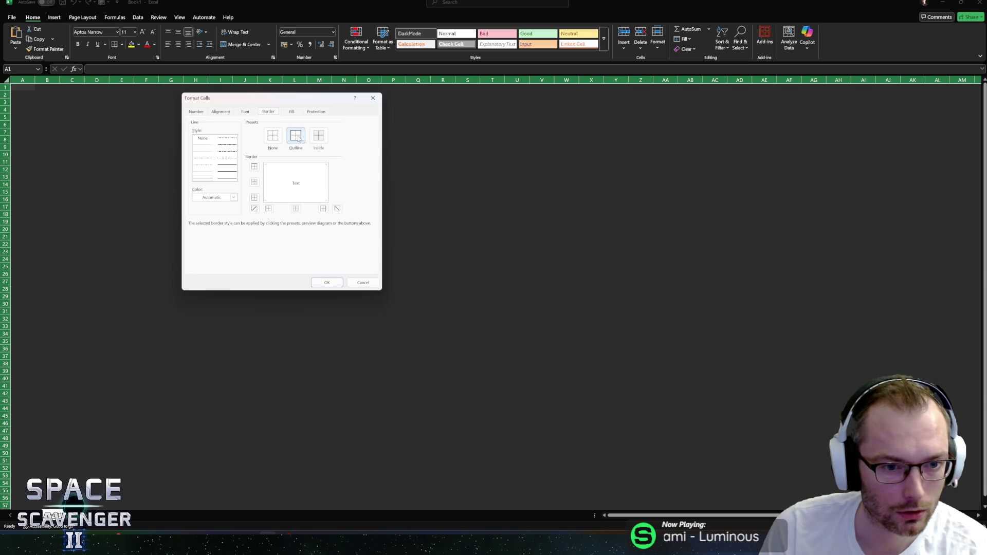
left_click(299, 139)
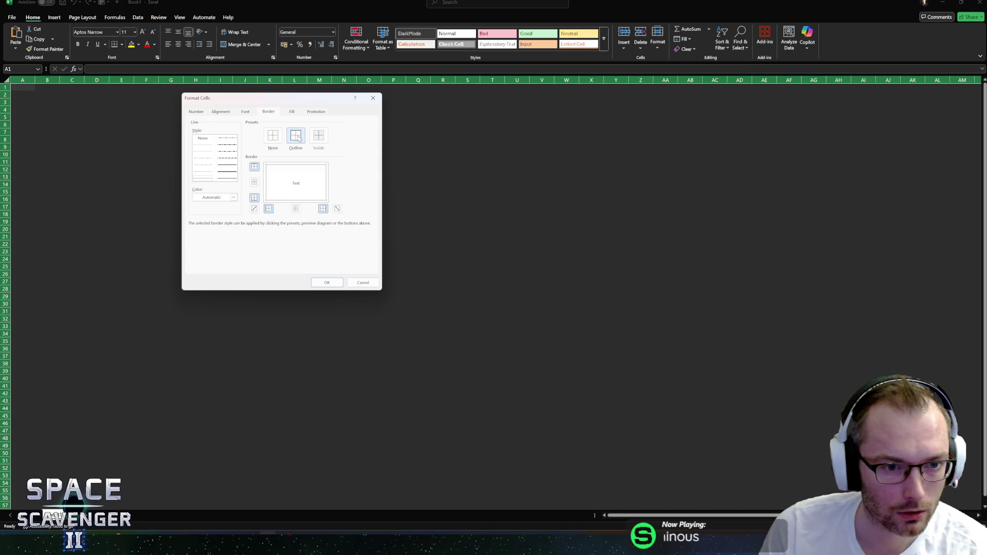
left_click(233, 197)
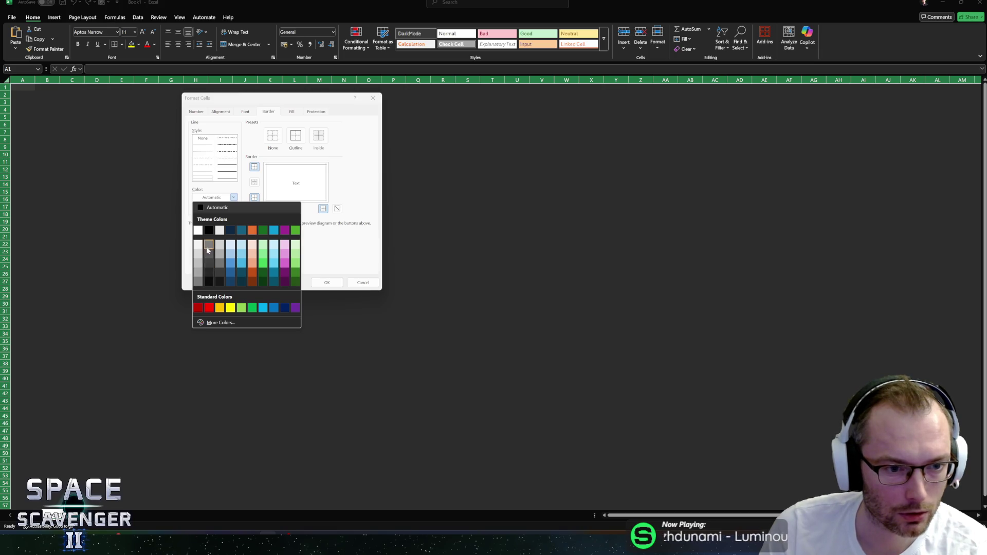
left_click(208, 246)
left_click(327, 283)
left_click(286, 254)
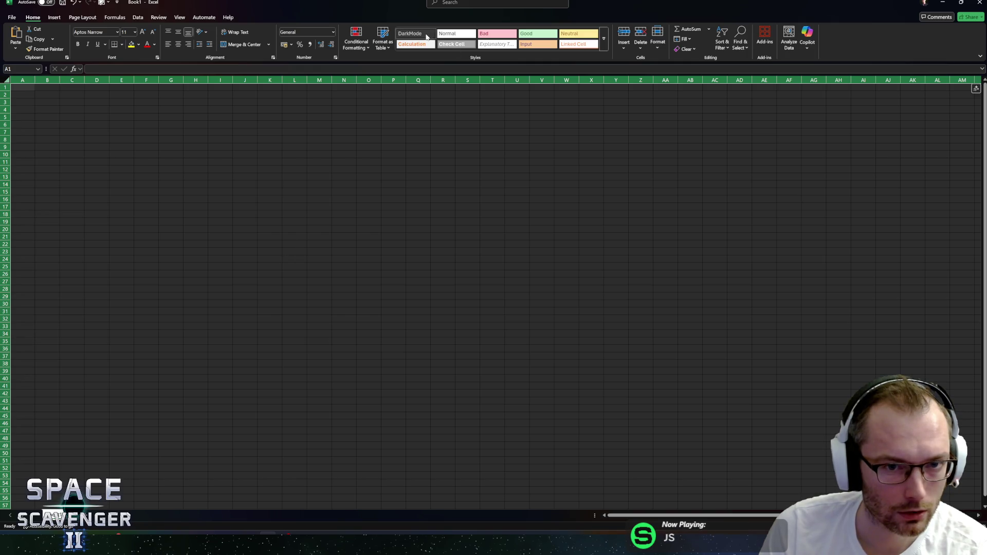
Change the DarkMode style's border colour to grey.
right_click(425, 34)
left_click(438, 53)
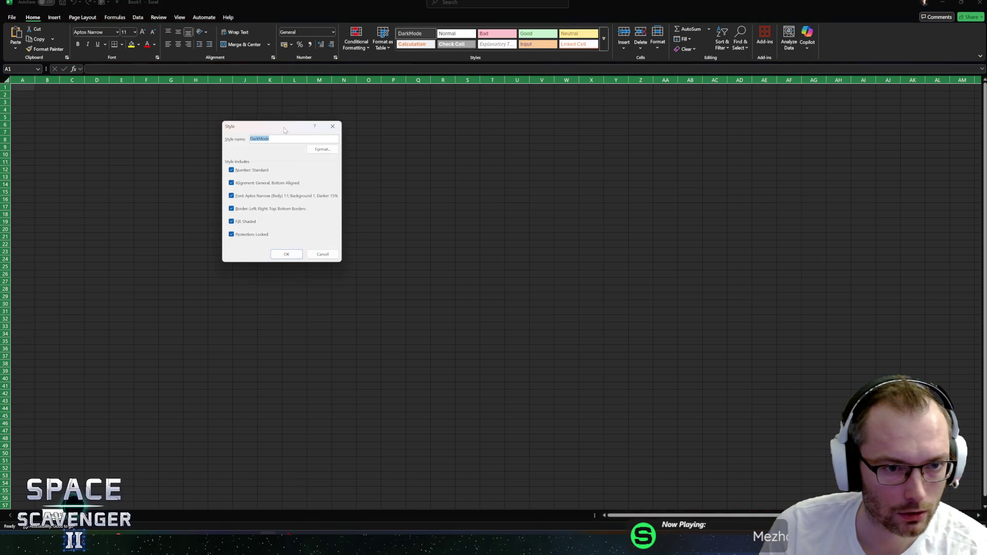
left_click(323, 149)
left_click(232, 197)
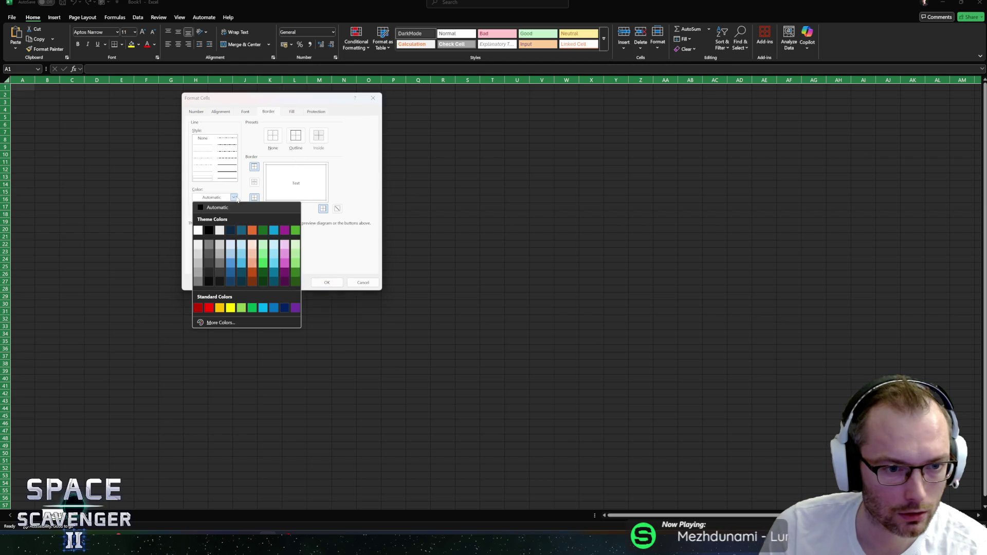
left_click(219, 251)
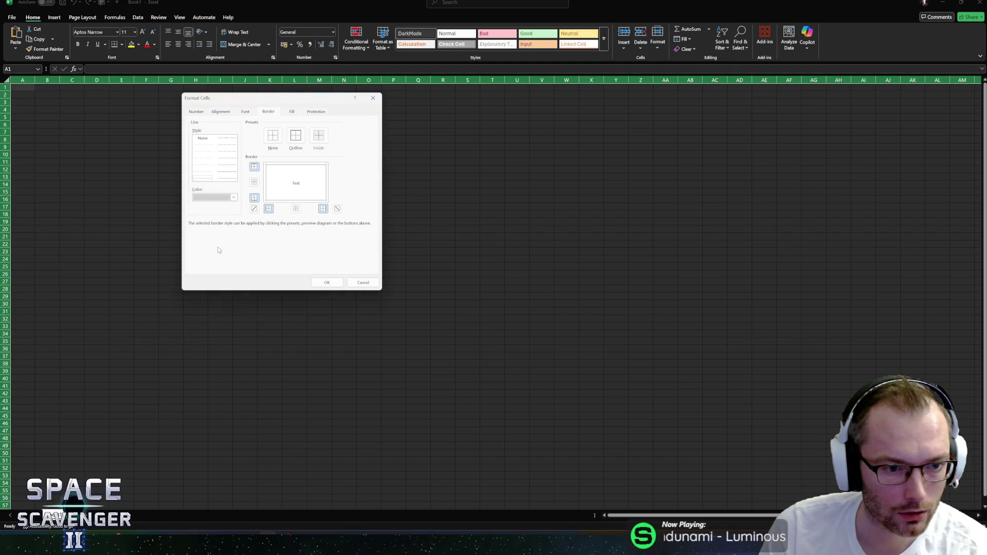
left_click(333, 281)
left_click(287, 253)
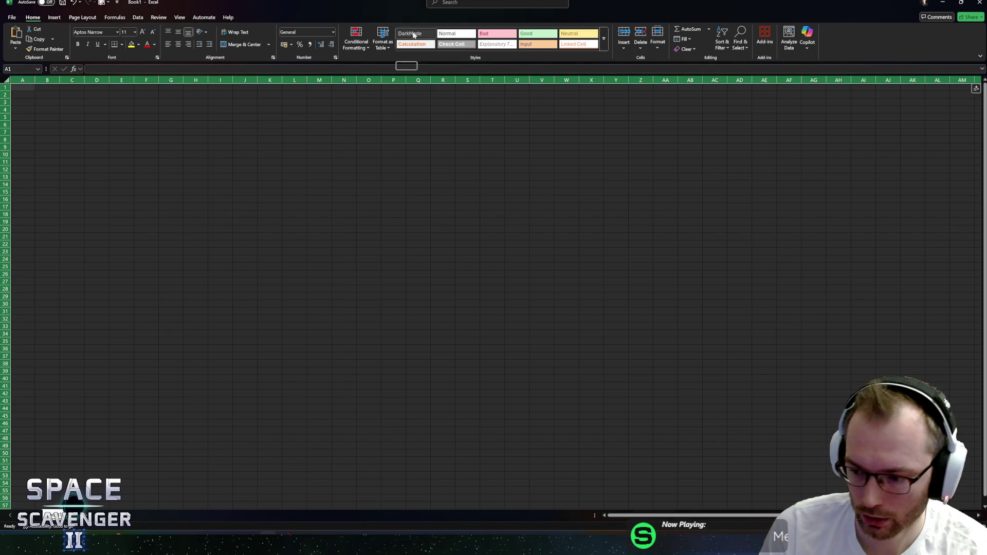
Pick yet another border colour for the DarkMode style.
right_click(413, 35)
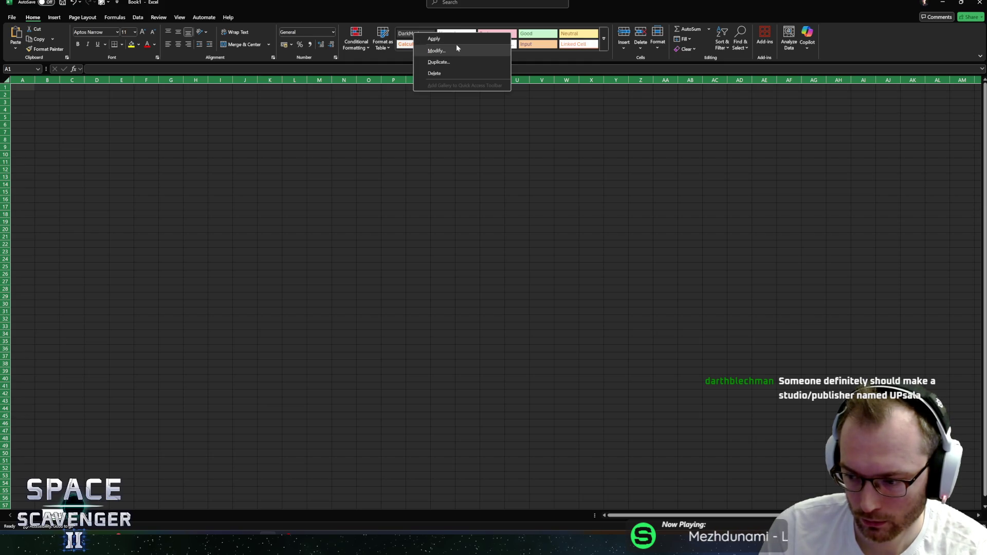
left_click(436, 51)
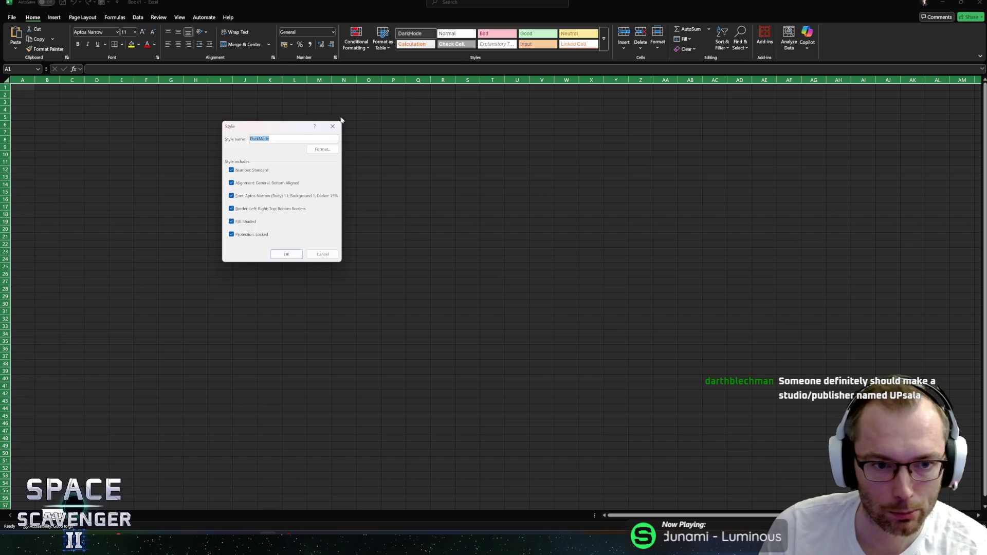
left_click_drag(293, 128, 367, 138)
left_click(397, 159)
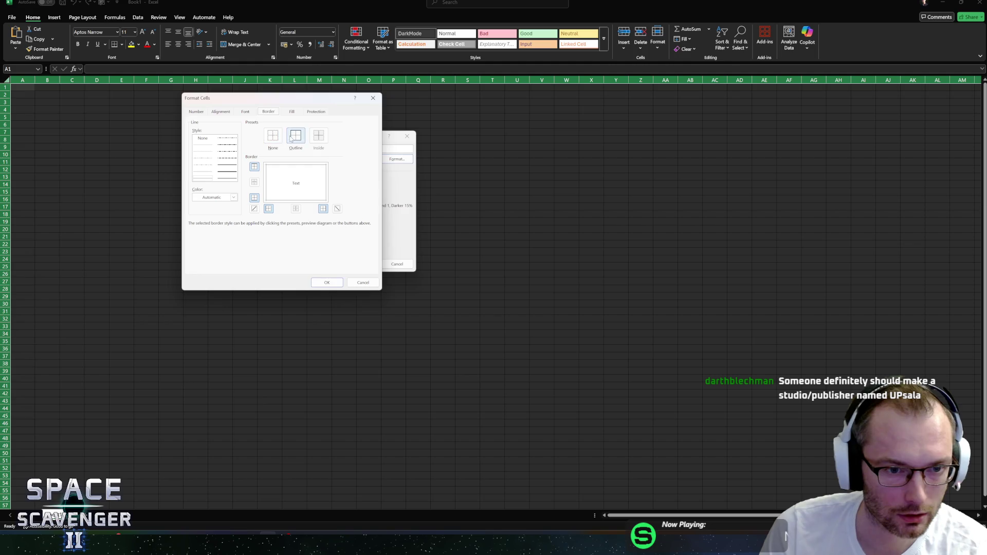
left_click(234, 198)
left_click(210, 244)
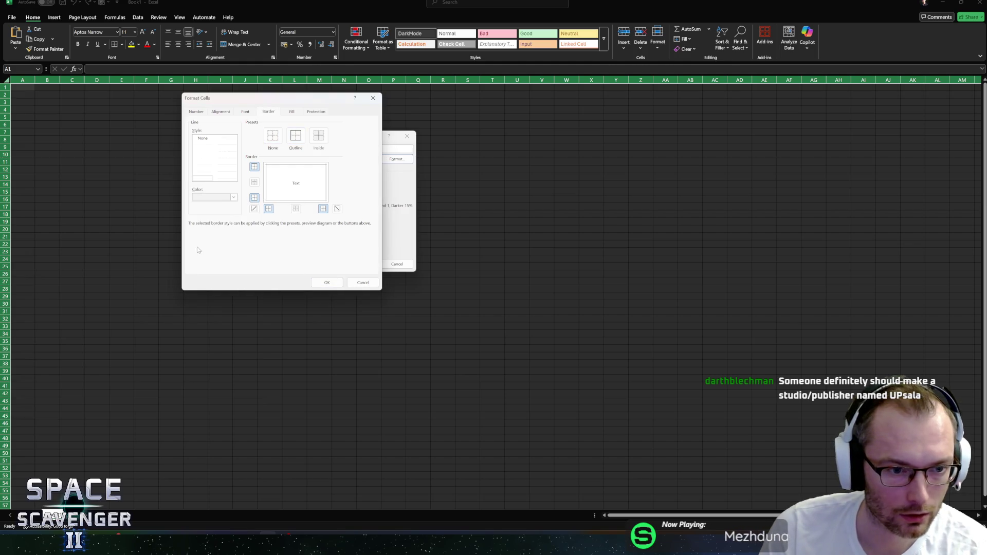
left_click(325, 283)
left_click(363, 264)
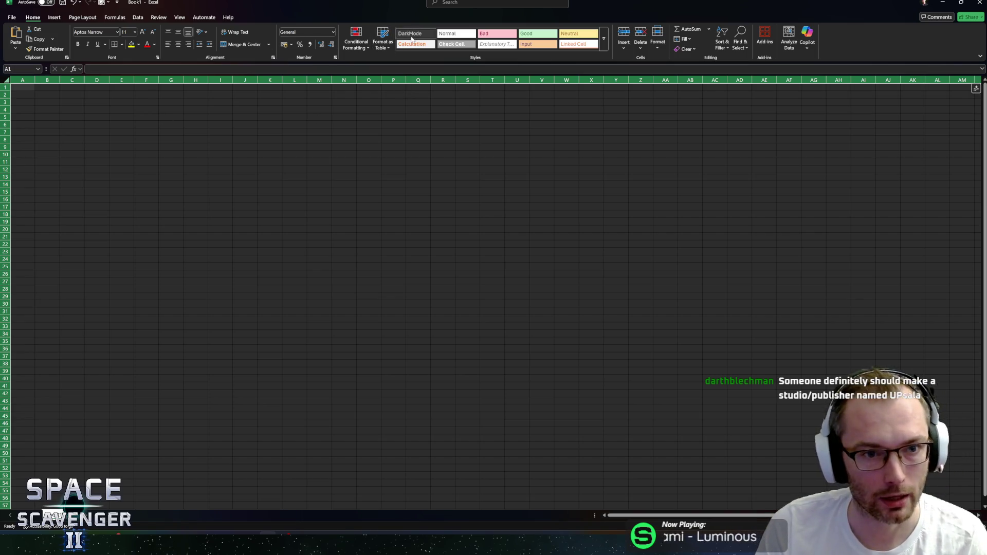
With the whole sheet selected, set the DarkMode style's outline border to black.
left_click(380, 153)
key("ctrl+a")
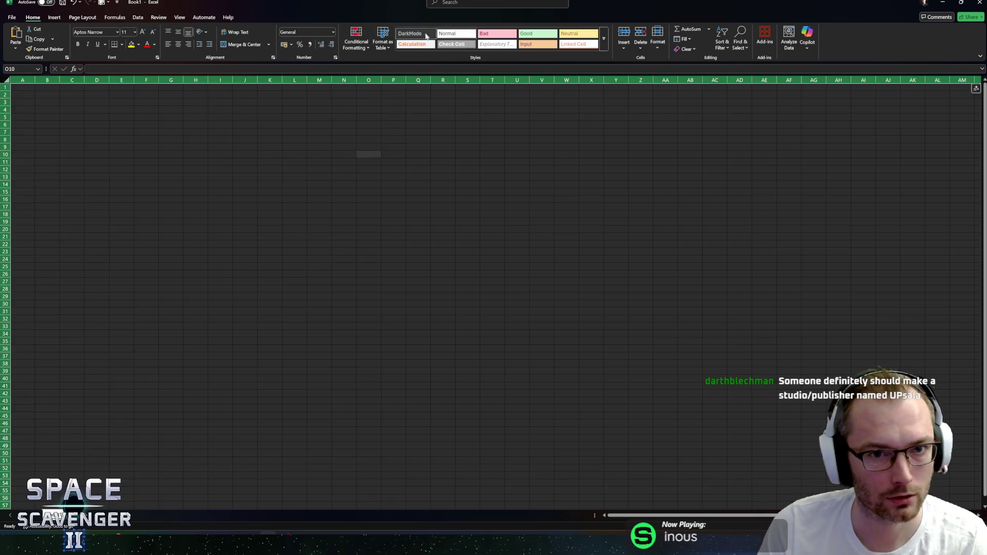
right_click(414, 34)
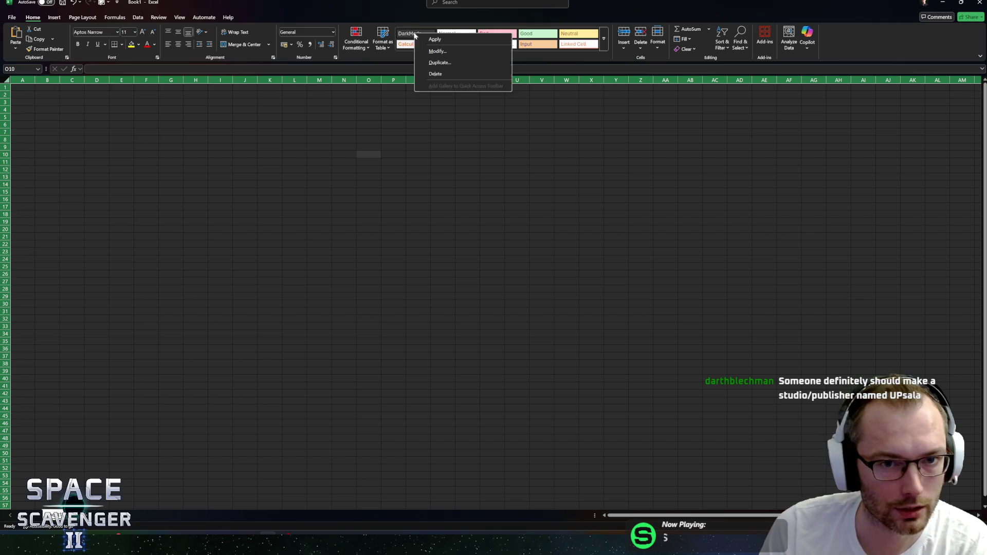
left_click(438, 51)
left_click(386, 160)
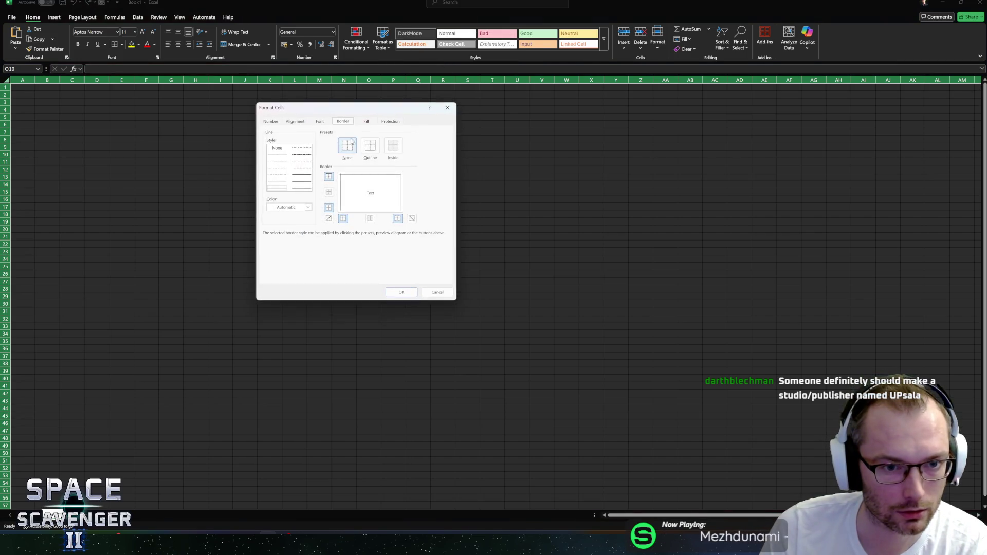
left_click(374, 149)
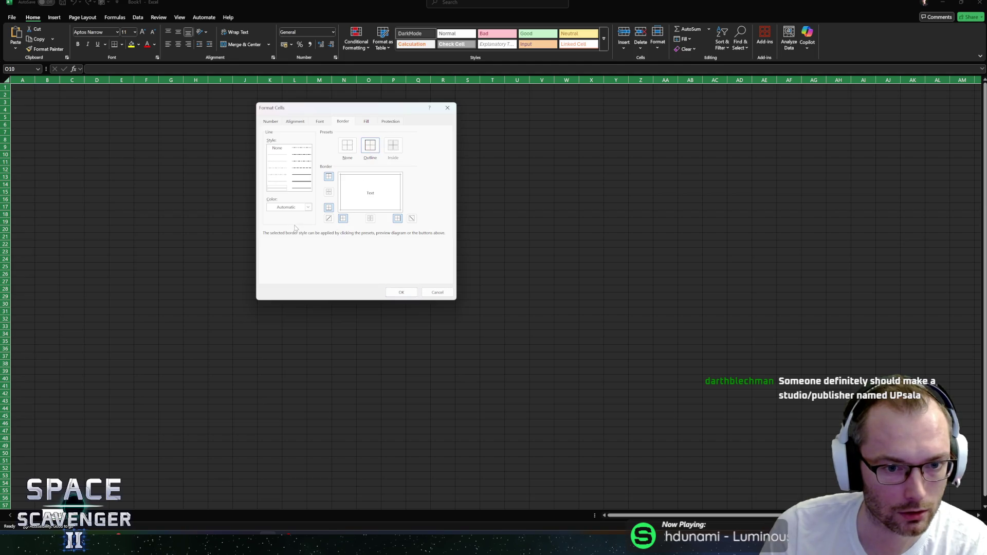
left_click(308, 208)
left_click(273, 241)
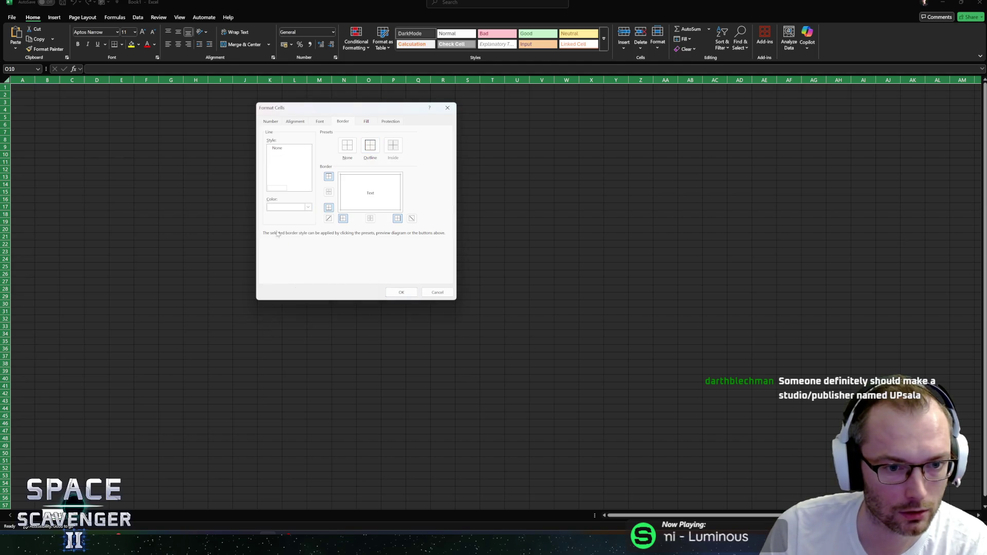
left_click(308, 207)
left_click(278, 216)
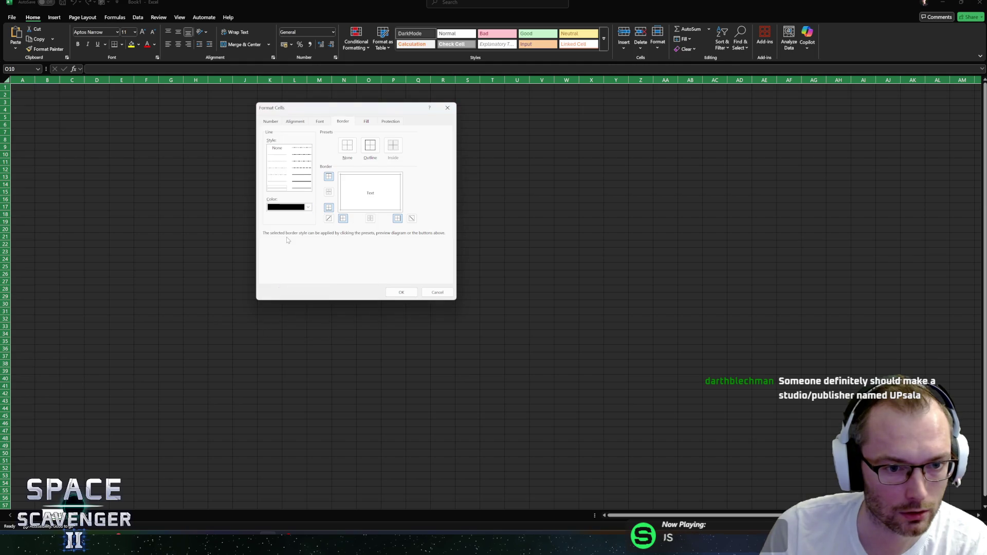
left_click(397, 292)
left_click(369, 264)
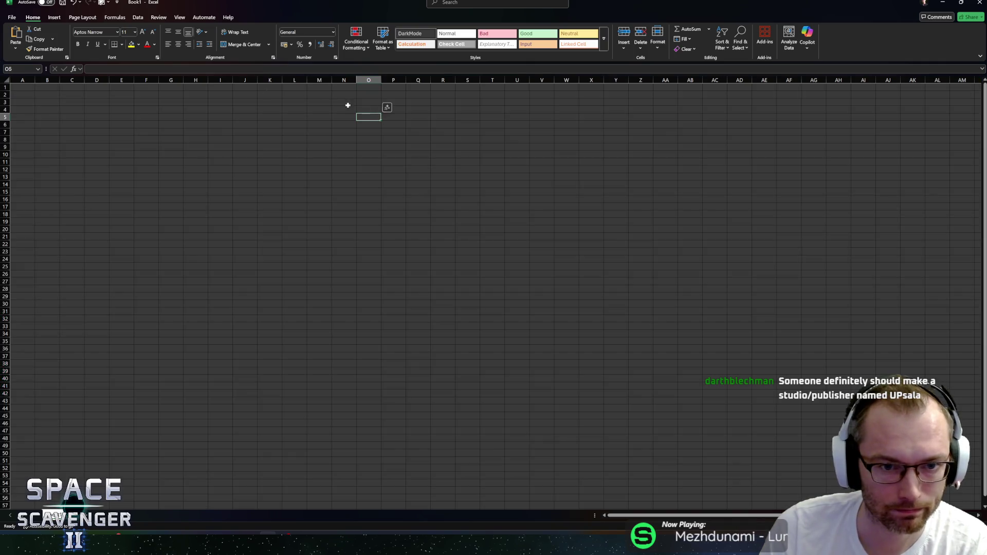
left_click(31, 90)
Widen column A to about 480 pixels and make every row twice as tall.
left_click_drag(35, 80, 256, 82)
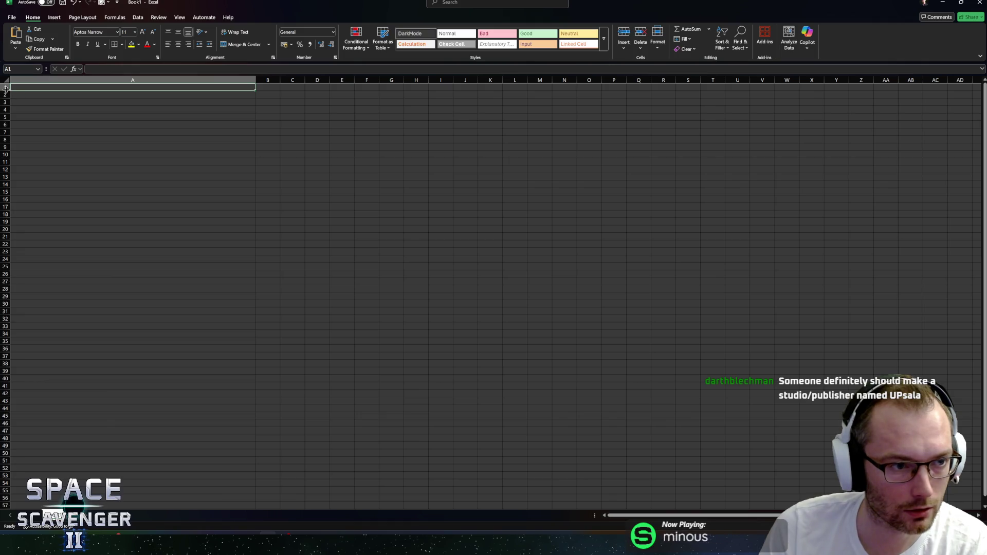
key("ctrl+a")
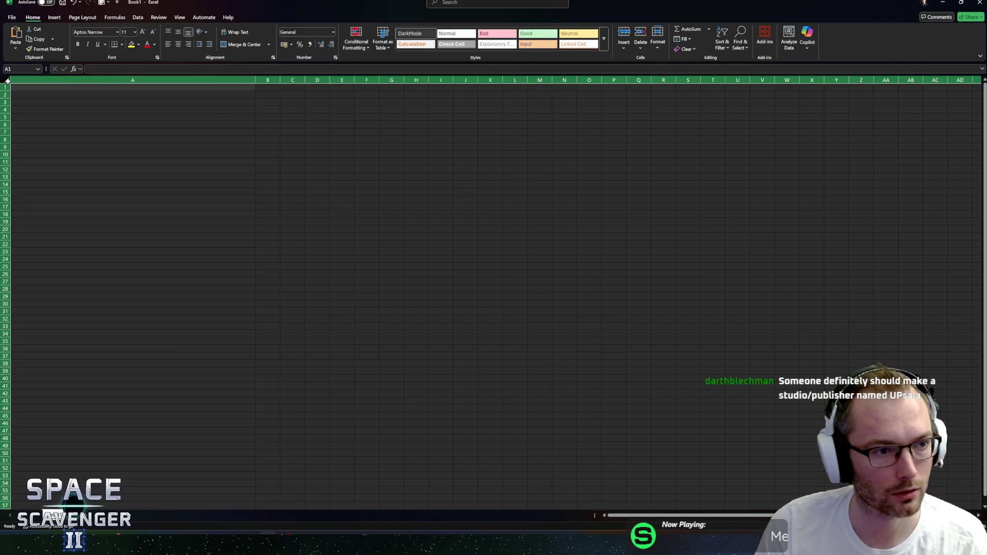
left_click_drag(10, 89, 9, 102)
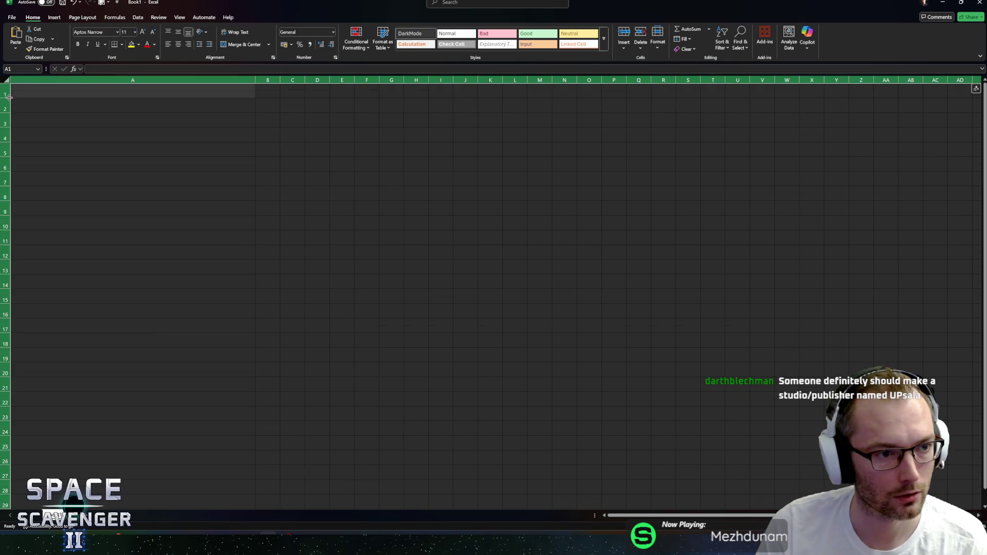
left_click(63, 102)
left_click(134, 89)
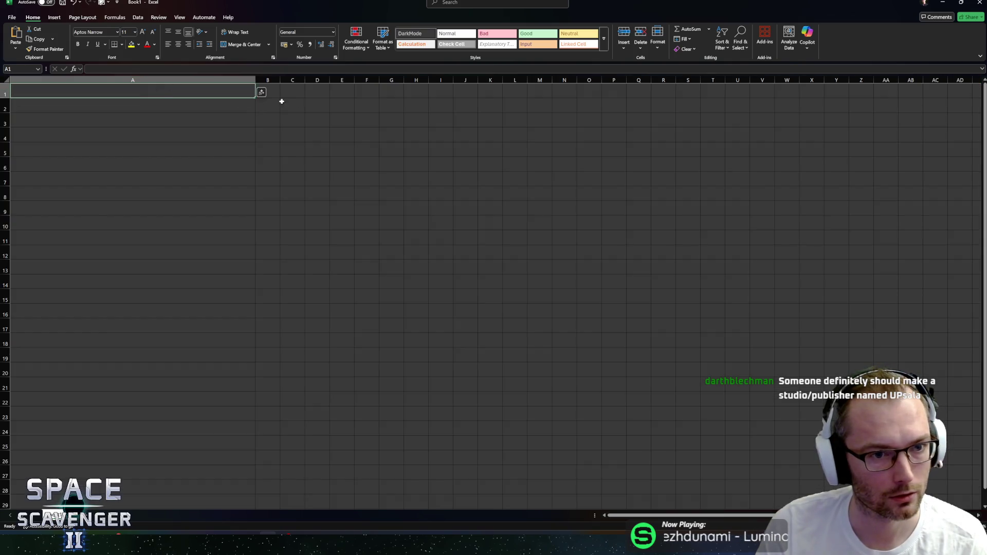
Widen column B to match column A and snap r/IndieGaming to the right half.
left_click_drag(280, 80, 504, 80)
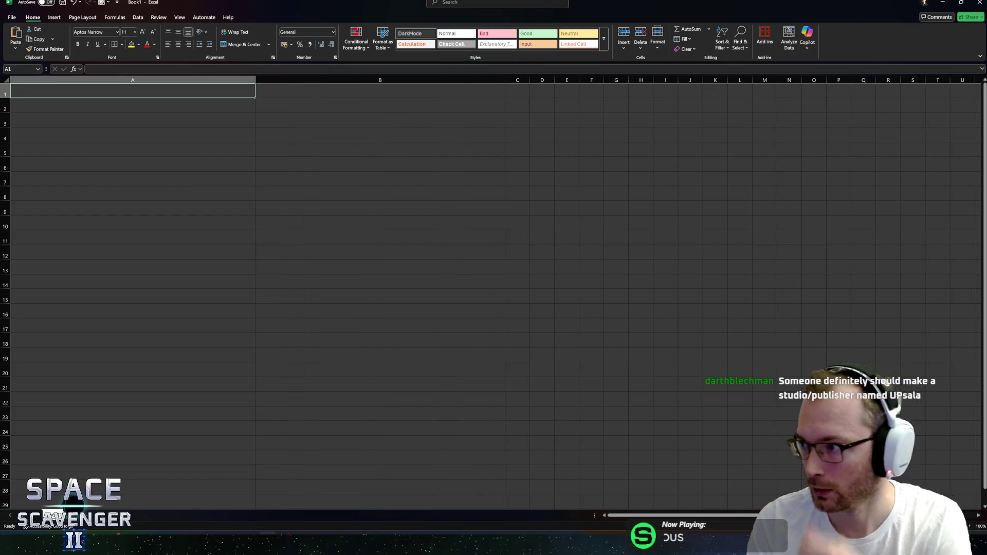
key("alt+Tab")
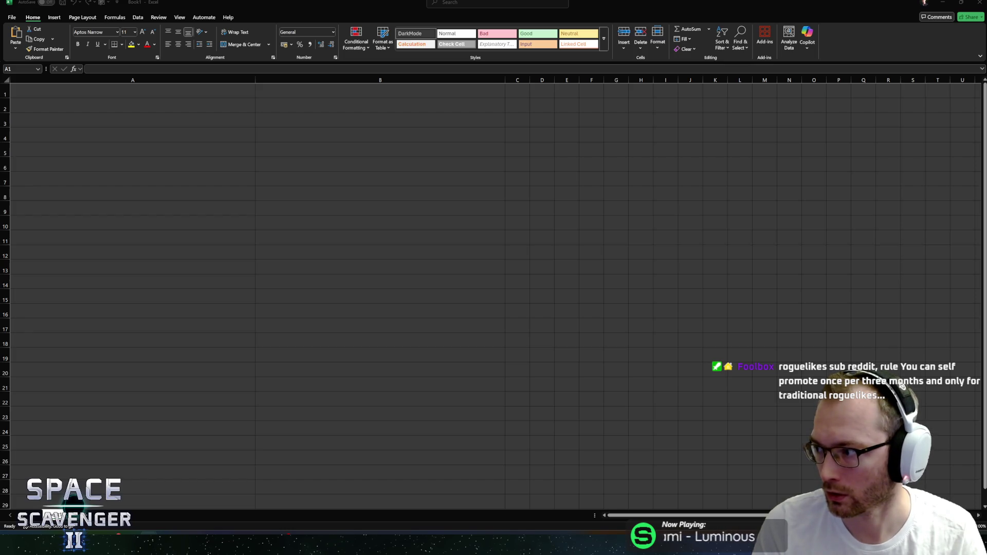
mouse_move(986, 94)
left_mouse_down()
mouse_move(267, 95)
mouse_move(986, 108)
mouse_move(976, 108)
mouse_move(980, 46)
mouse_move(962, 22)
mouse_move(149, 120)
mouse_move(205, 135)
mouse_move(986, 186)
mouse_move(684, 42)
mouse_move(449, 5)
mouse_move(451, 36)
mouse_move(404, 102)
mouse_move(471, 91)
mouse_move(340, 5)
mouse_move(512, 18)
mouse_move(446, 26)
left_mouse_up()
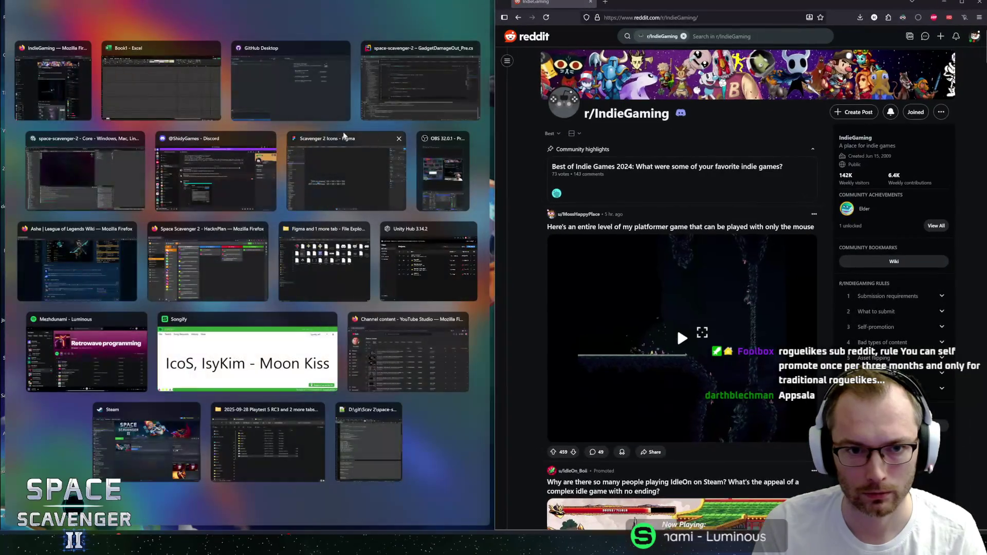
Snap the Book1 Excel workbook into the left half beside r/IndieGaming and focus it.
left_click(177, 98)
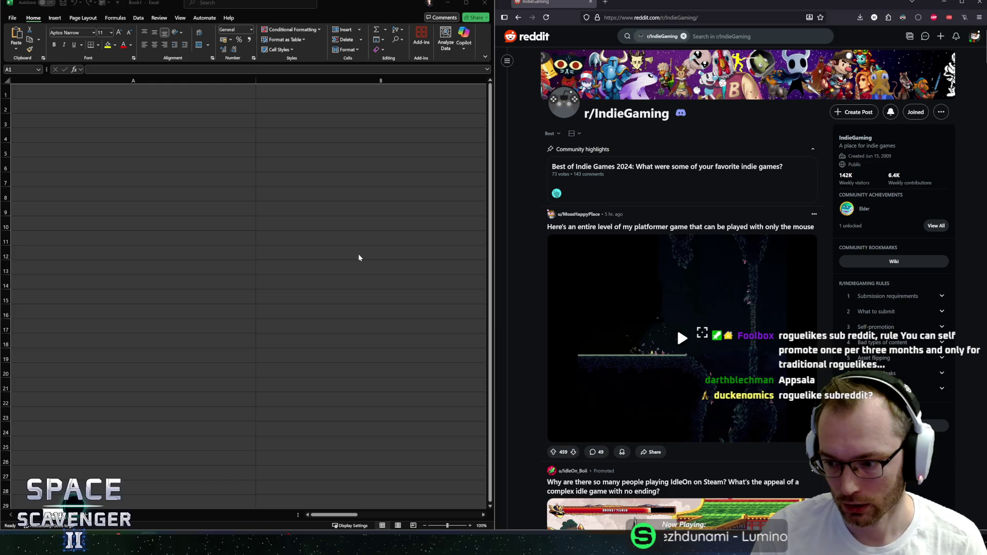
left_click(94, 94)
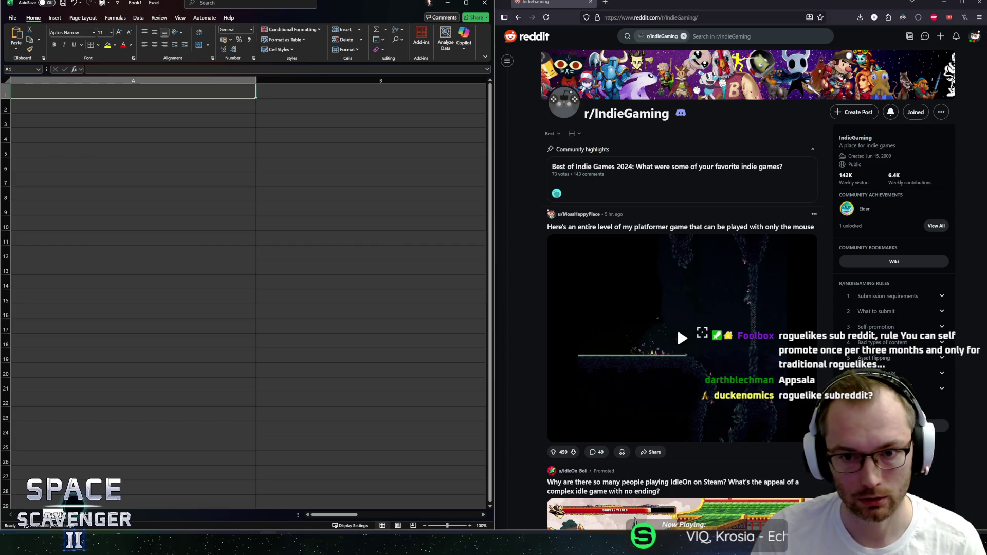
Enter the 'Subreddit' header in A1 with 'r/IndieGaming' moved down into A2.
double_click(72, 93)
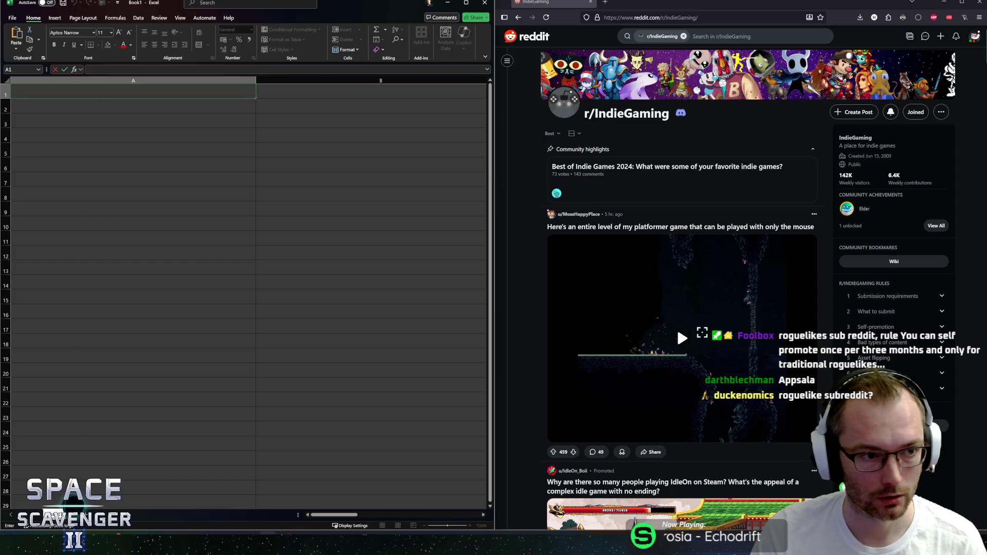
type("re.")
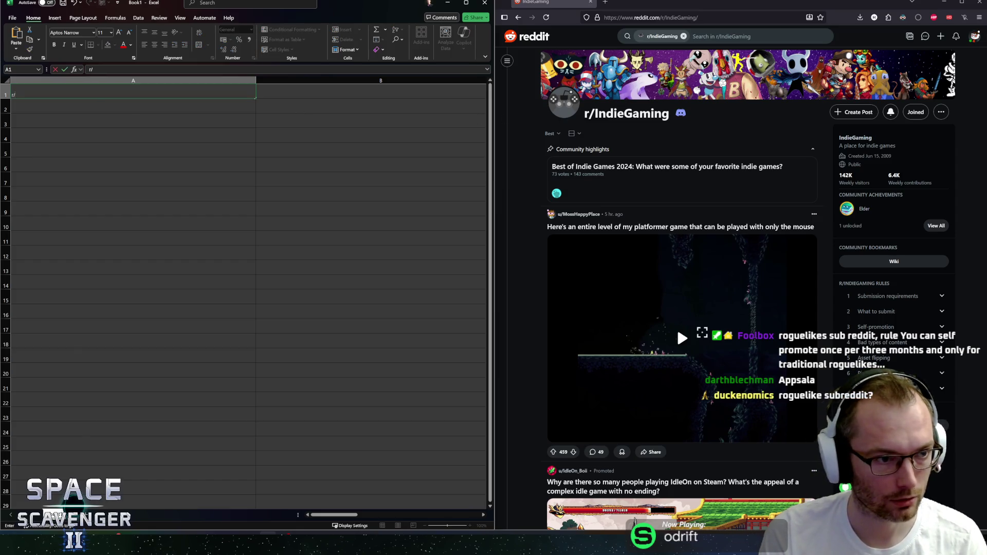
type("ndieGaming")
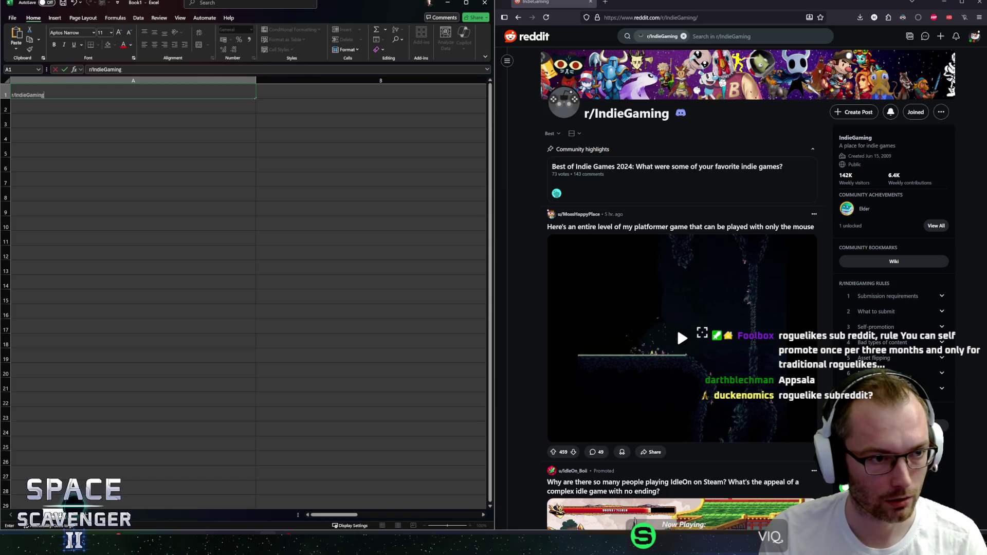
left_click(64, 69)
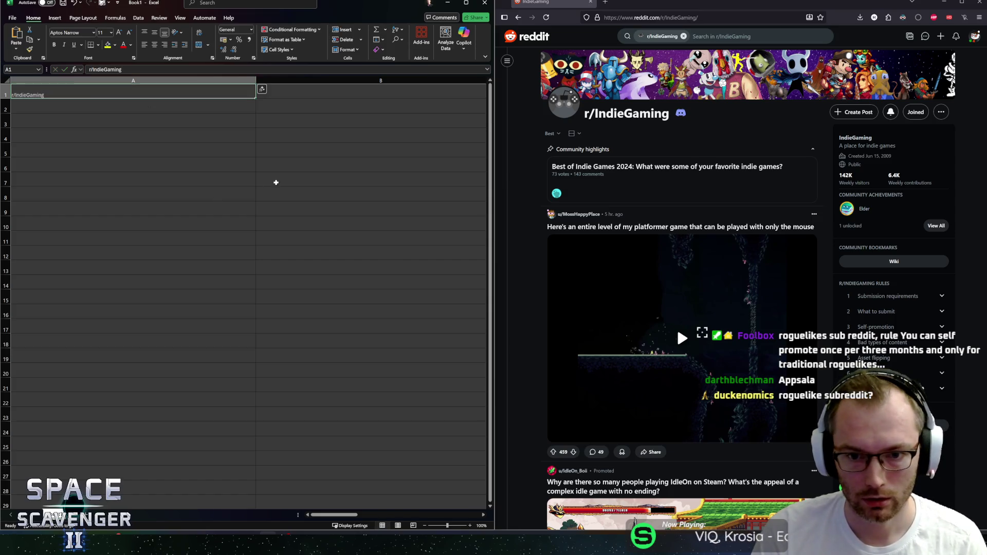
left_click(317, 97)
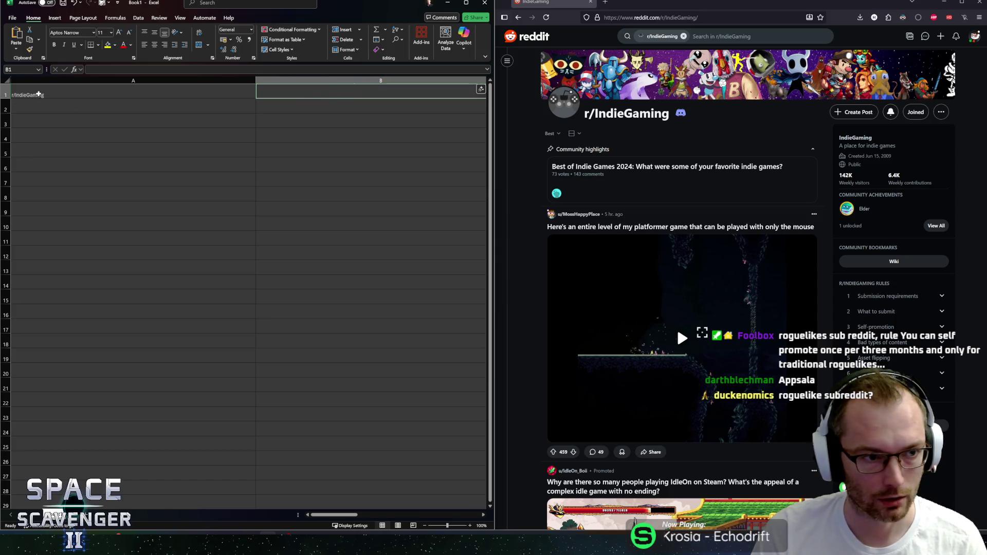
left_click(32, 95)
key("ctrl+c")
left_click(53, 104)
key("ctrl+v")
left_click(62, 92)
type("Su")
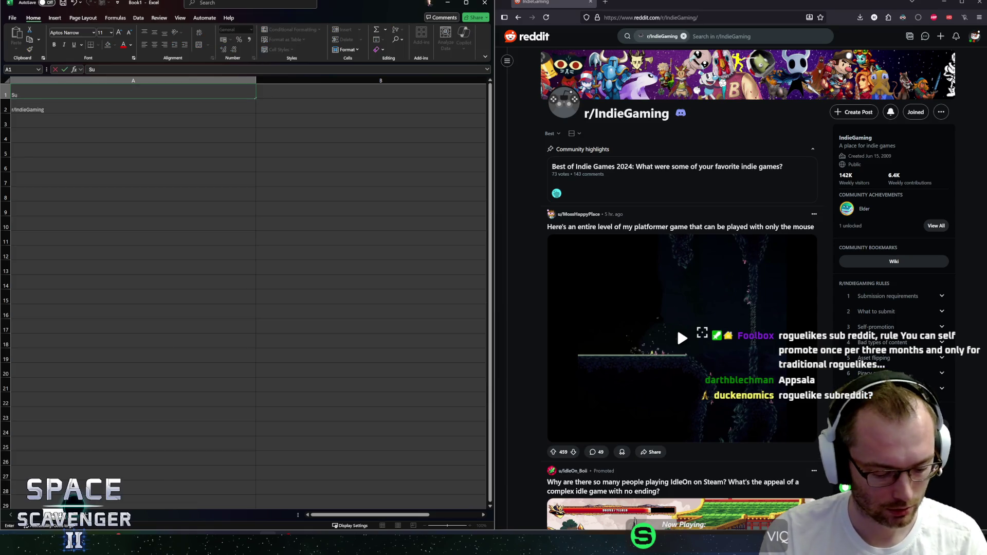
type("breddit")
left_click(62, 92)
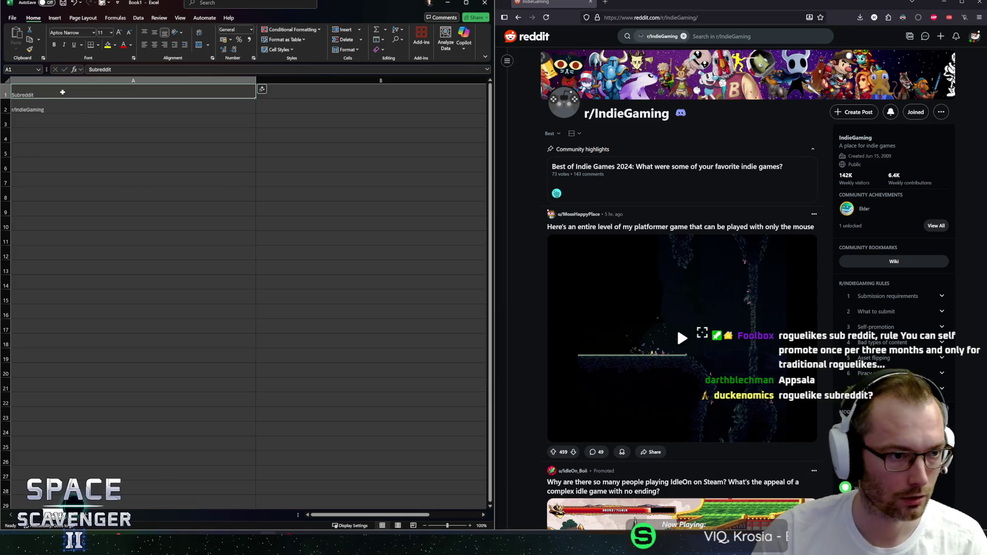
Set cells A1:A2 to font size 18 and widen the Excel window slightly.
left_click_drag(242, 93, 206, 108)
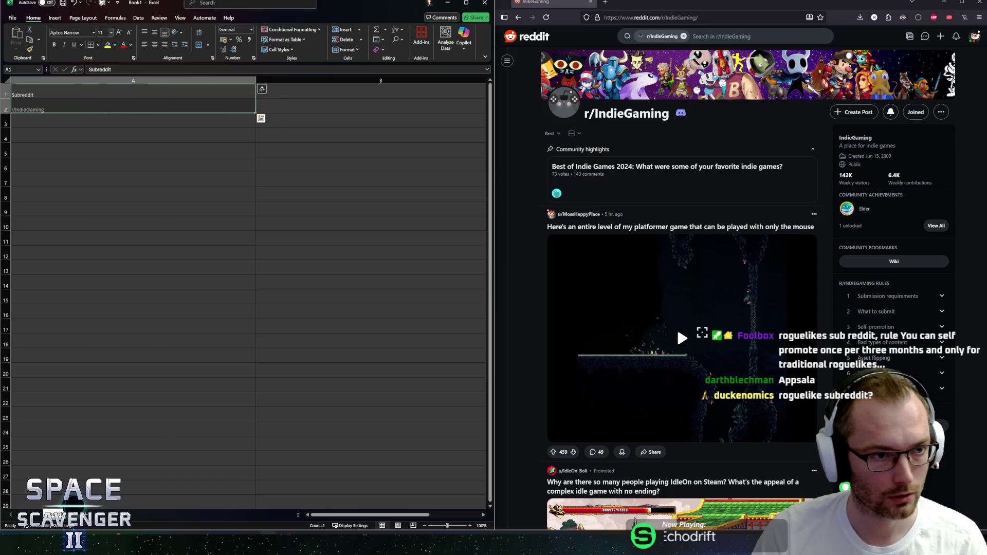
left_click(111, 32)
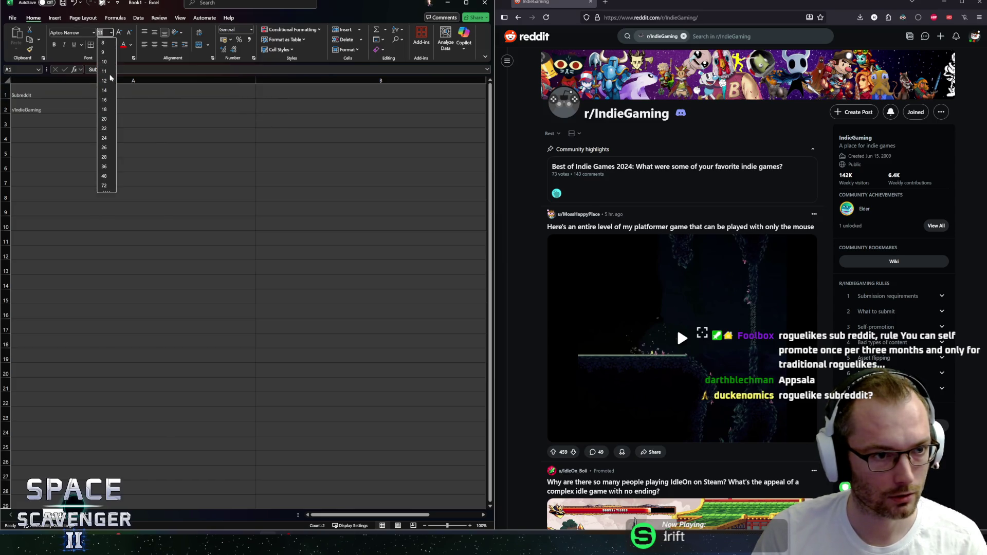
left_click(115, 114)
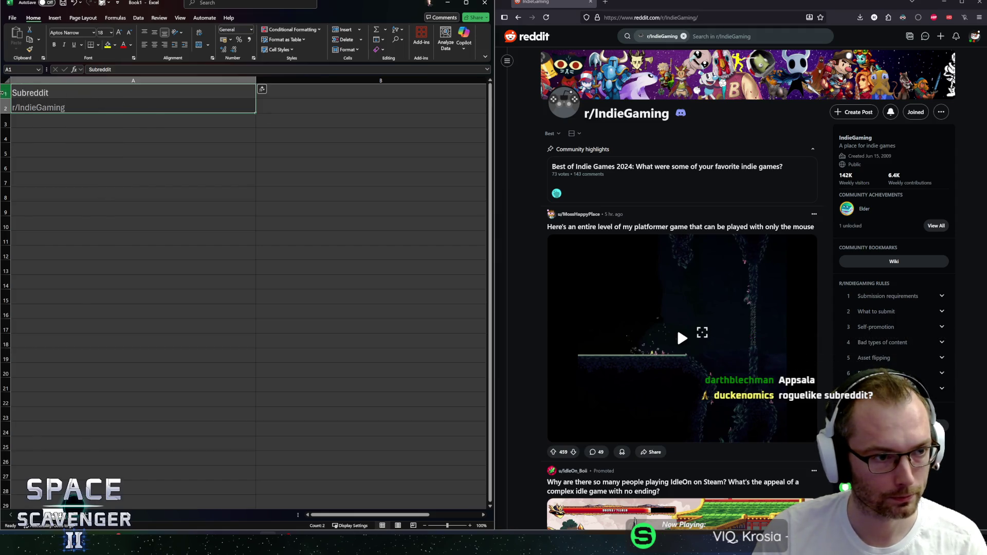
left_click(6, 93)
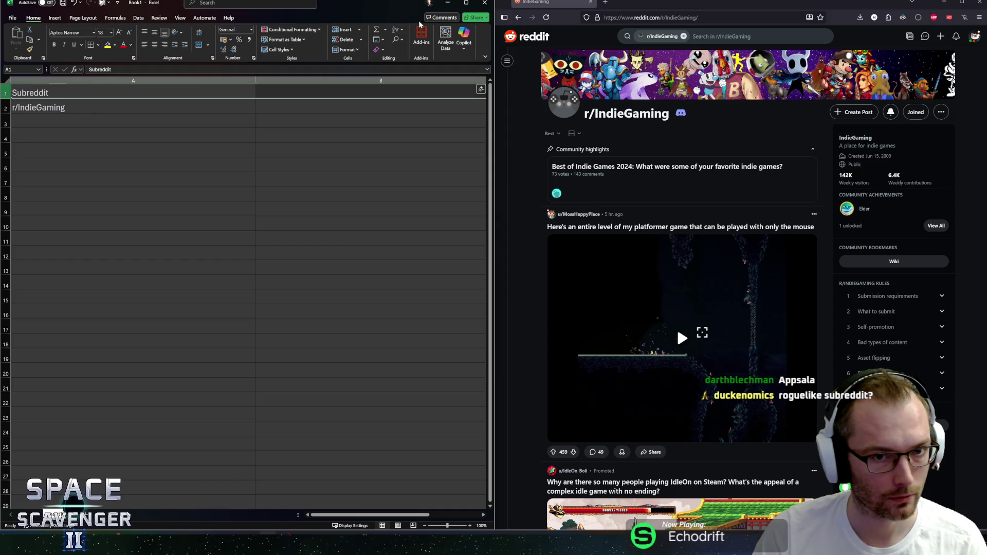
left_click_drag(495, 181, 498, 181)
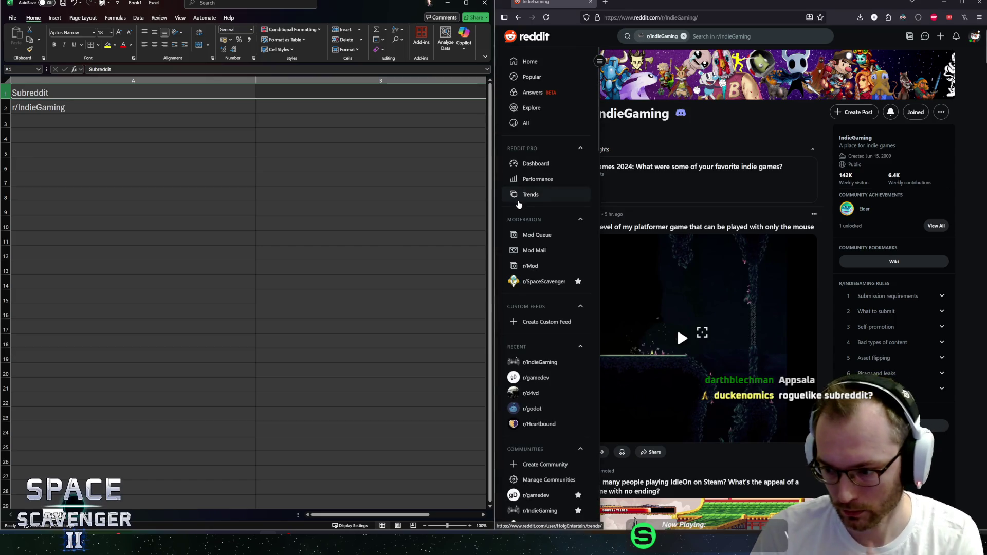
Add the 'Notes' heading in B1 and narrow columns A and B.
key("Down")
key("Down")
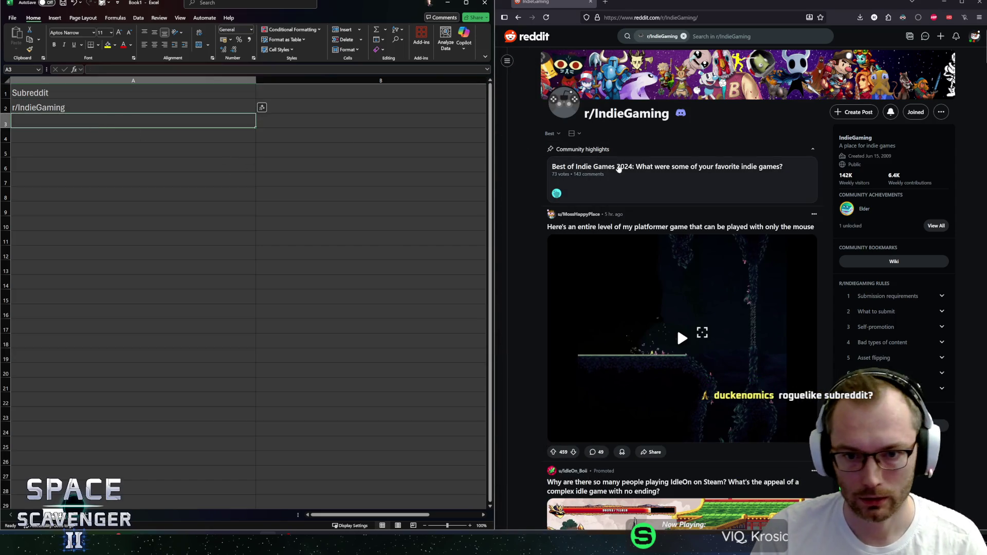
left_click(277, 95)
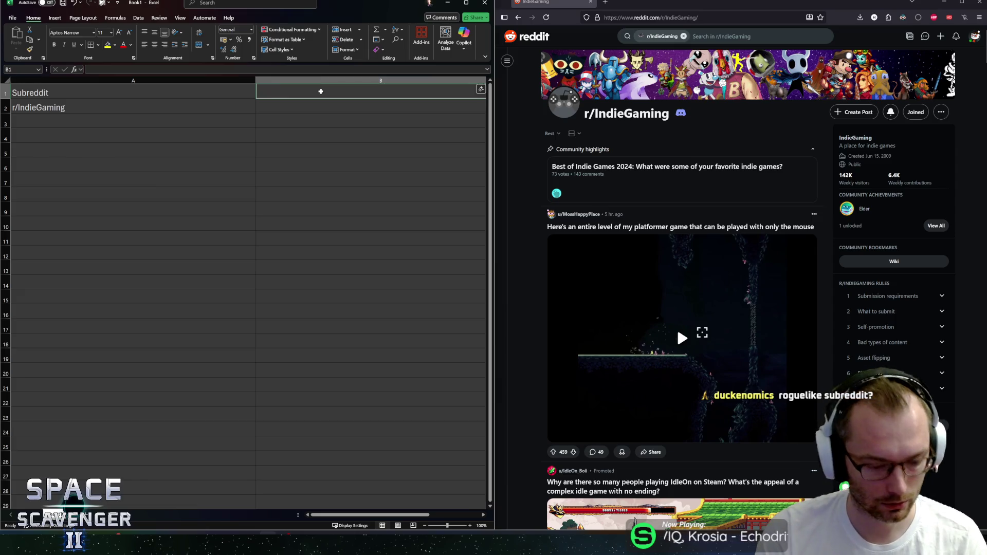
type("Notes")
key("ctrl+Return")
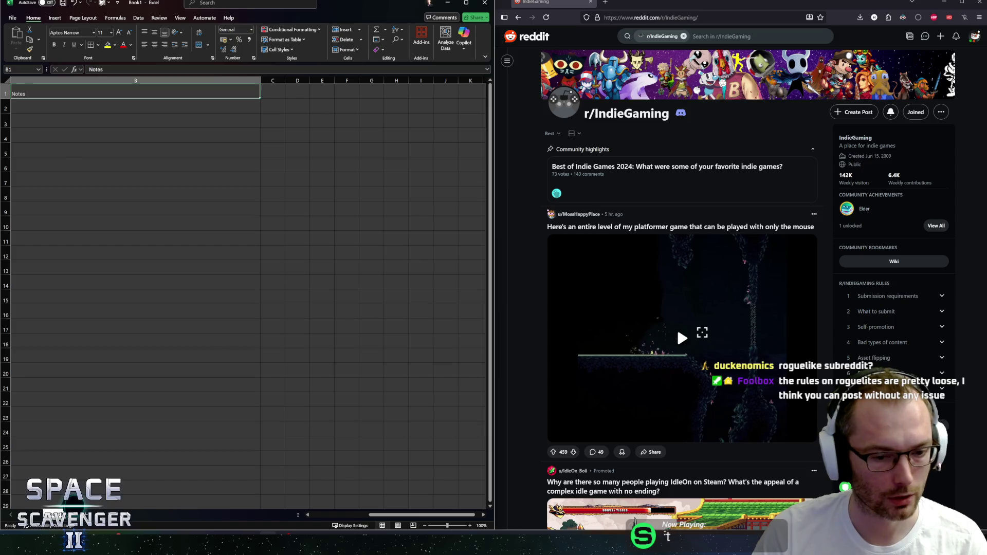
left_click(360, 515)
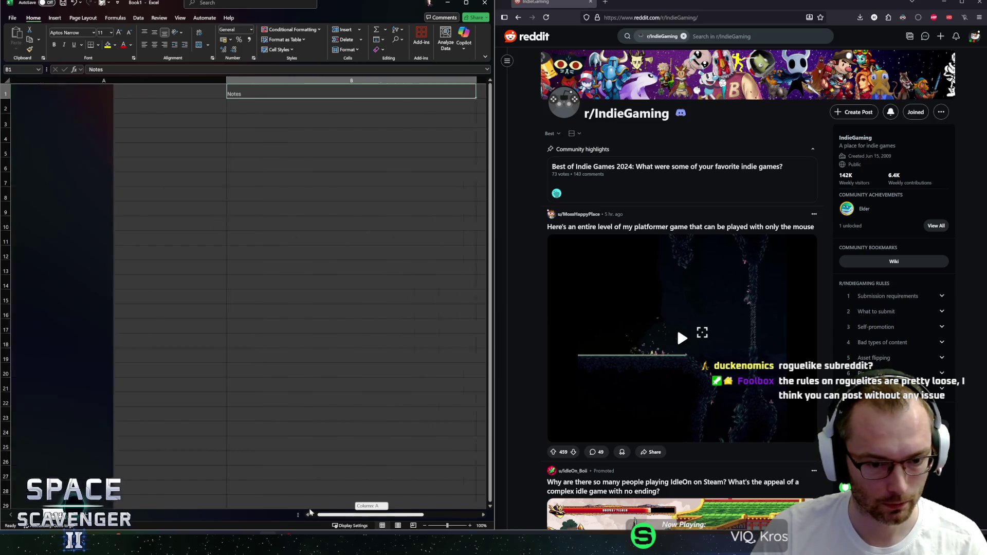
left_click_drag(252, 80, 96, 80)
left_click_drag(329, 78, 249, 78)
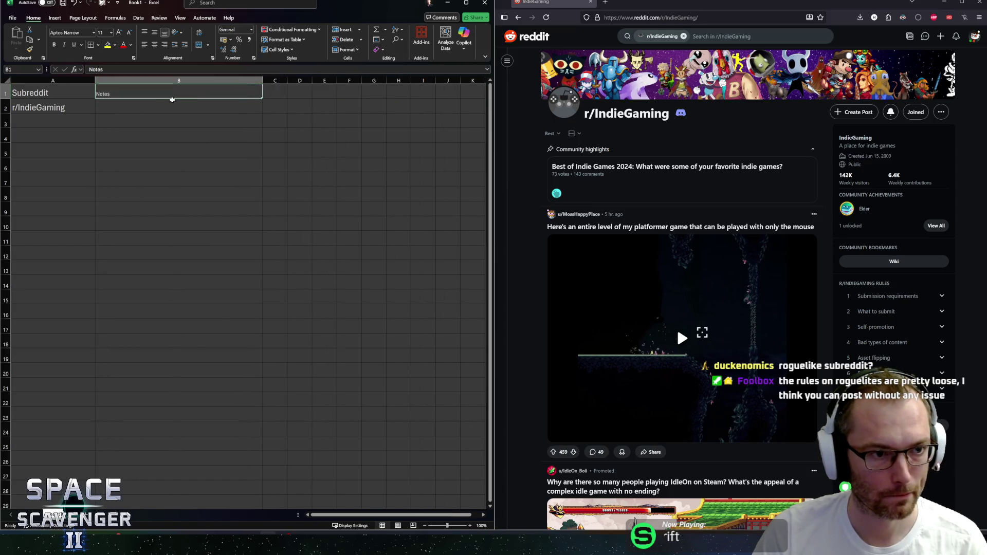
Apply font size 18 to the whole sheet, then expand r/IndieGaming's Self-promotion rule.
left_click(4, 81)
left_click(103, 33)
type("18")
key("Return")
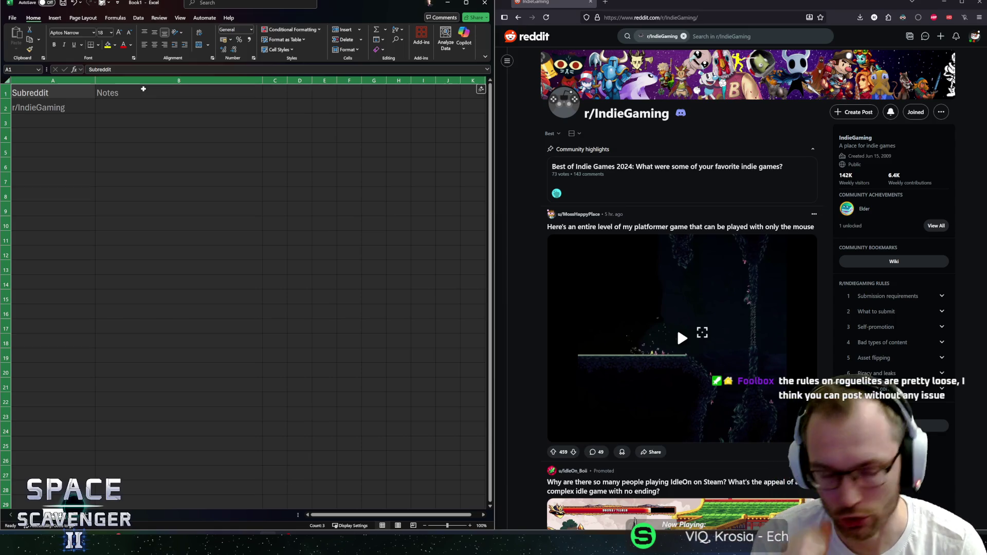
left_click(119, 111)
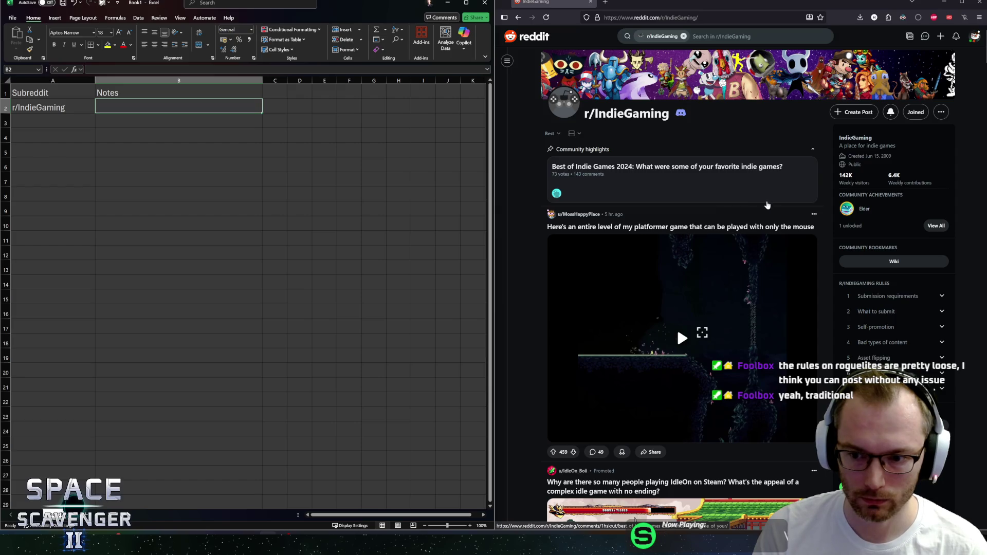
left_click(942, 327)
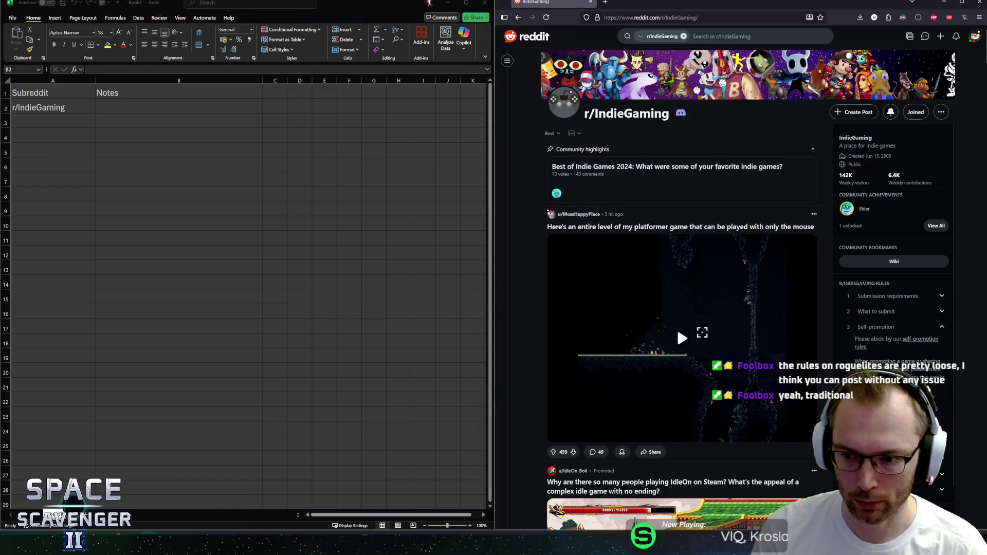
Read the Self-promotion rule, expand What to submit, and briefly view Submission requirements.
scroll(894, 257, "down", 2)
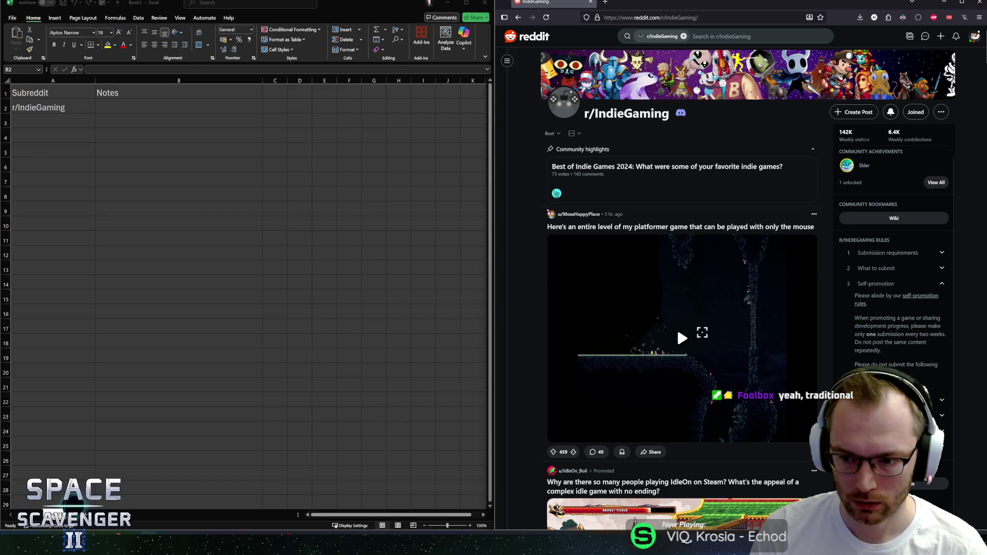
left_click_drag(863, 318, 905, 381)
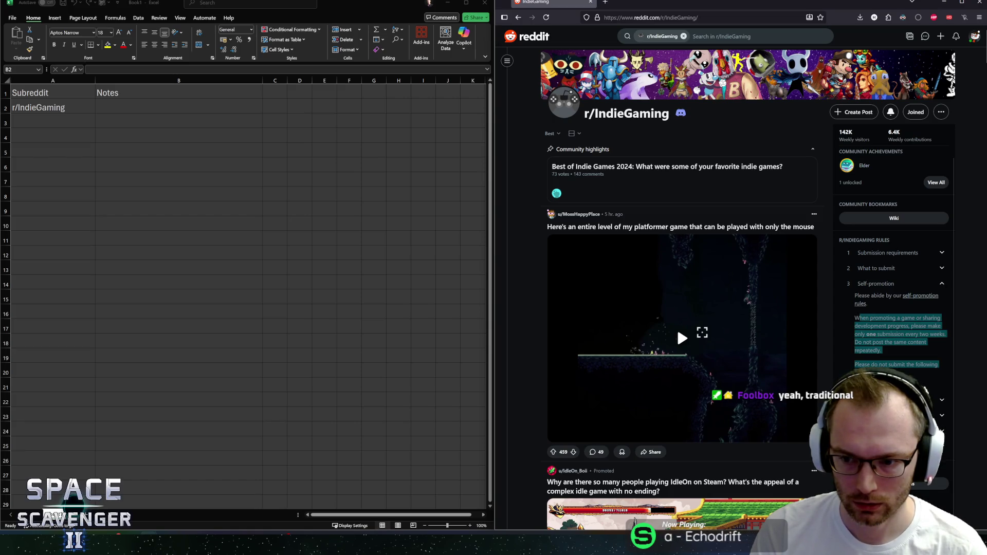
mouse_move(854, 318)
left_mouse_down()
mouse_move(882, 349)
mouse_move(874, 326)
mouse_move(855, 322)
left_mouse_up()
left_click(886, 352)
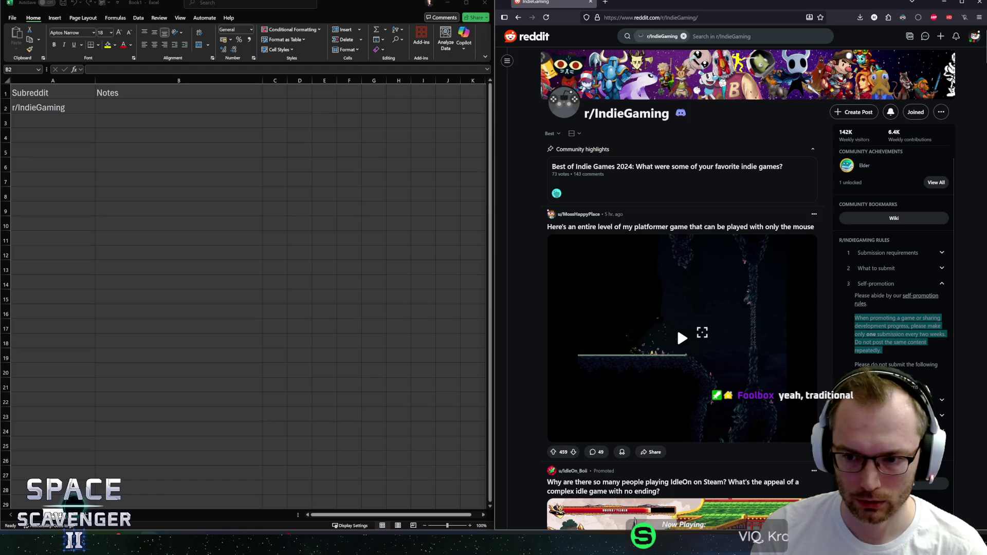
left_click(884, 268)
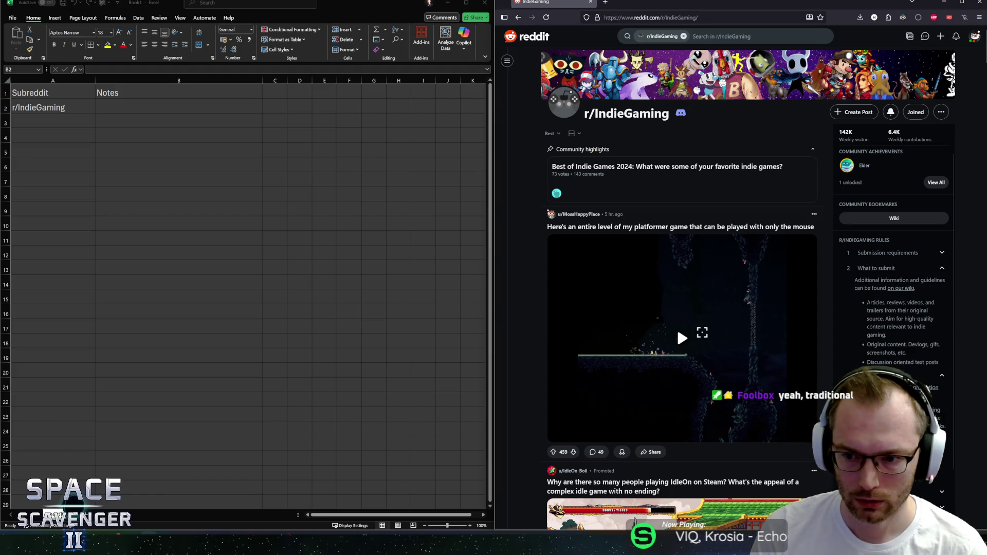
left_click(874, 253)
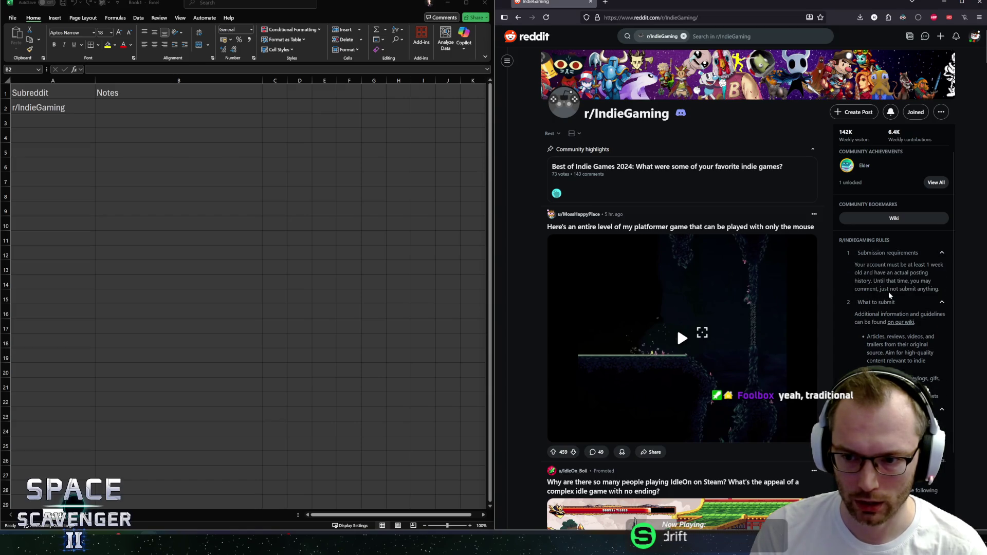
left_click(874, 252)
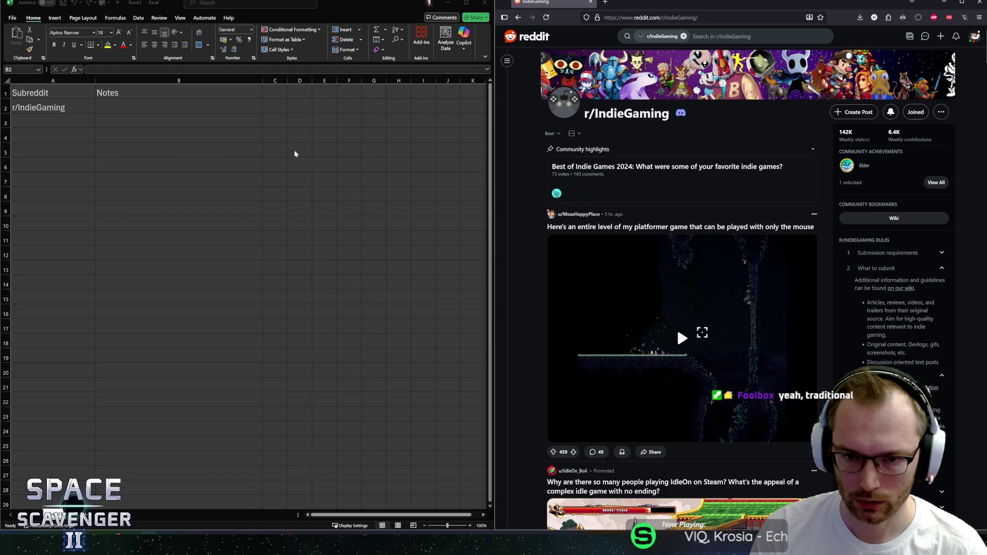
left_click(2, 109)
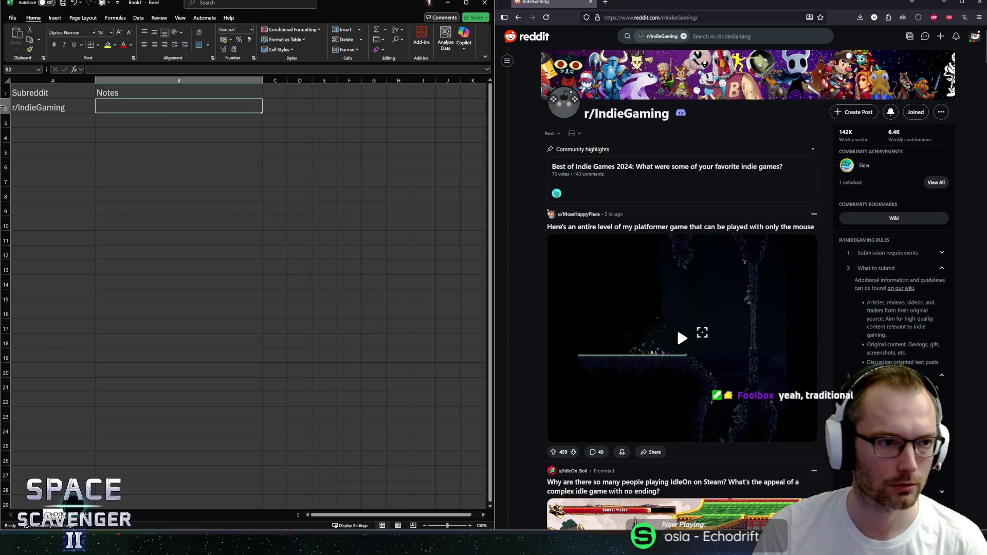
Look through the number format and cell style options for row 2 without changing anything.
left_click(2, 105)
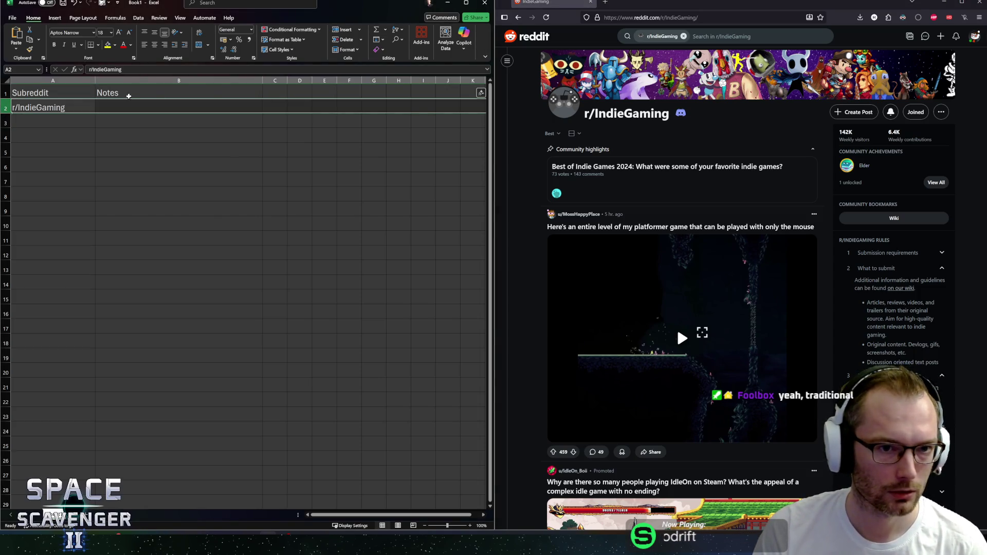
left_click(250, 31)
left_click(251, 31)
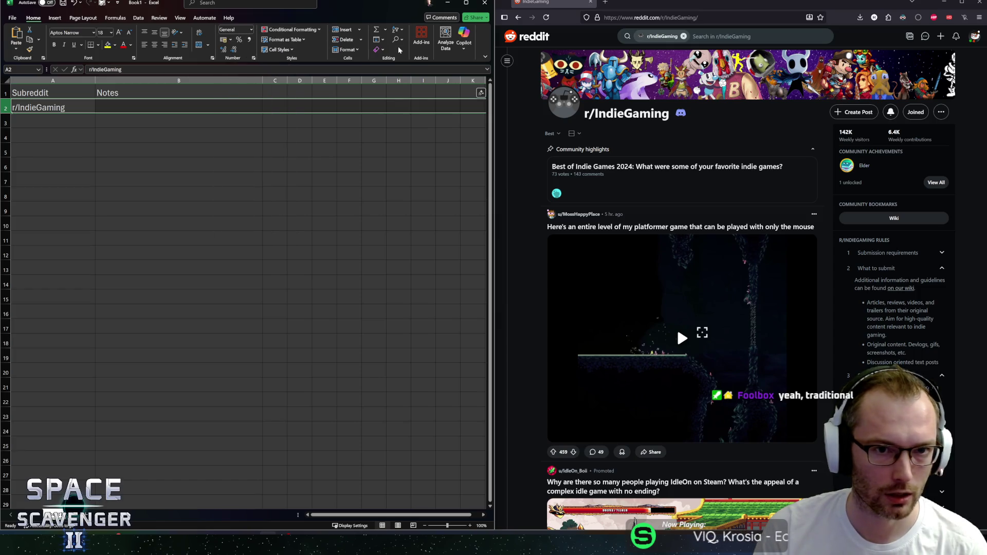
left_click(297, 50)
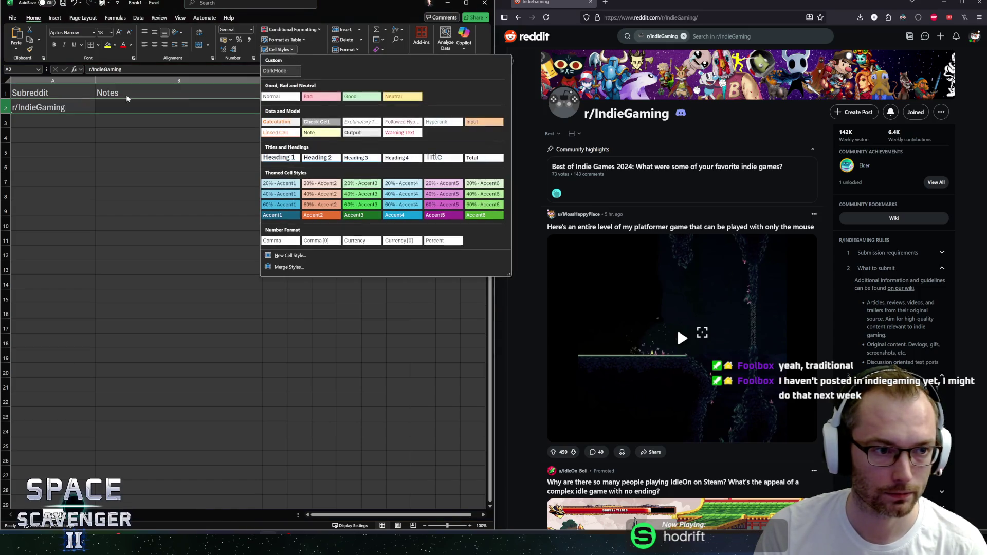
left_click(75, 108)
left_click(75, 107)
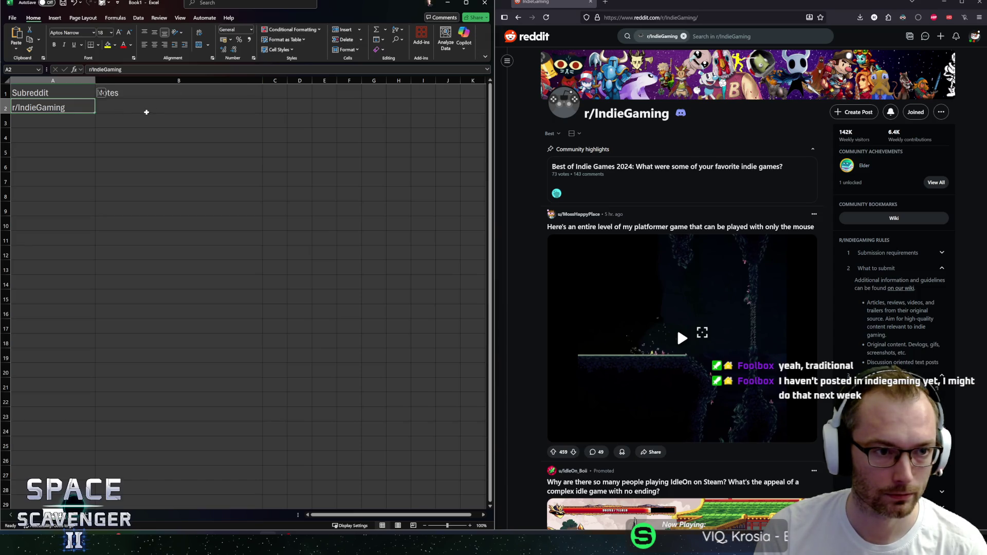
left_click(150, 105)
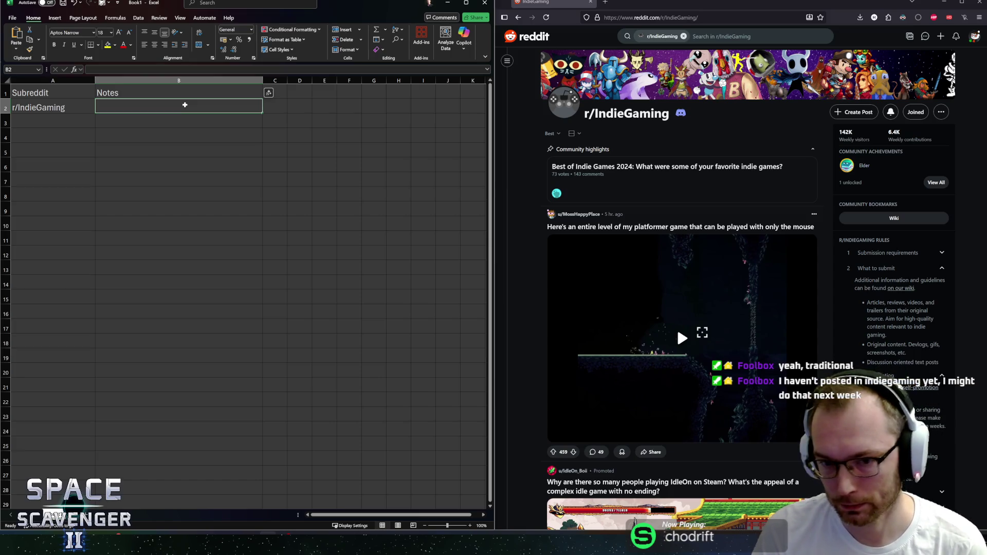
Widen column C, add the 'Link' heading in C1, and widen the Excel pane.
left_click_drag(287, 80, 380, 80)
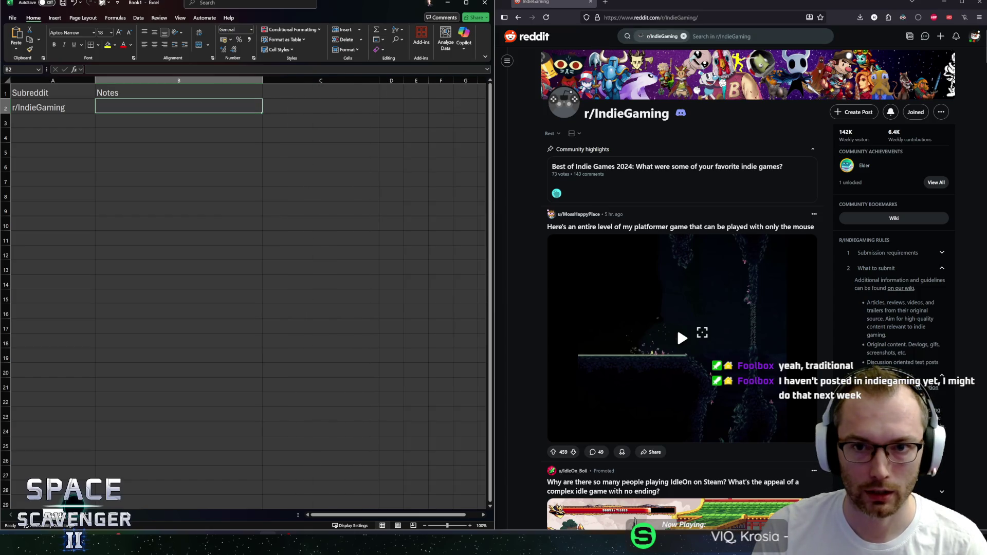
left_click(651, 18)
left_click(271, 92)
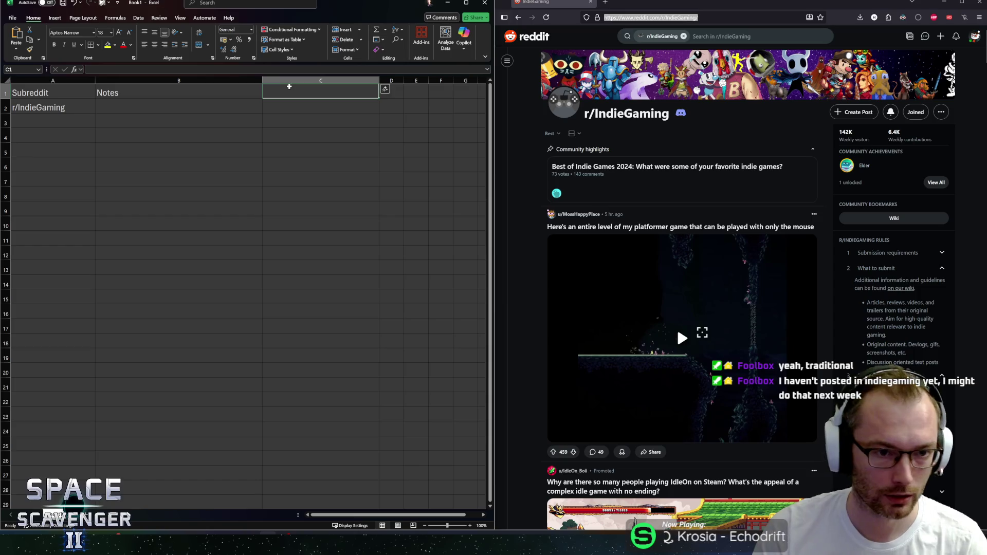
type("Link")
left_click(54, 110)
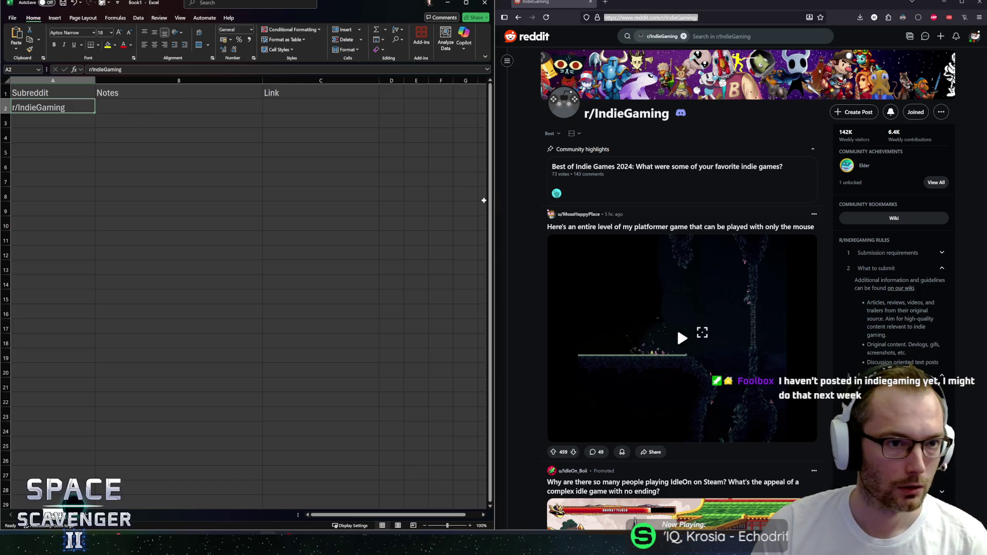
mouse_move(505, 209)
left_click_drag(495, 209, 602, 209)
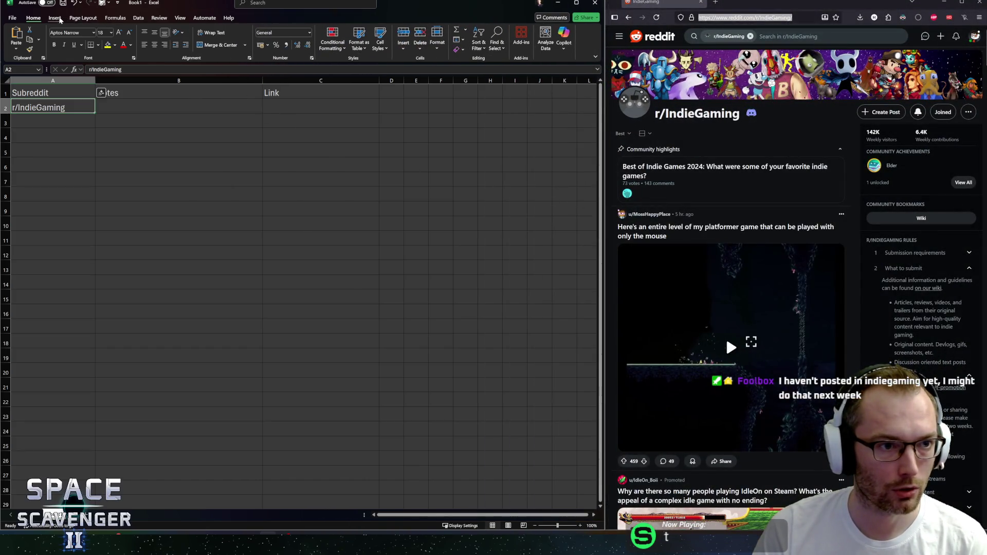
Start adding a hyperlink to the r/IndieGaming cell, then cancel the Insert Hyperlink dialog.
left_click(59, 18)
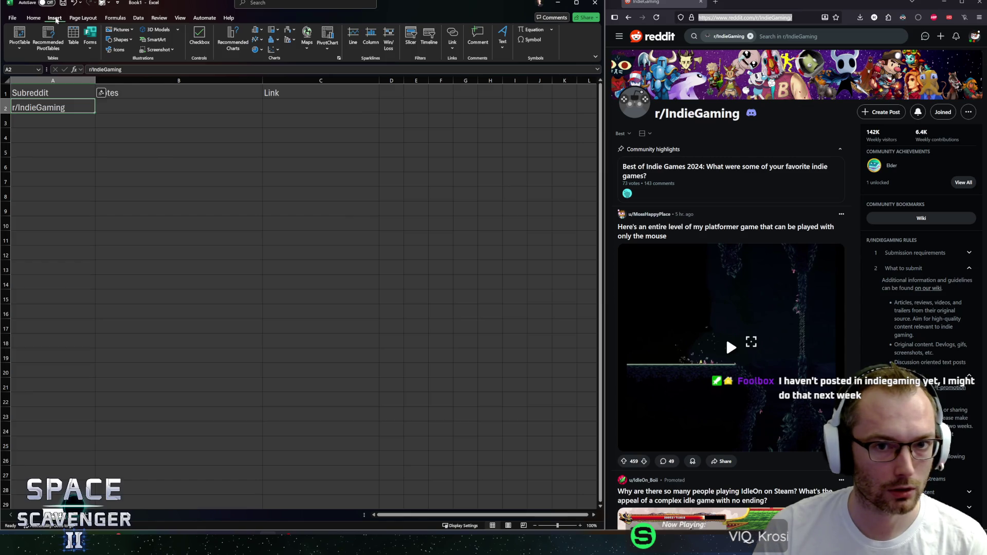
left_click(34, 18)
right_click(36, 105)
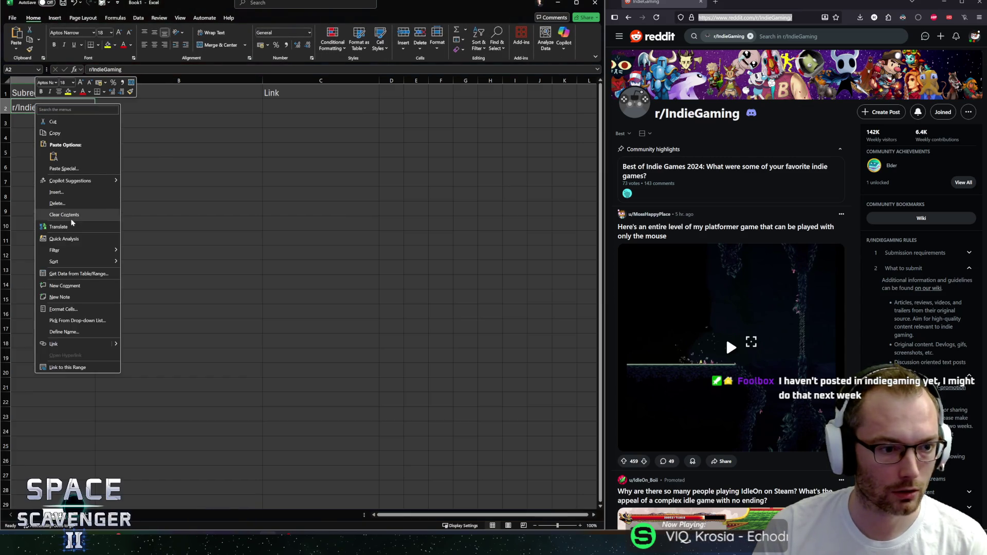
left_click(55, 344)
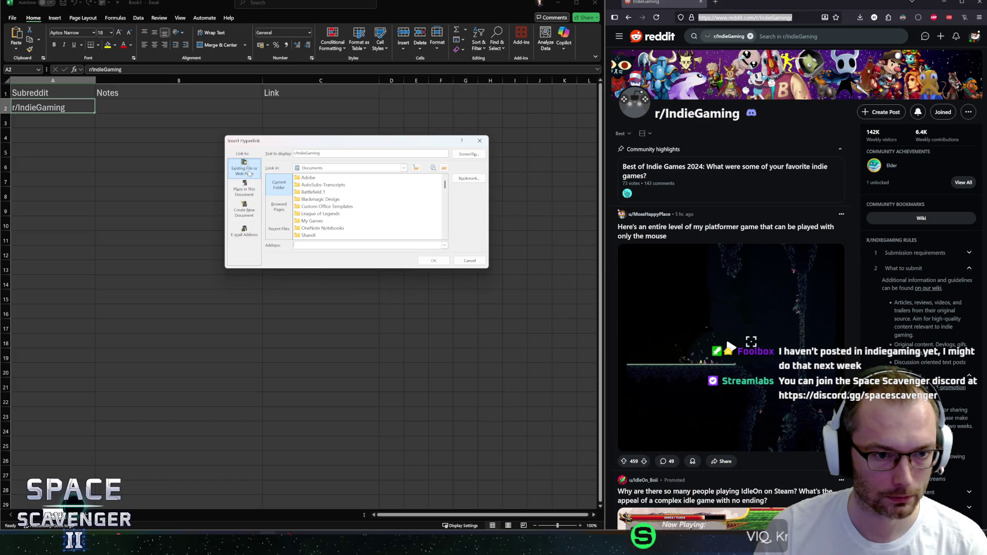
left_click(282, 209)
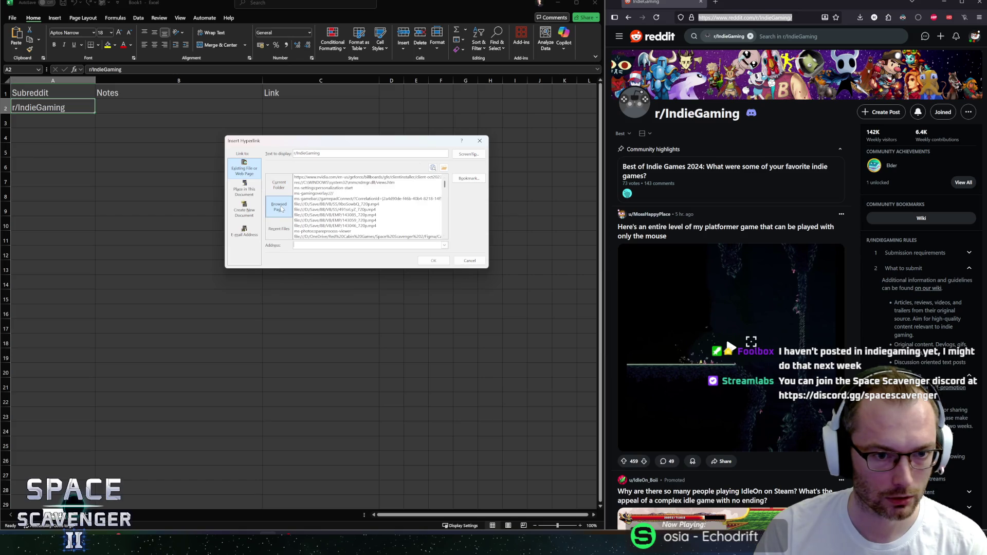
left_click(279, 185)
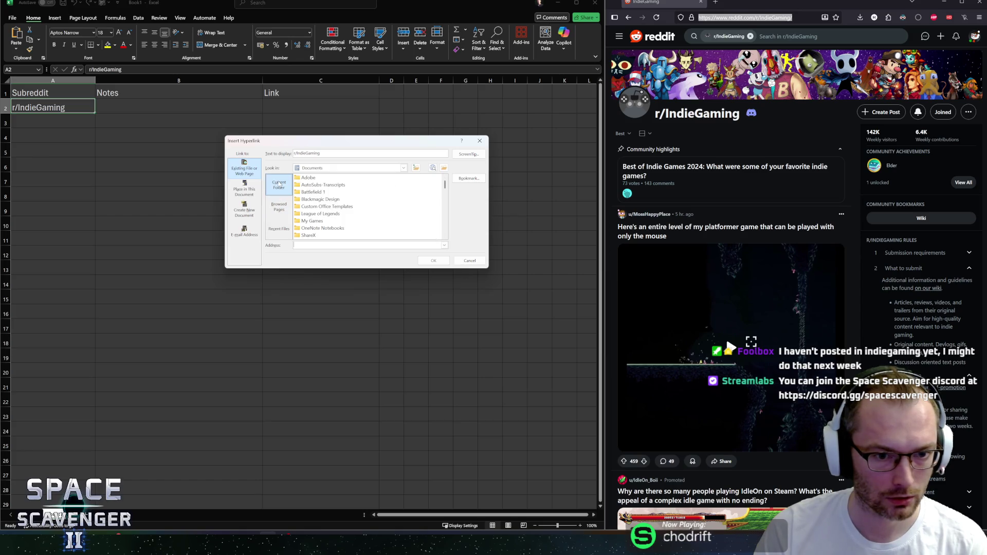
left_click(469, 261)
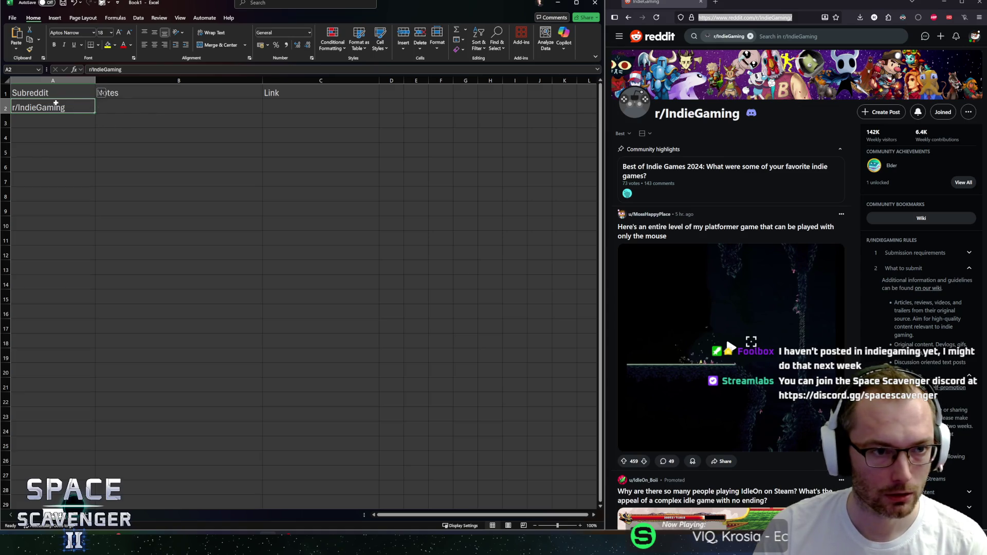
Browse the View, Insert, Page Layout, Home and File tabs for link options.
left_click(185, 19)
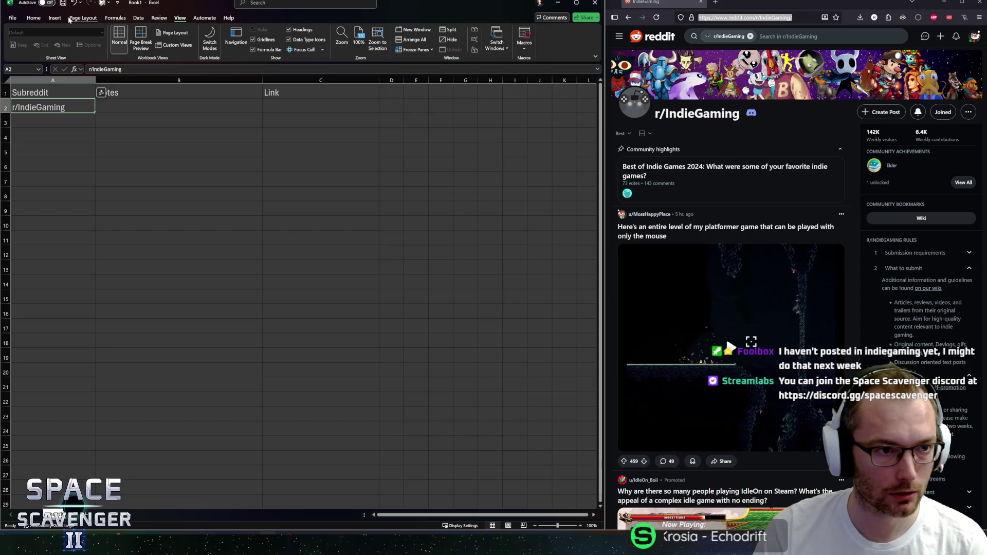
left_click(52, 18)
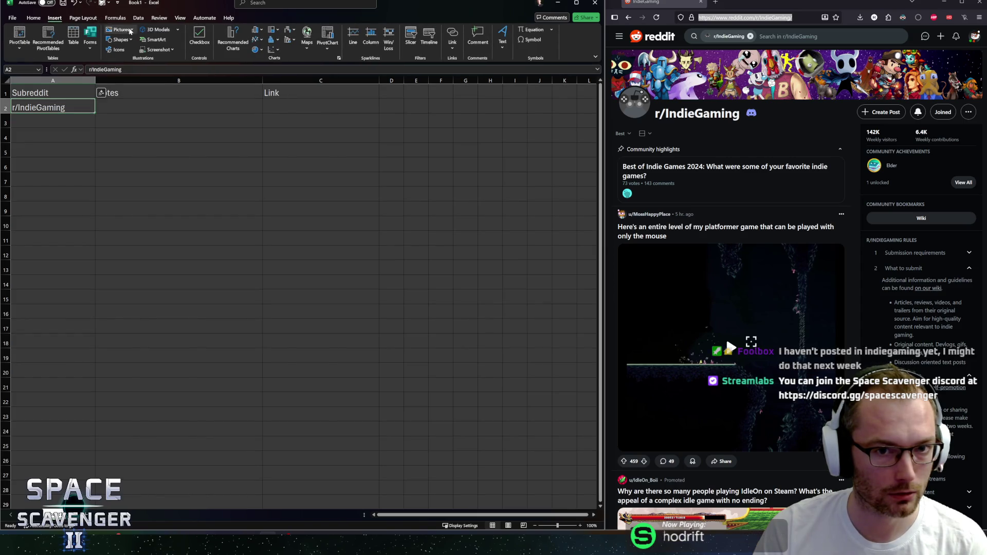
left_click(75, 22)
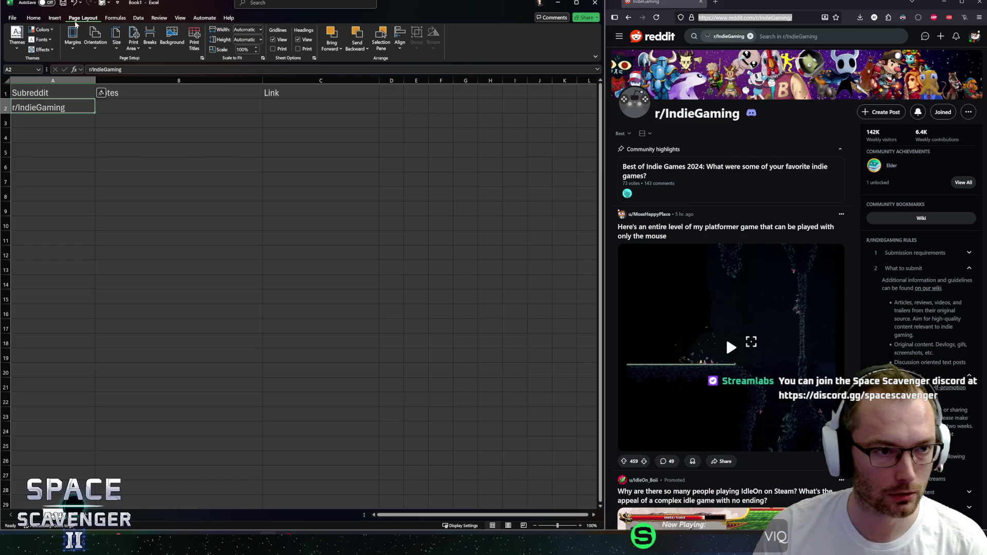
left_click(34, 19)
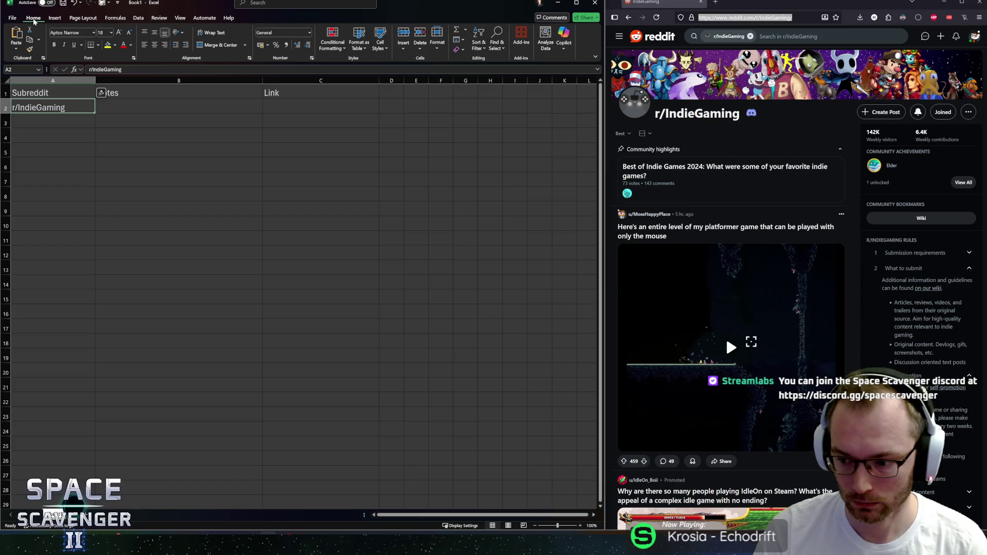
left_click(13, 19)
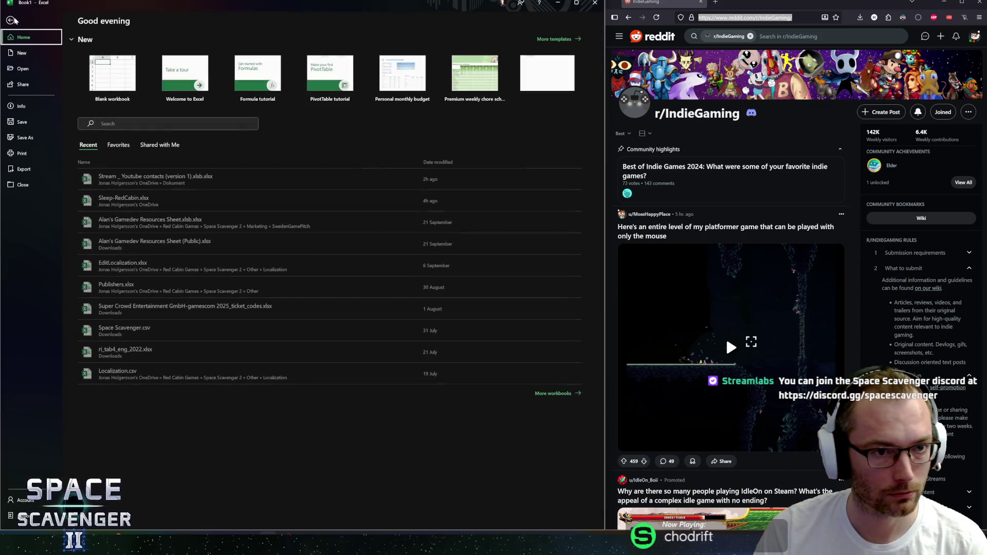
key("Escape")
left_click(55, 19)
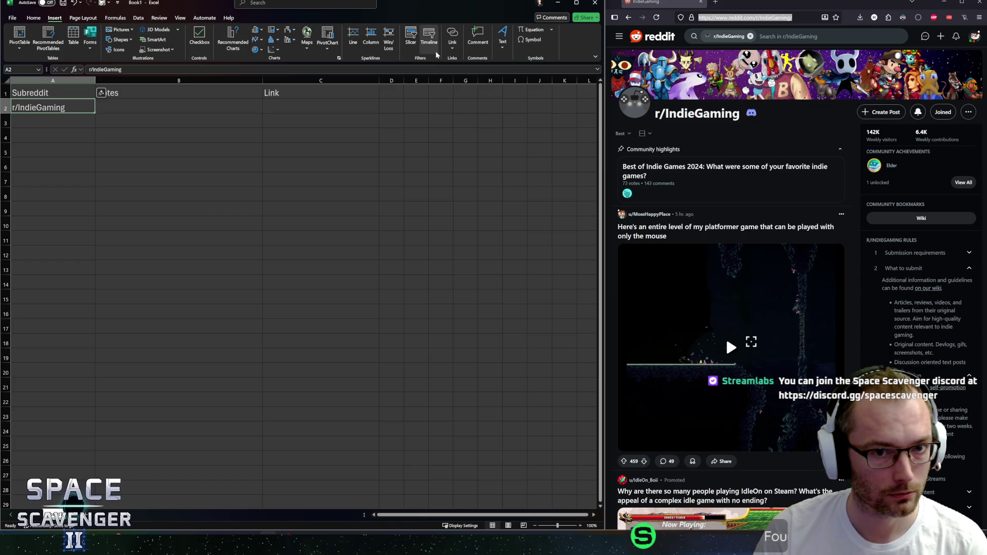
left_click(454, 45)
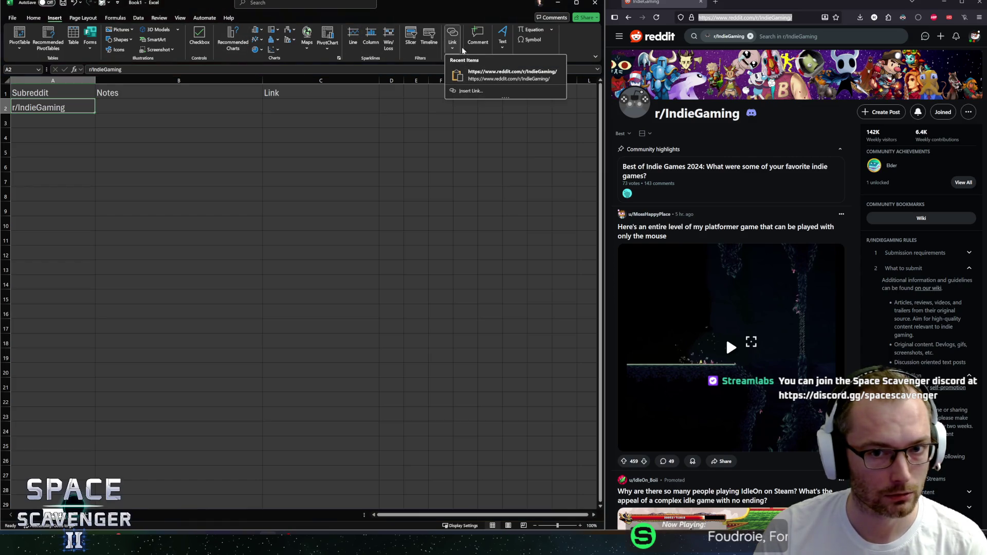
left_click(486, 74)
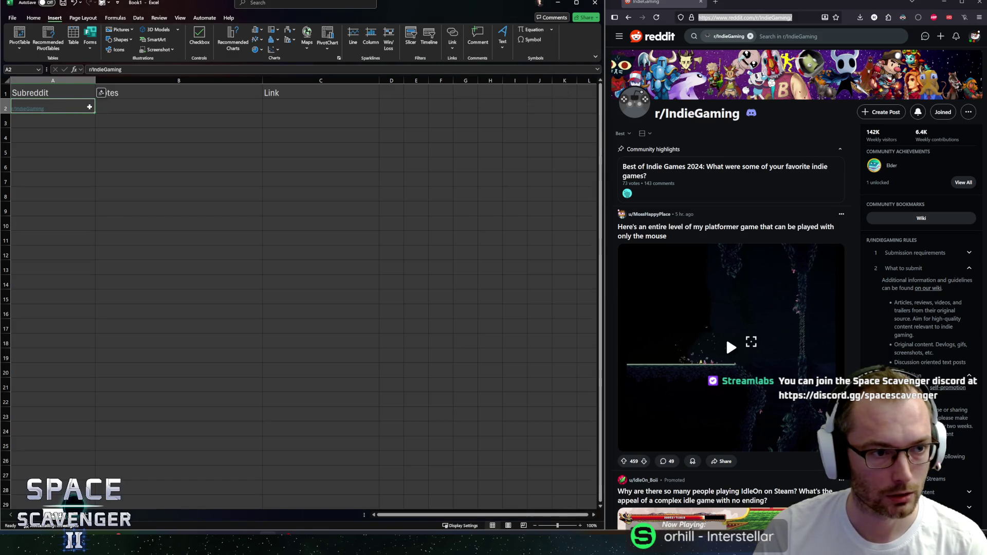
key("ctrl+t")
left_click(299, 110)
type("https://www.reddit.com/r/IndieGaming/")
left_click(198, 107)
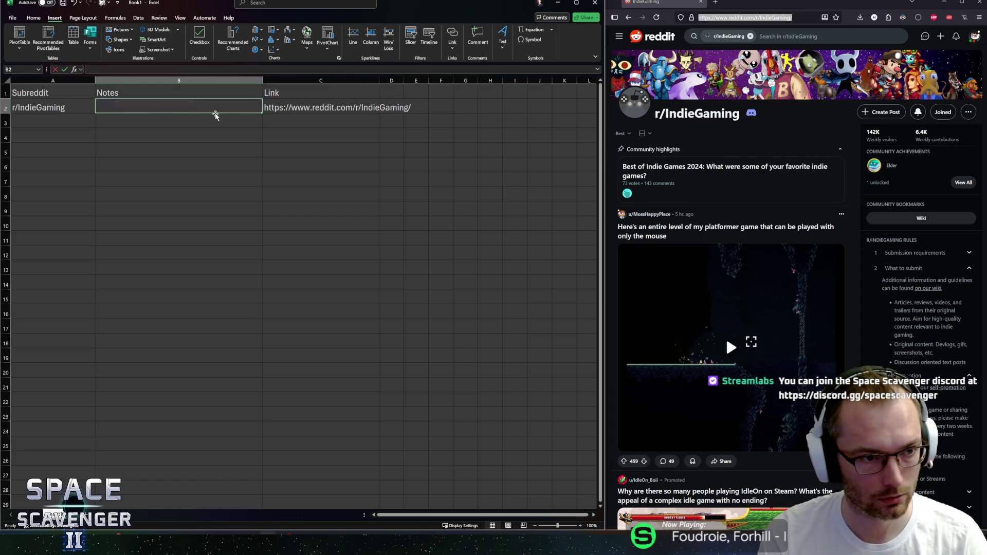
Enter 'Self-Promo Every 2 weeks' in B2, then clear the r/IndieGaming scope from Reddit search.
type("Every 2 weeks")
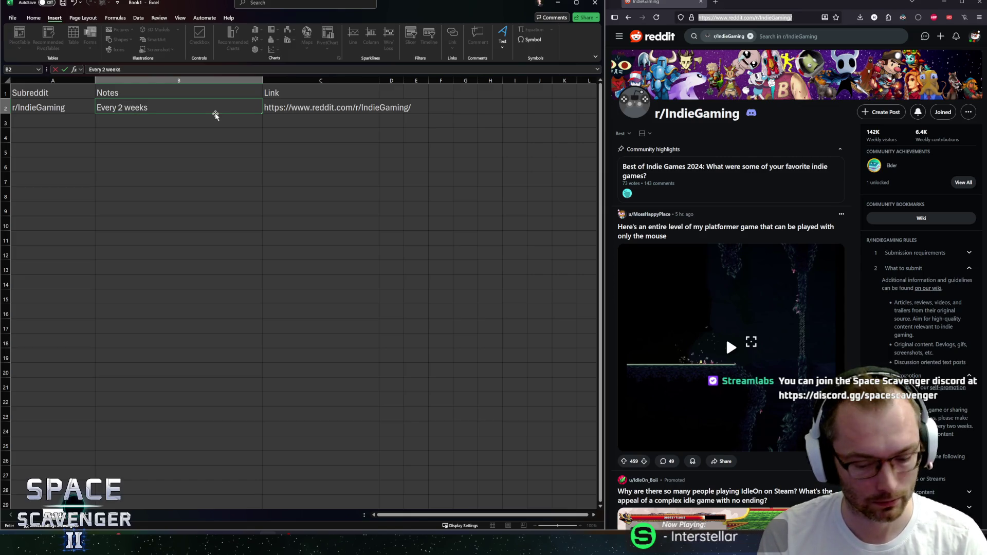
key("Left")
type("Self")
key("Escape")
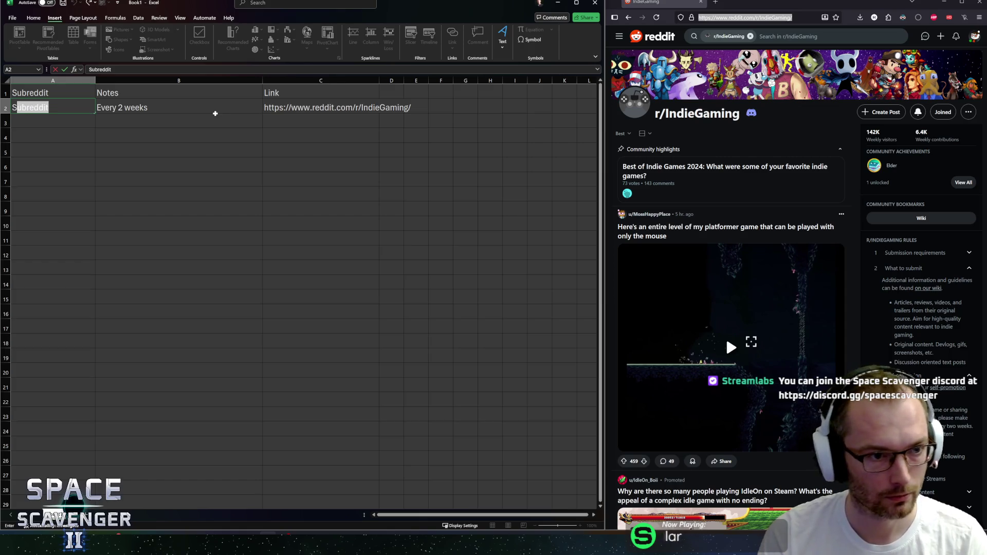
type("r/IndieGaming")
double_click(177, 105)
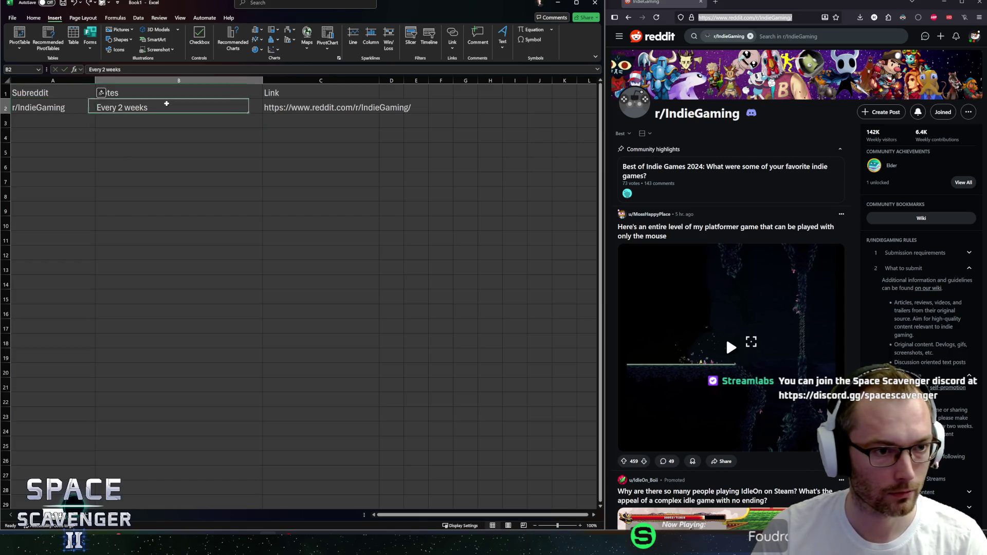
key("Home")
type("Self-")
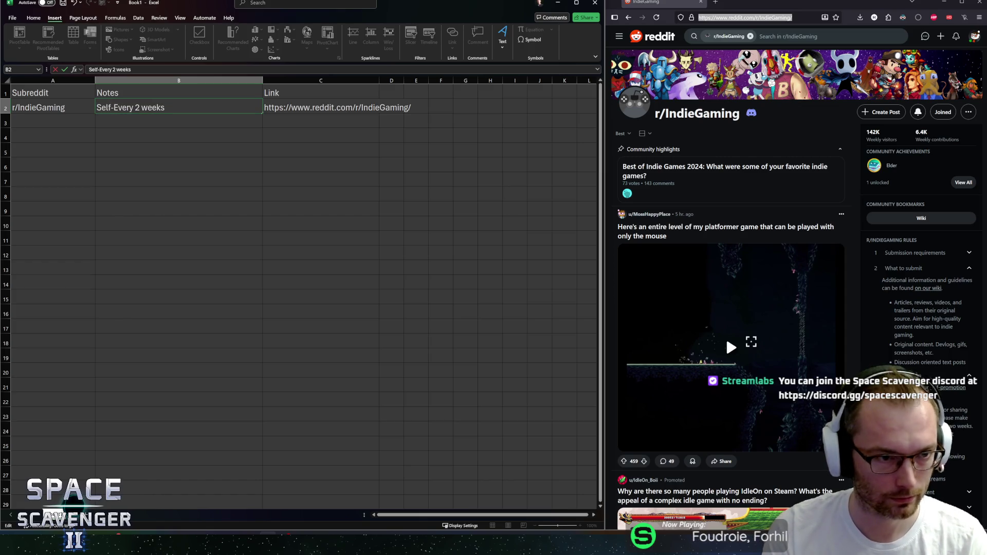
type("Promo")
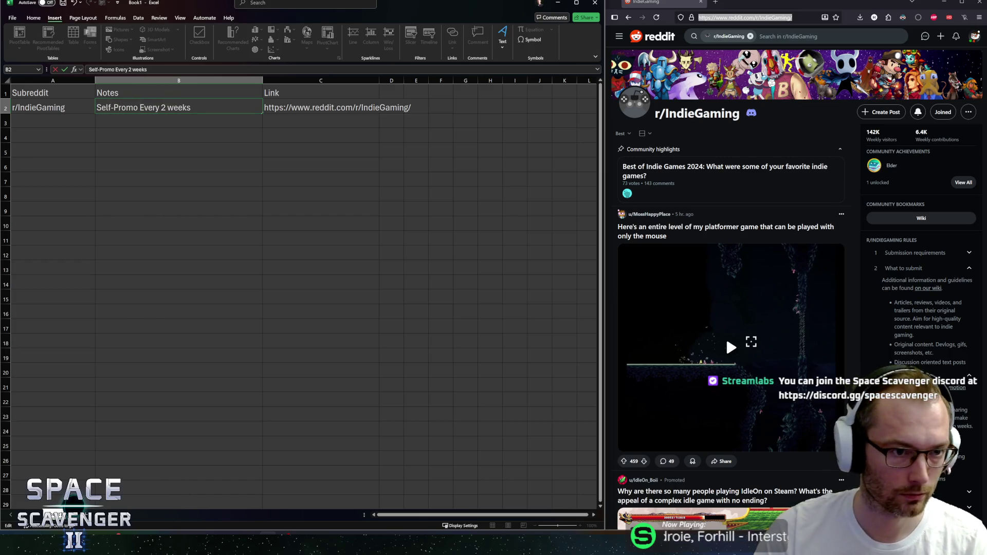
left_click(66, 120)
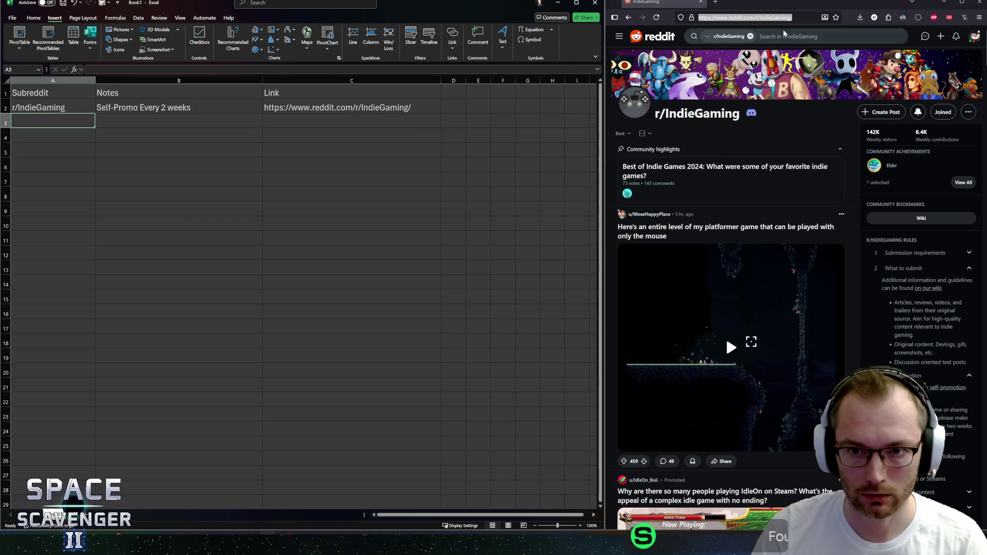
left_click(750, 36)
key("BackSpace")
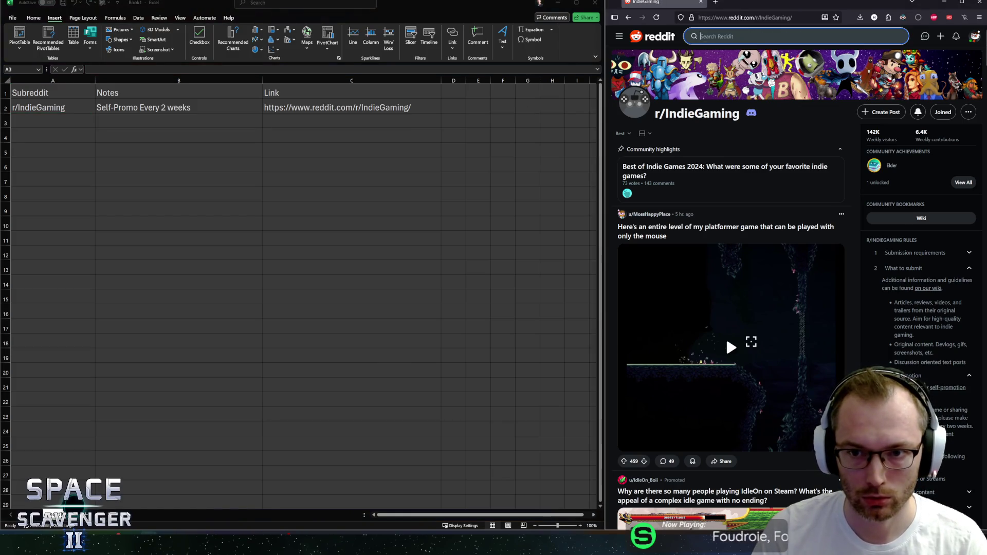
Search Reddit for roguelites, open r/roguelites, and copy its page address.
type("roguelites")
key("Return")
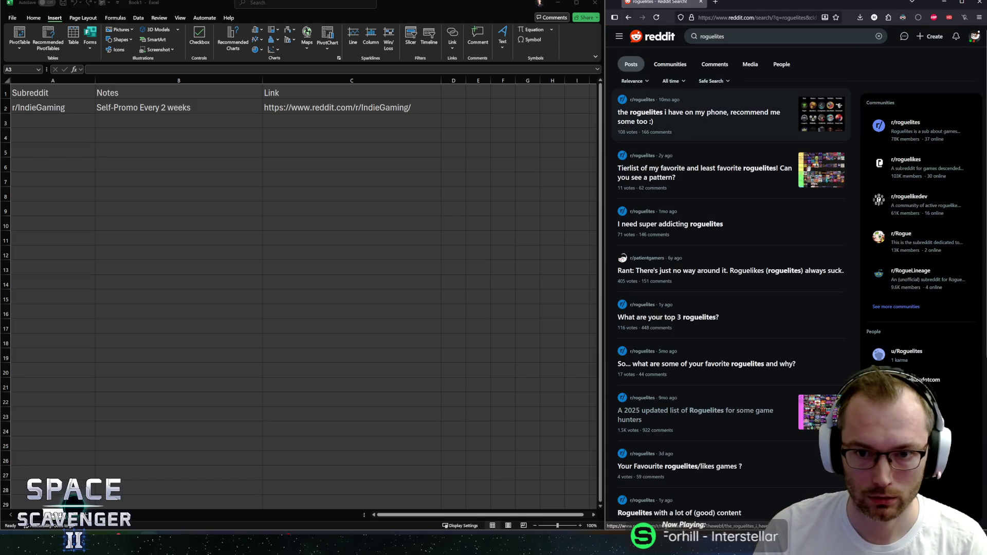
left_click(639, 100)
left_click(730, 18)
key("ctrl+a")
key("ctrl+c")
Paste the r/roguelites address into A3 and C3, then undo those entries.
left_click(52, 122)
key("ctrl+v")
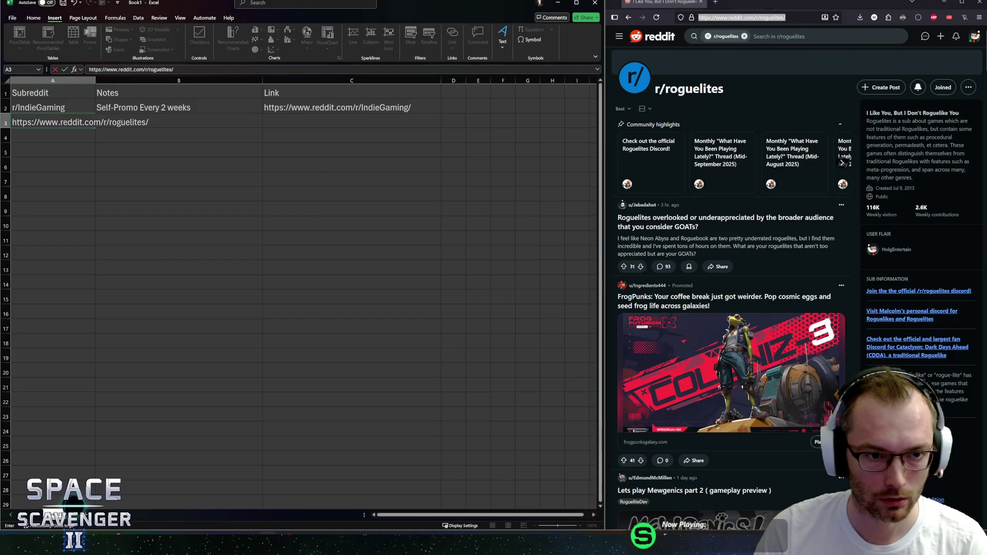
left_click(308, 122)
key("ctrl+v")
left_click(43, 123)
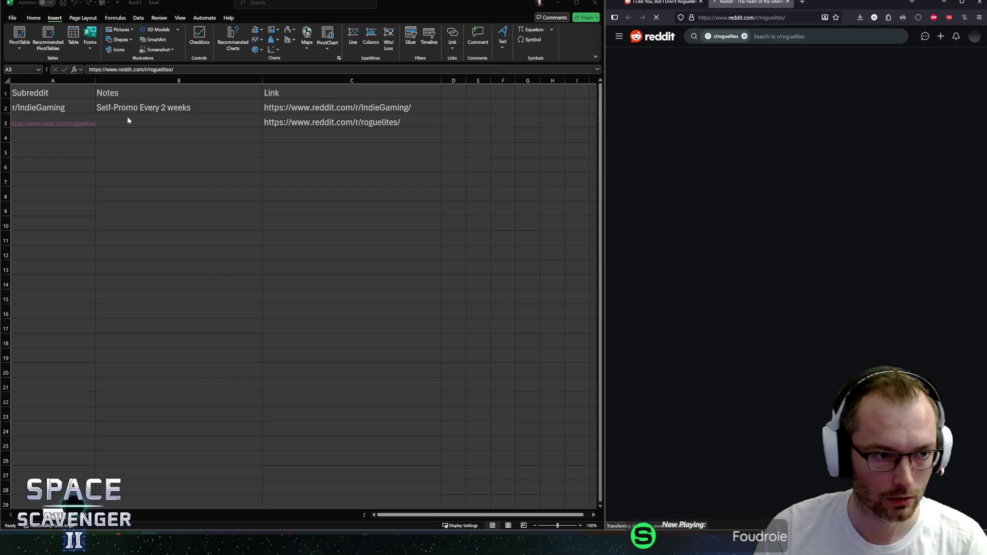
left_click(69, 108)
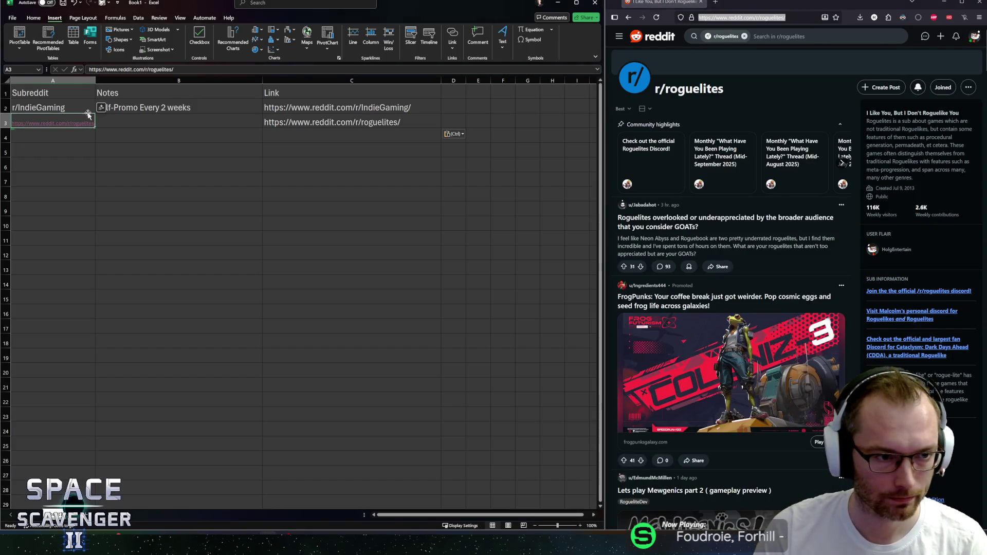
key("Delete")
key("ctrl+z")
key("ctrl+z")
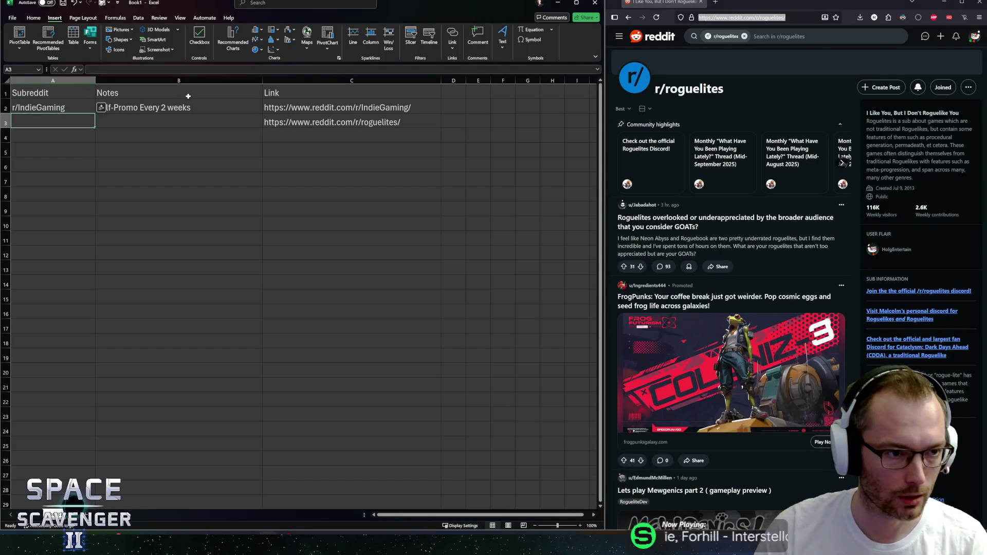
Type 'r/roguelites' into A3, overriding the r/IndieGaming autocomplete and capital R.
type("r/IndieGaming")
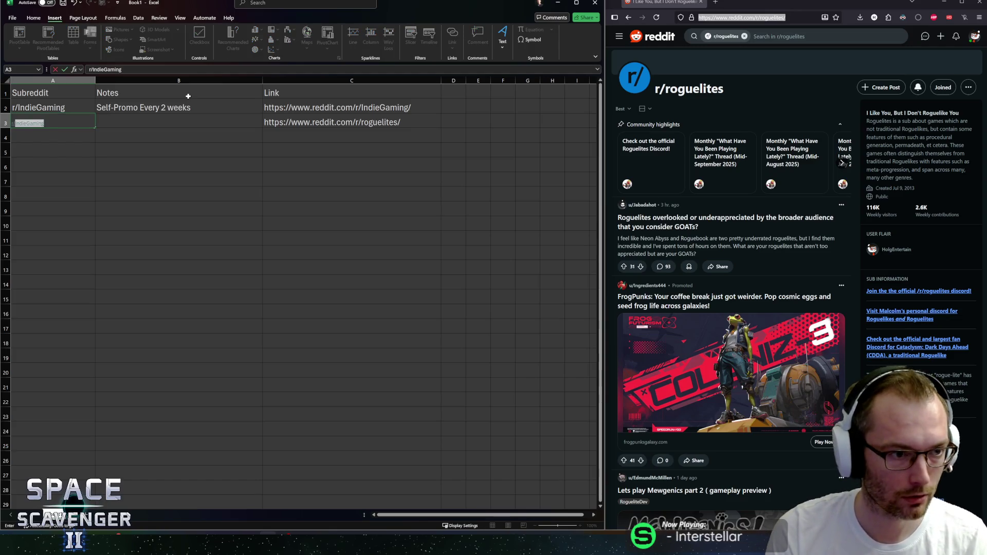
key("BackSpace")
key("Escape")
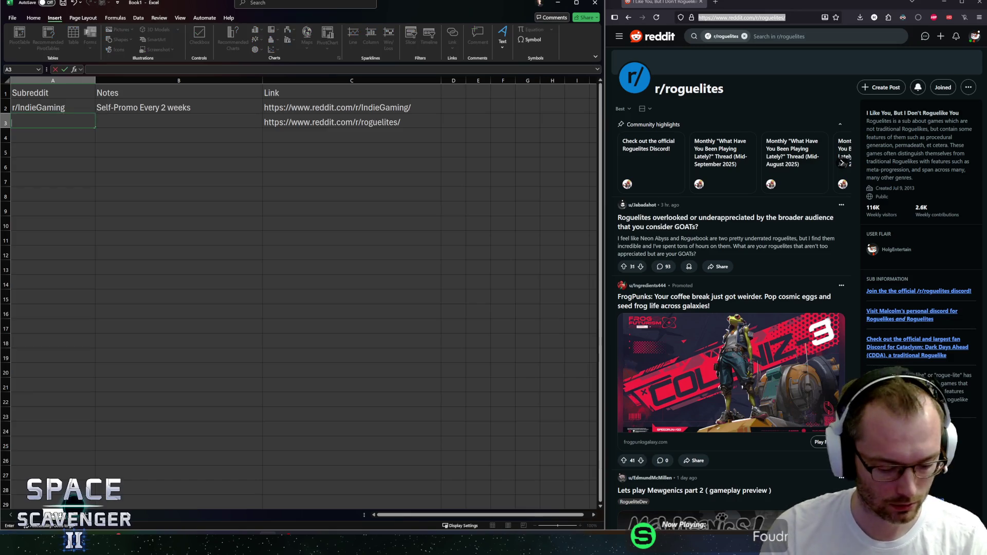
type("r/Roguelites")
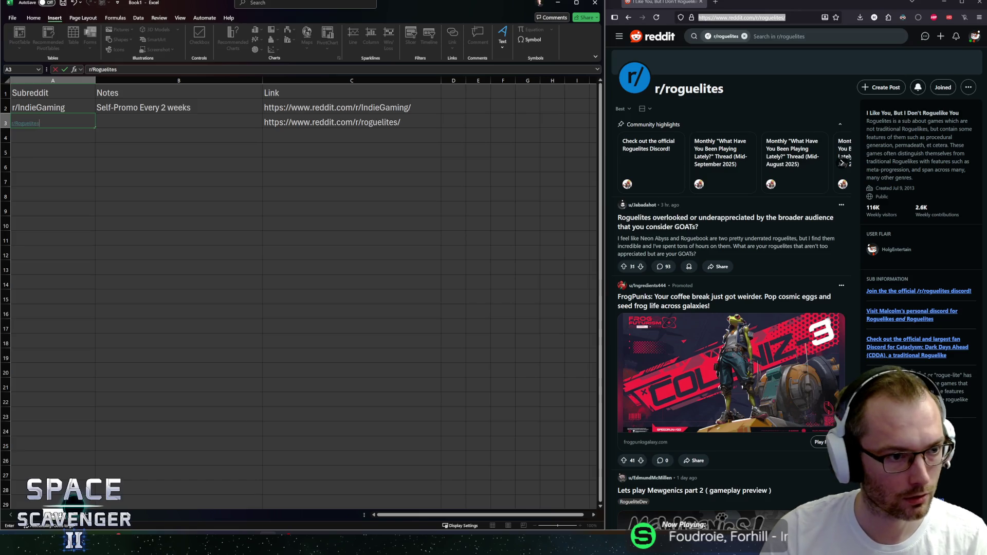
left_click(52, 120)
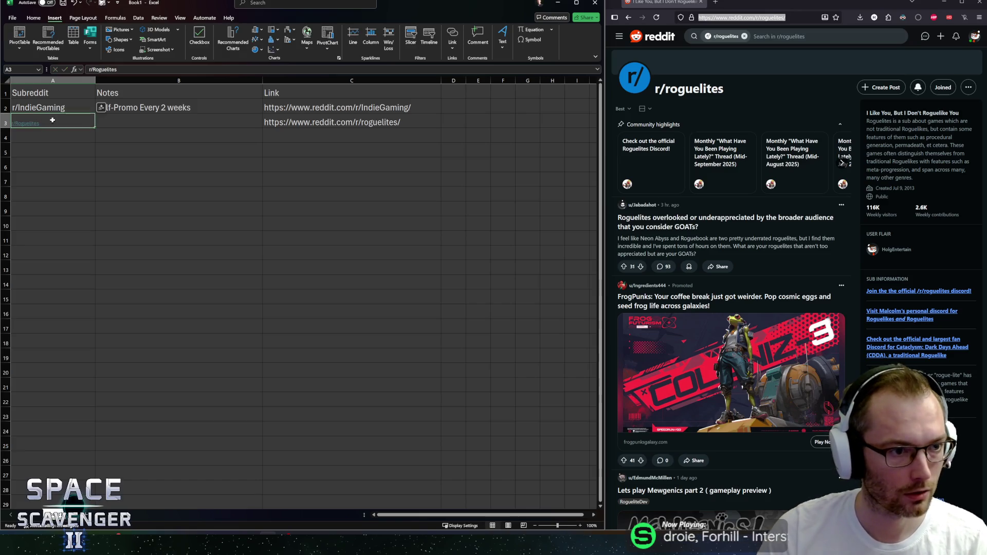
left_click(99, 119)
key("ctrl+z")
key("ctrl+z")
key("ctrl+z")
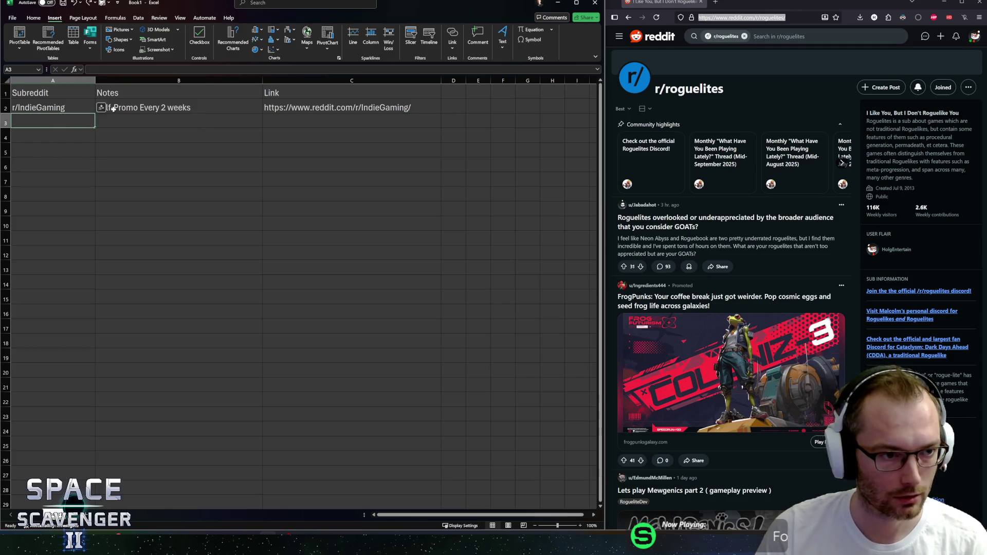
type("r/R")
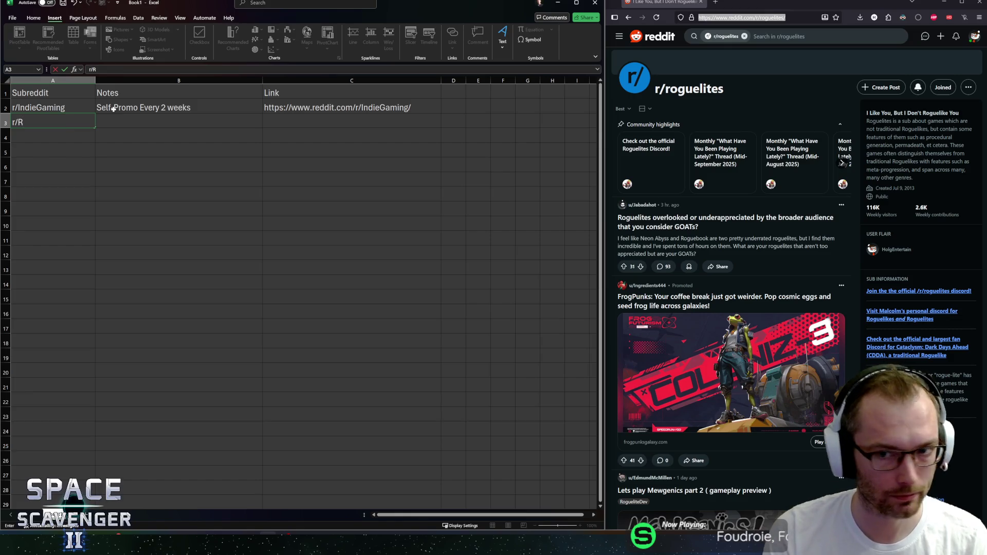
key("BackSpace")
type("rogue")
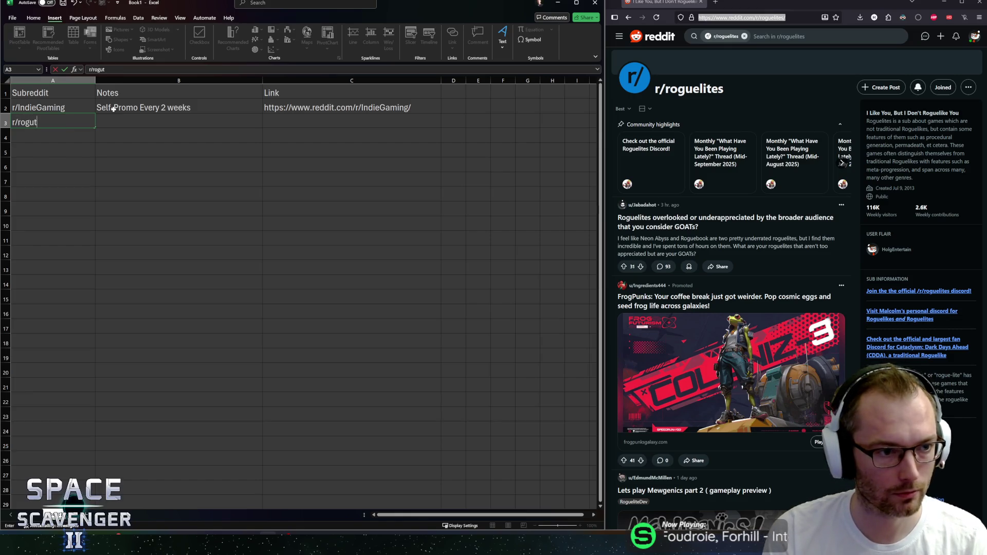
type("lites")
key("Tab")
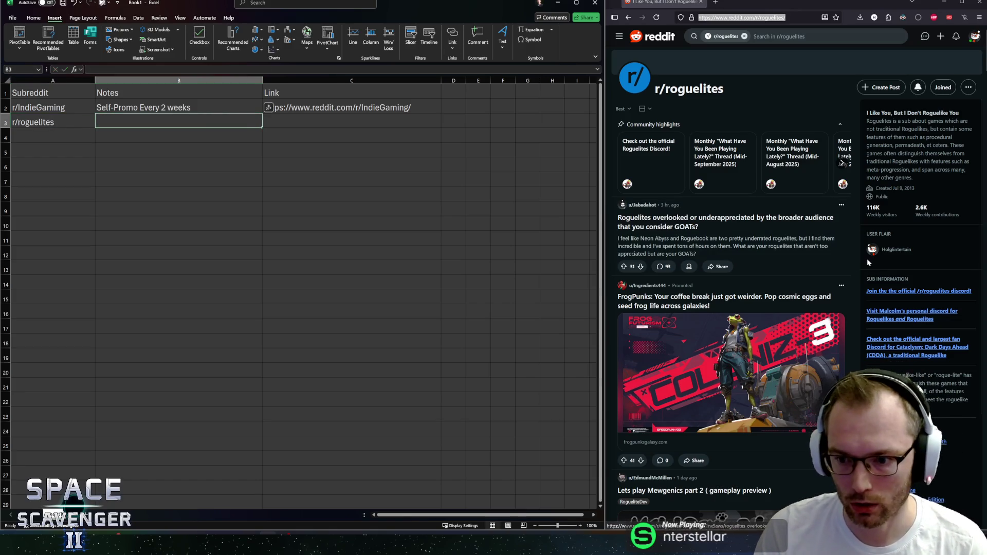
scroll(823, 272, "down", 5)
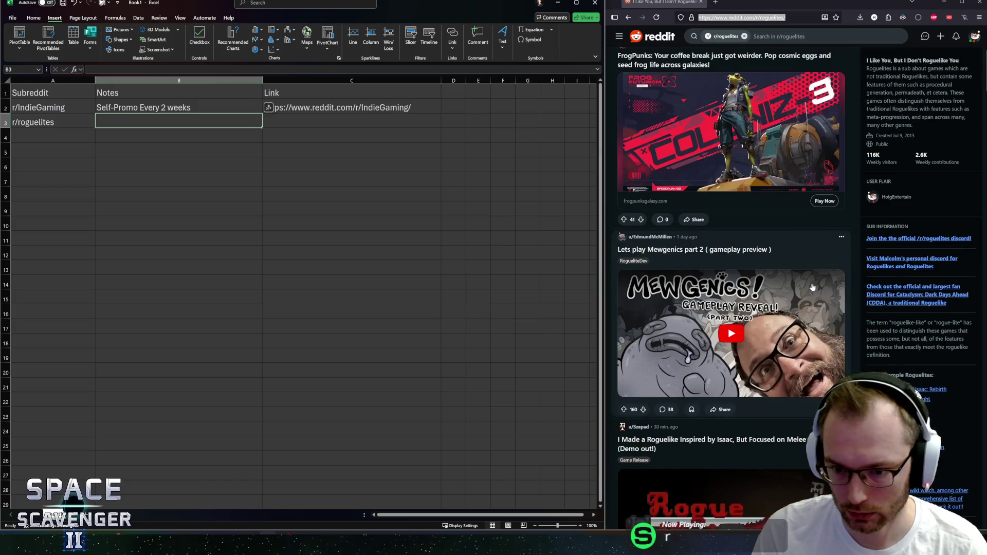
scroll(805, 265, "up", 5)
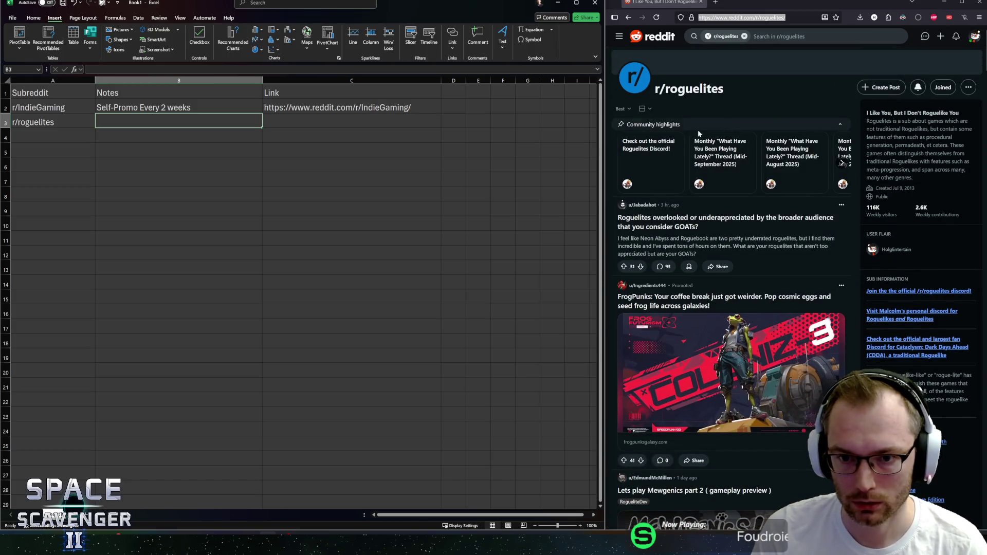
left_click(842, 163)
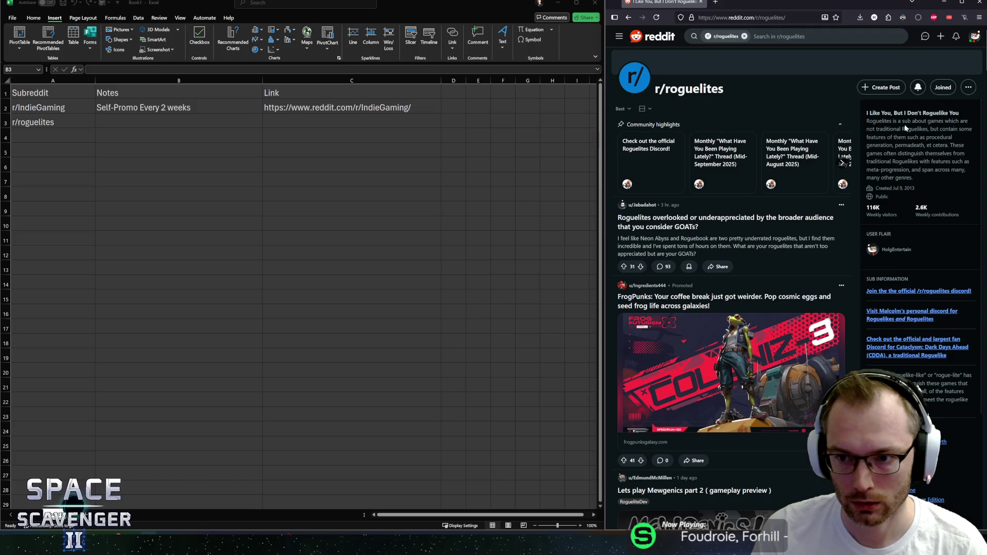
mouse_move(941, 161)
left_mouse_down()
mouse_move(874, 113)
mouse_move(880, 138)
mouse_move(900, 130)
mouse_move(967, 146)
mouse_move(909, 170)
left_mouse_up()
left_click(909, 169)
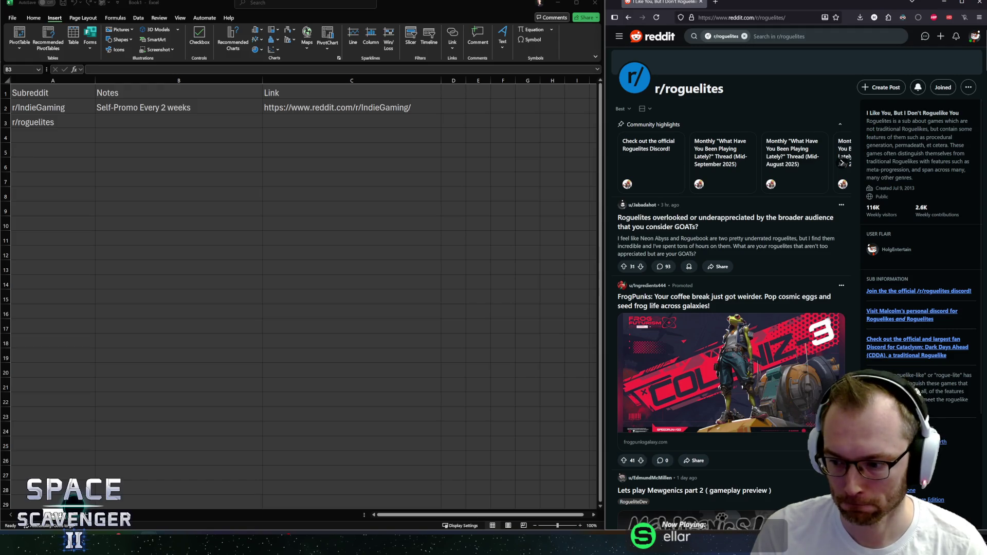
scroll(920, 247, "down", 3)
scroll(892, 233, "down", 4)
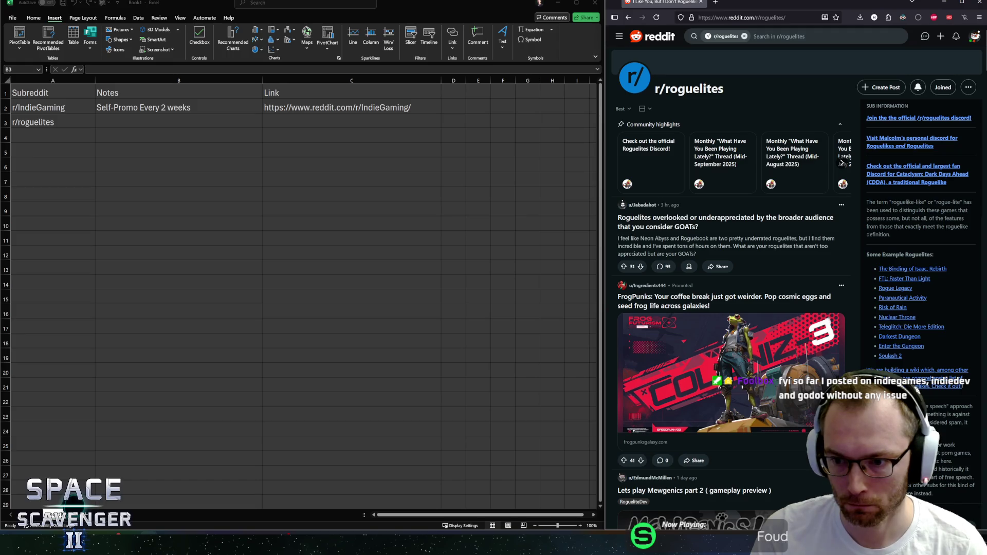
scroll(894, 272, "down", 5)
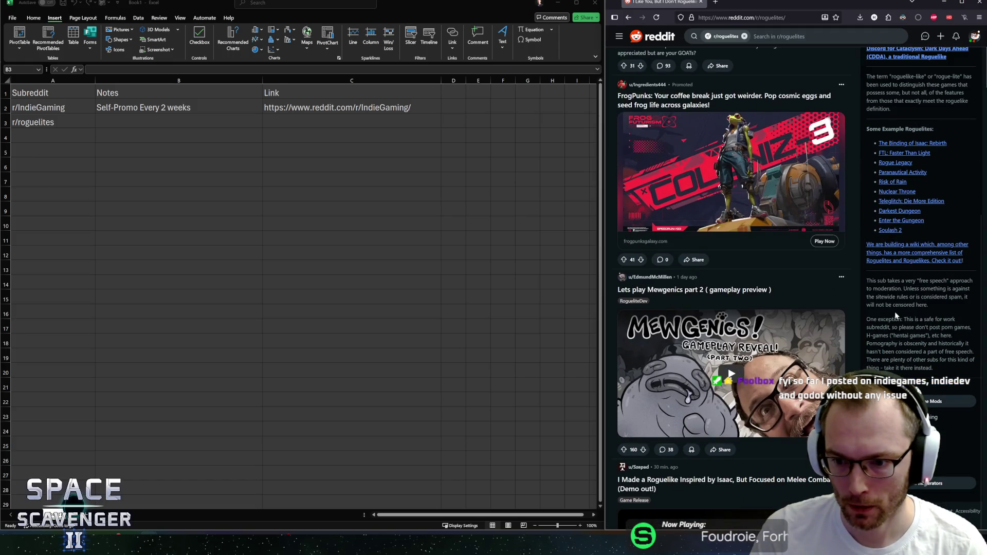
scroll(896, 312, "down", 5)
scroll(897, 318, "up", 10)
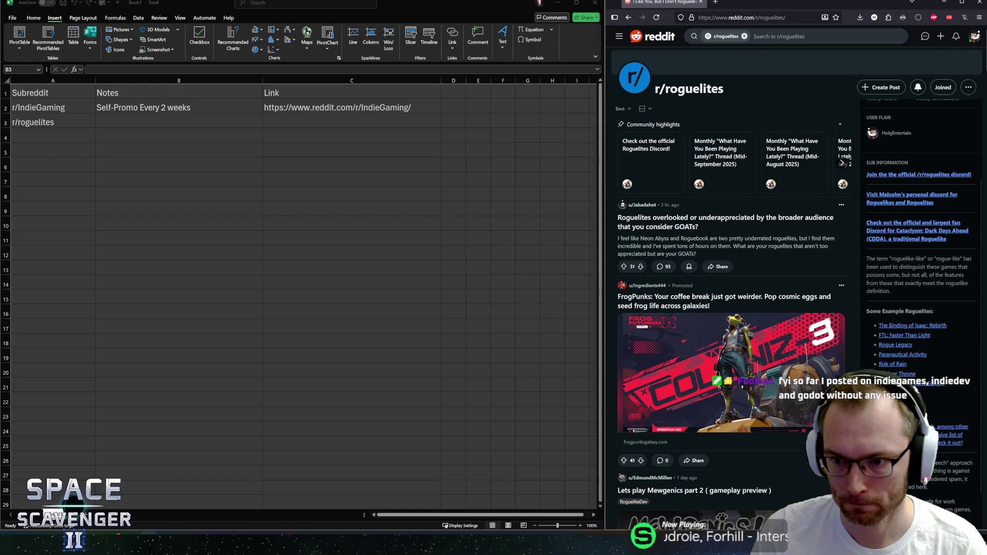
scroll(876, 318, "down", 4)
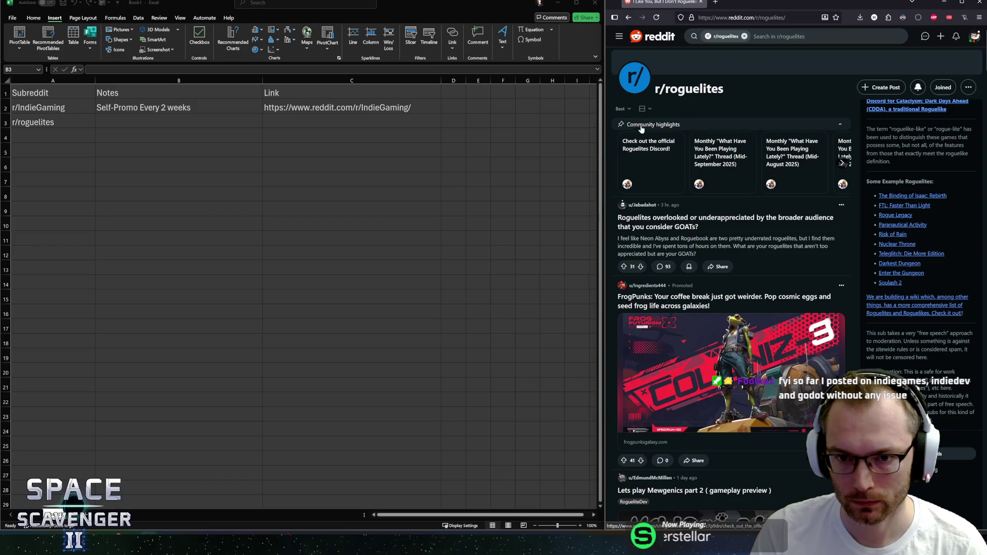
left_click(970, 88)
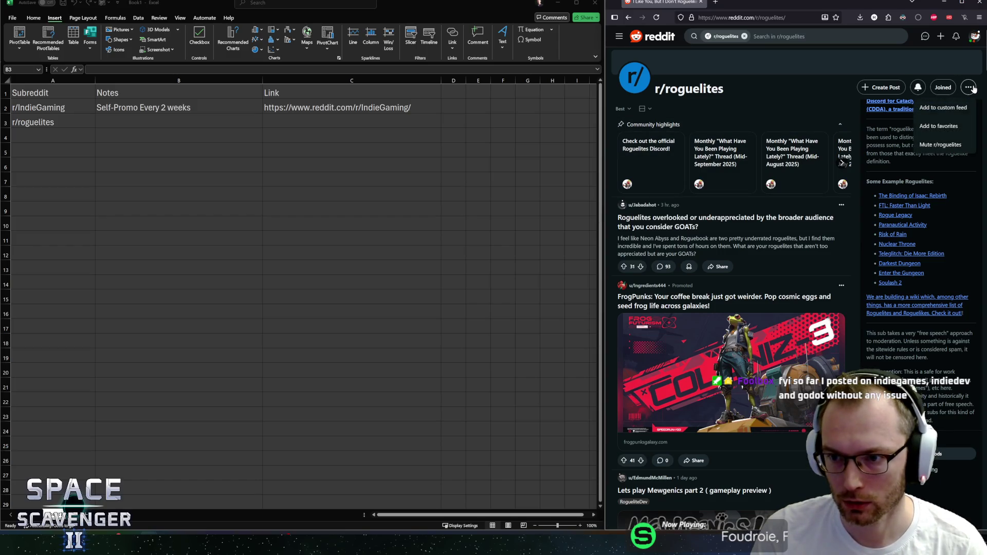
left_click(974, 88)
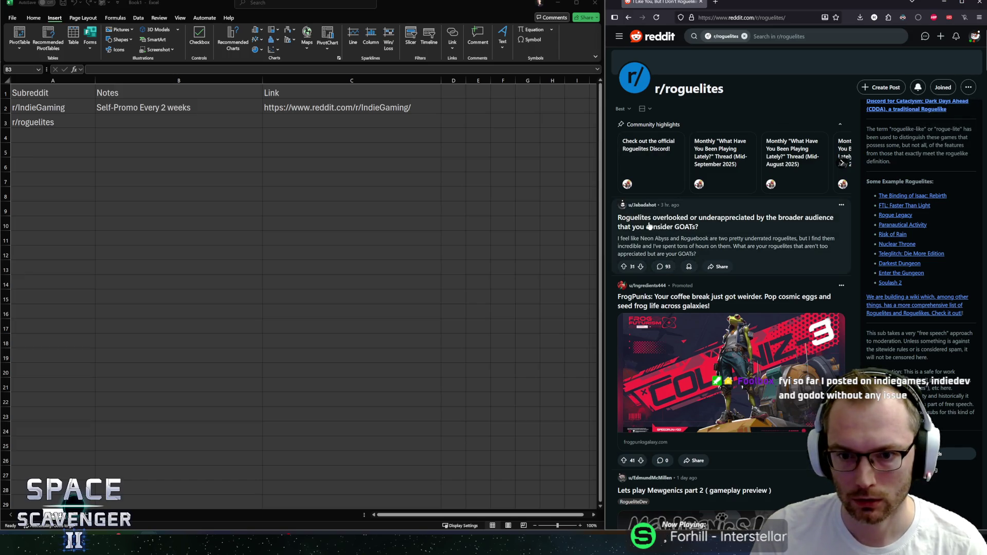
scroll(632, 216, "down", 7)
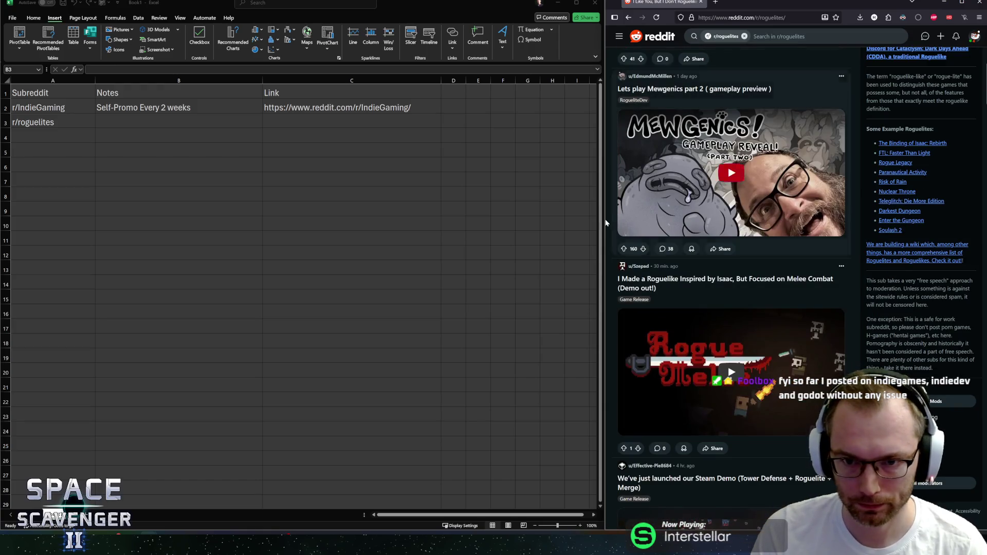
Widen the Reddit window and switch the r/roguelites feed to Compact view.
left_click_drag(606, 222, 505, 221)
scroll(811, 286, "down", 14)
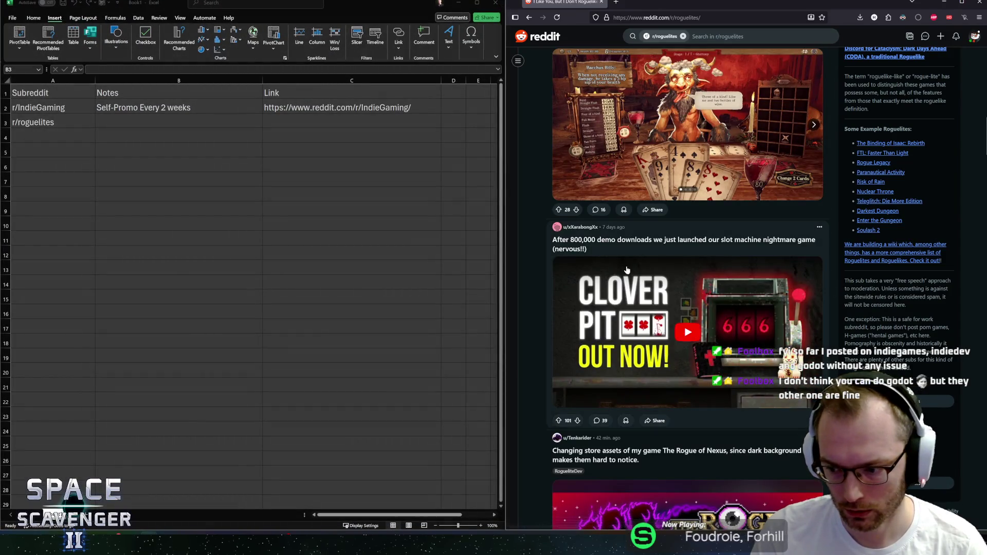
scroll(623, 270, "up", 1)
scroll(623, 270, "up", 13)
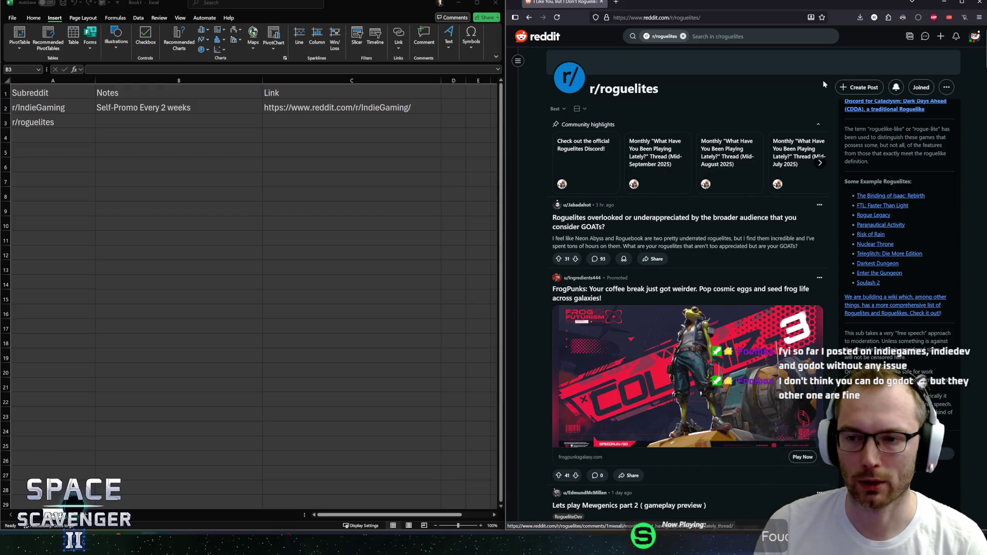
scroll(899, 206, "up", 5)
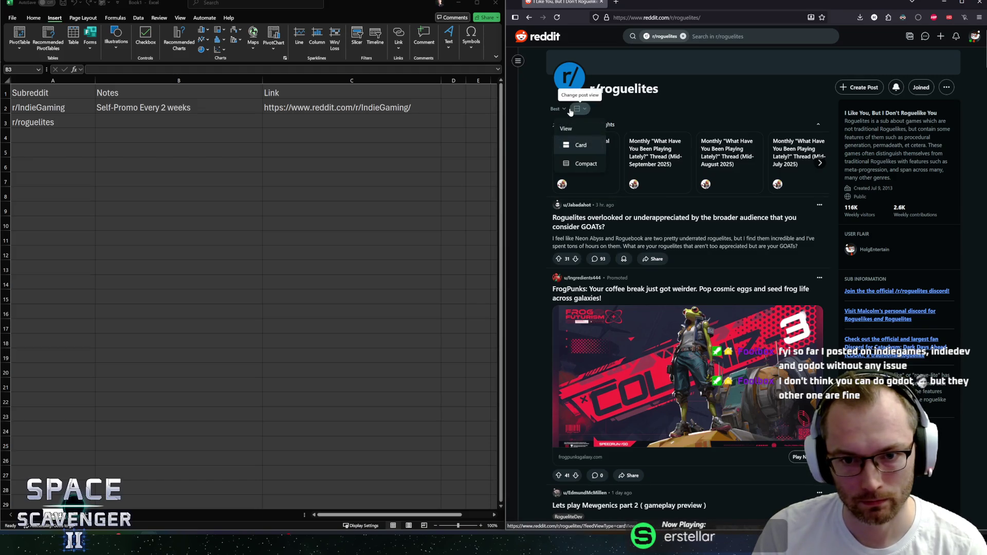
left_click(584, 111)
left_click(585, 166)
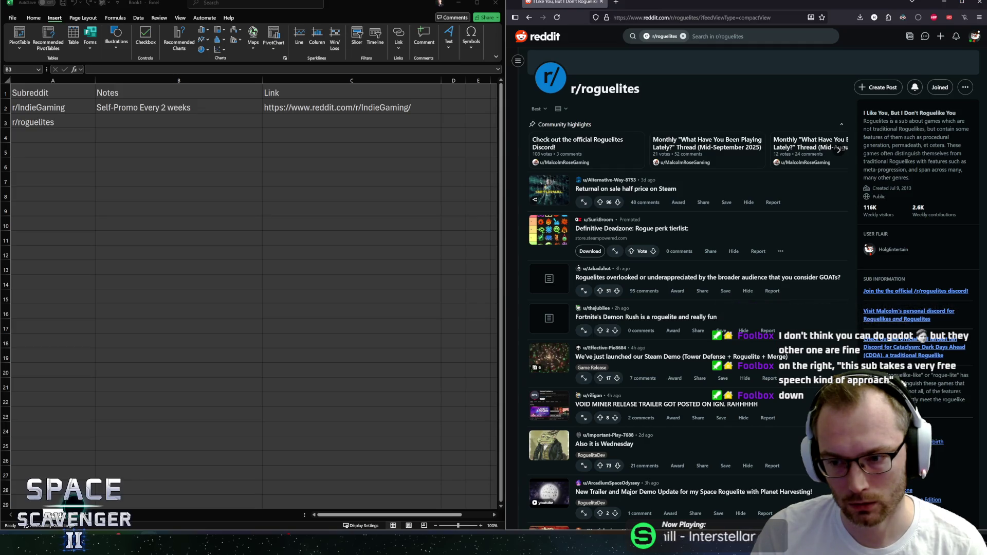
Highlight the sidebar sentences about the free speech approach and what gets censored.
scroll(916, 257, "down", 3)
scroll(917, 232, "down", 2)
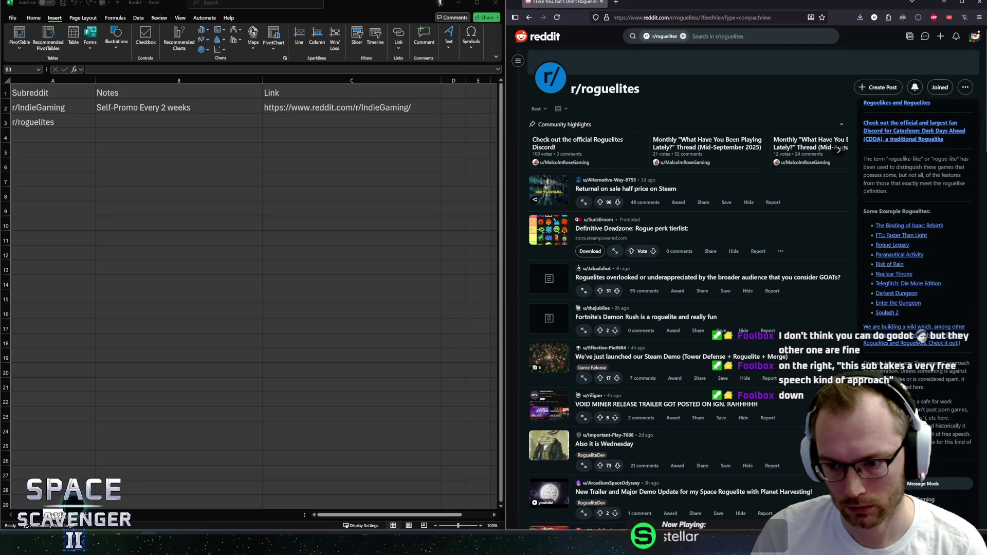
mouse_move(865, 363)
left_mouse_down()
mouse_move(971, 363)
mouse_move(938, 364)
mouse_move(968, 371)
left_mouse_up()
left_click_drag(901, 371, 924, 387)
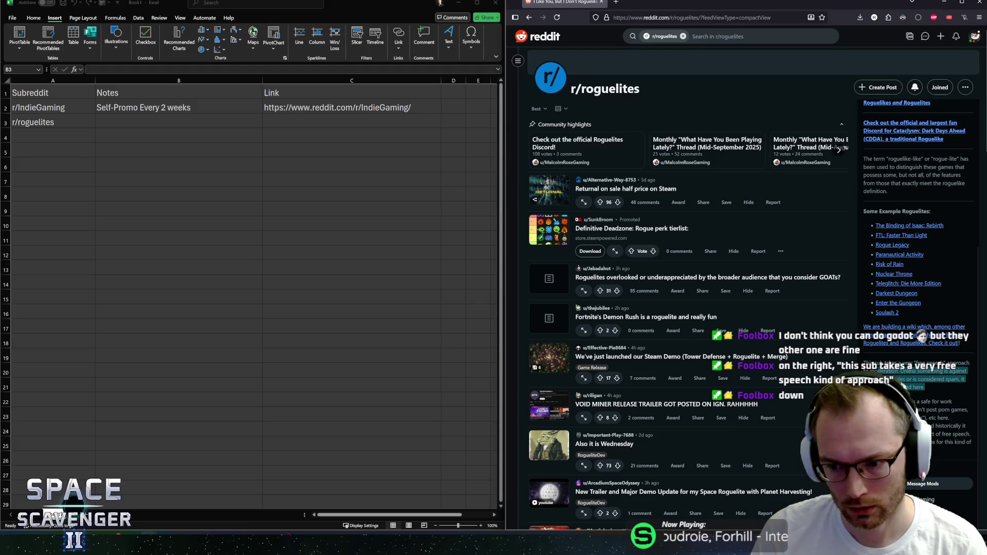
Type the note "free speech" in B3 and paste the r/roguelites URL into C3.
left_click(153, 116)
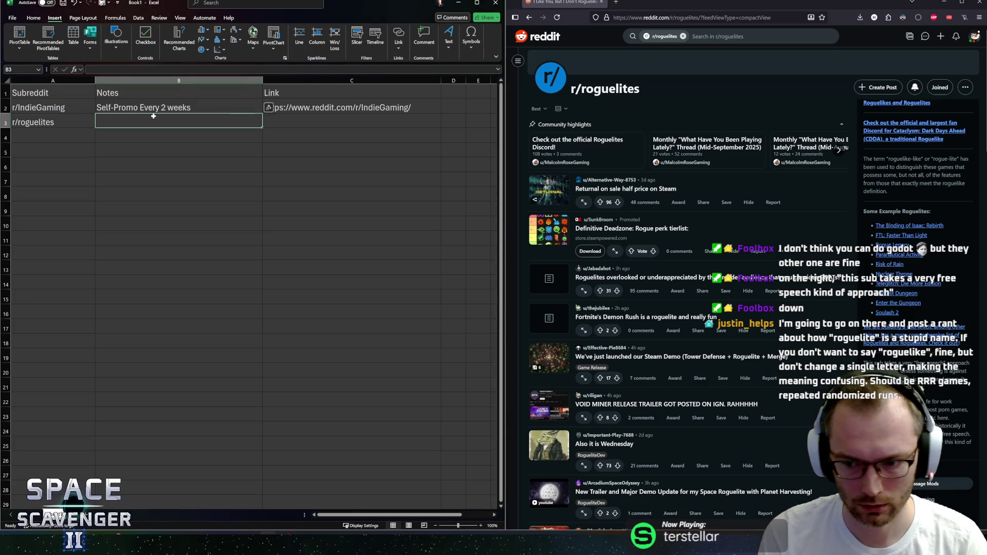
type("\"free speech")
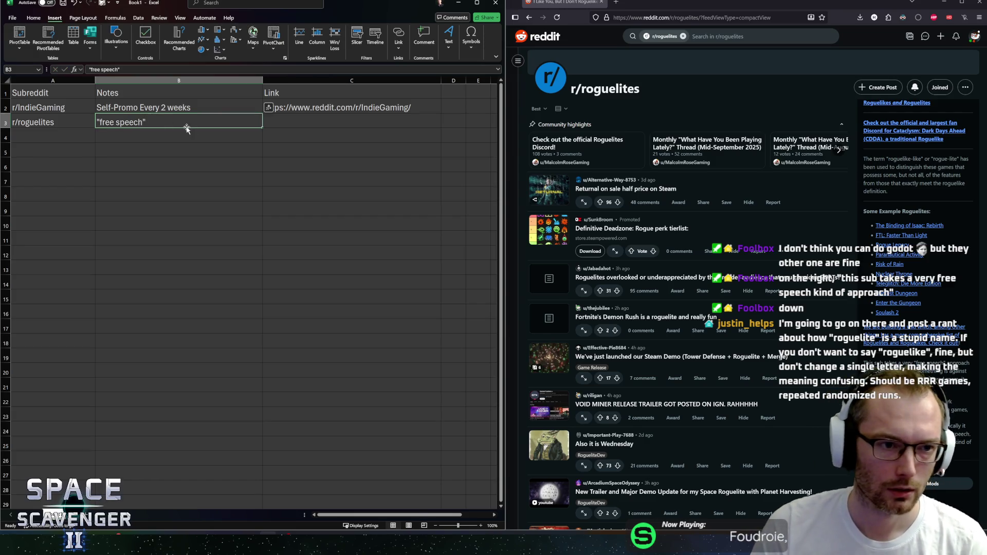
left_click(289, 122)
type("https://www.reddit.com/r/roguelites/")
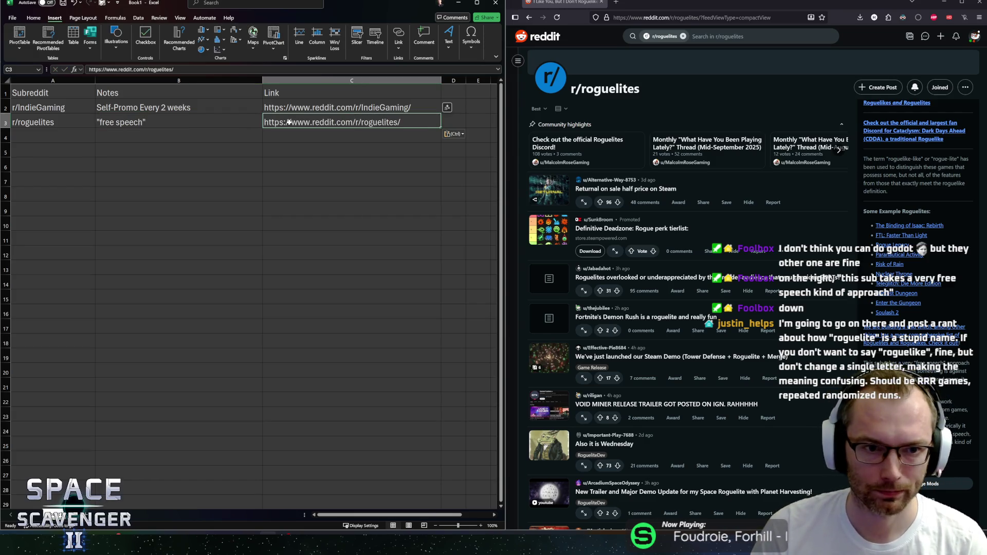
left_click(224, 136)
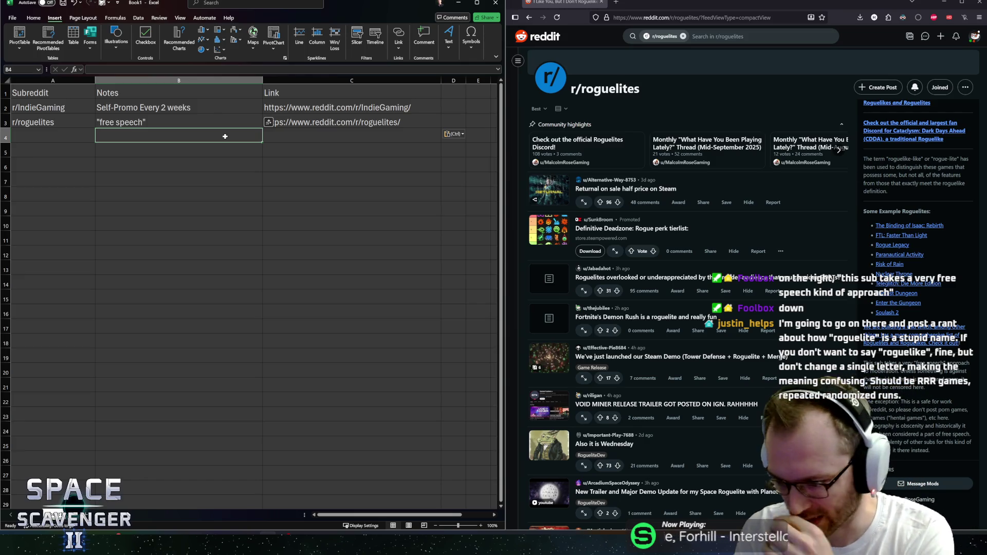
scroll(936, 394, "down", 1)
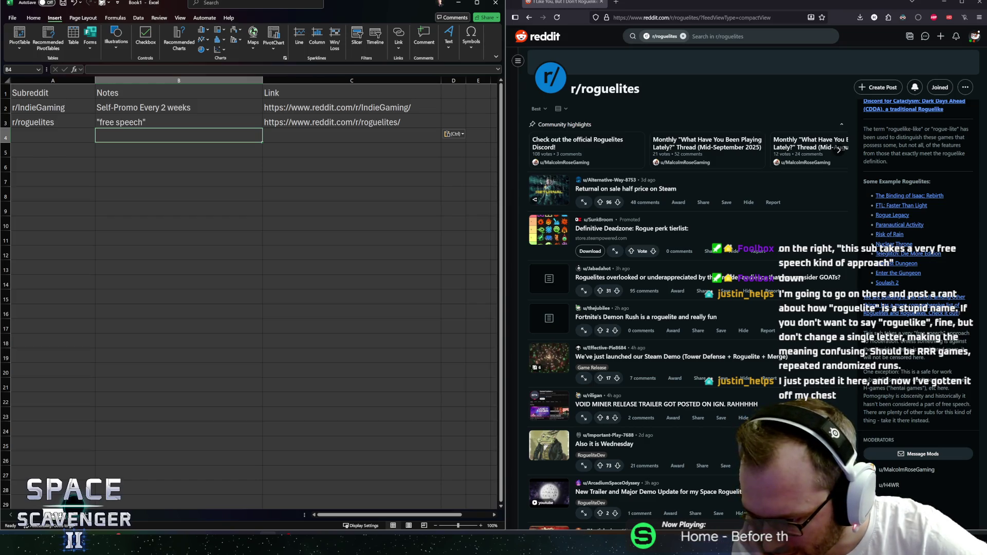
key("Left")
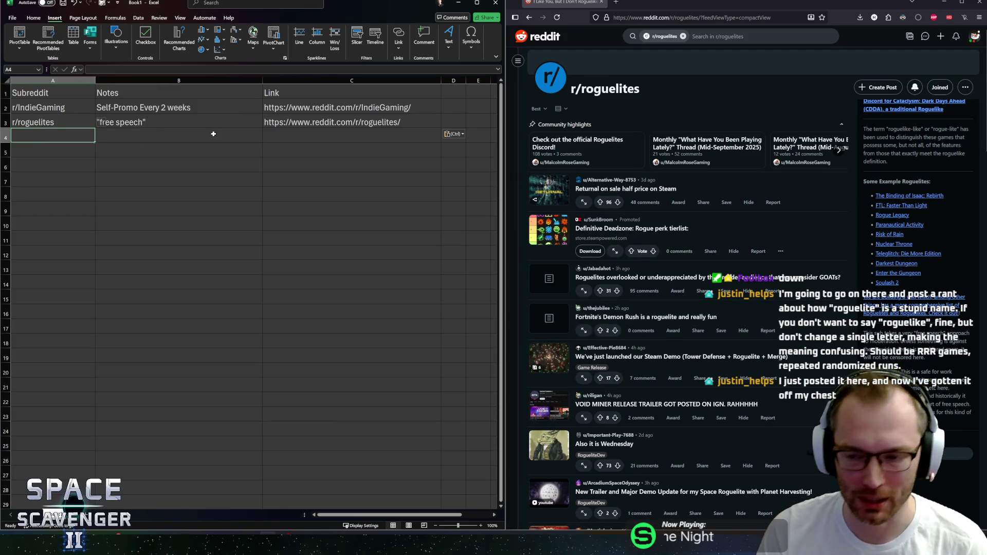
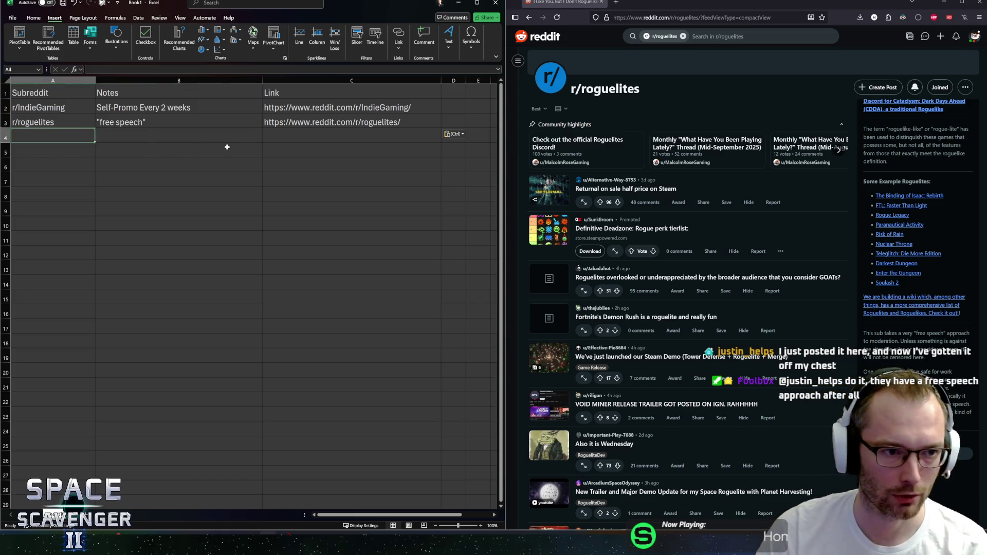
Search Reddit for indiedev and open the r/IndieDev community.
left_click(683, 36)
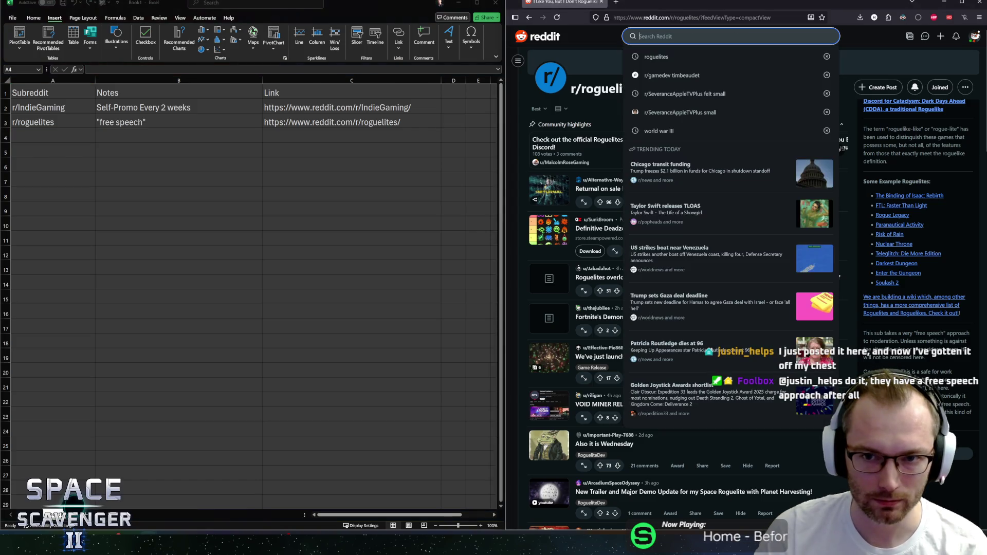
type("indiede")
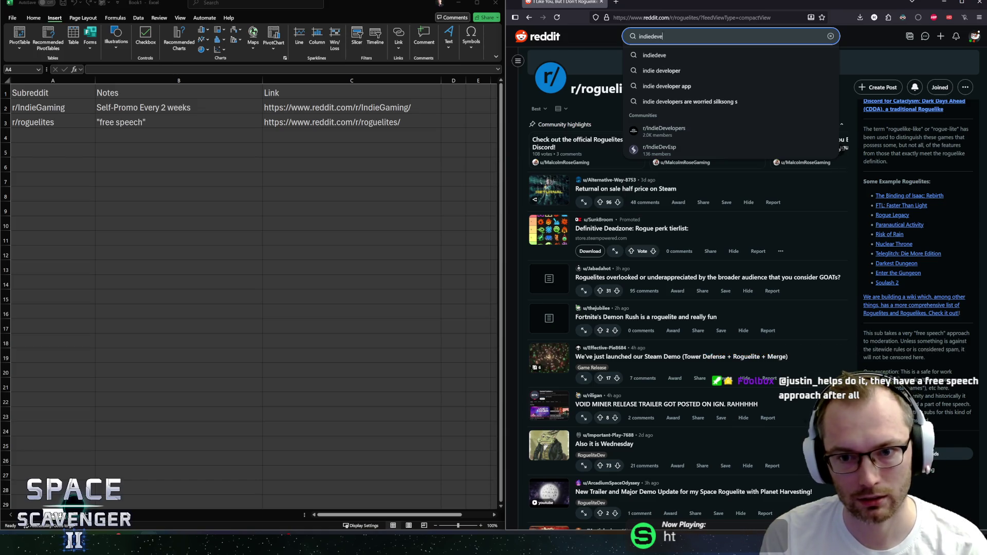
type("v")
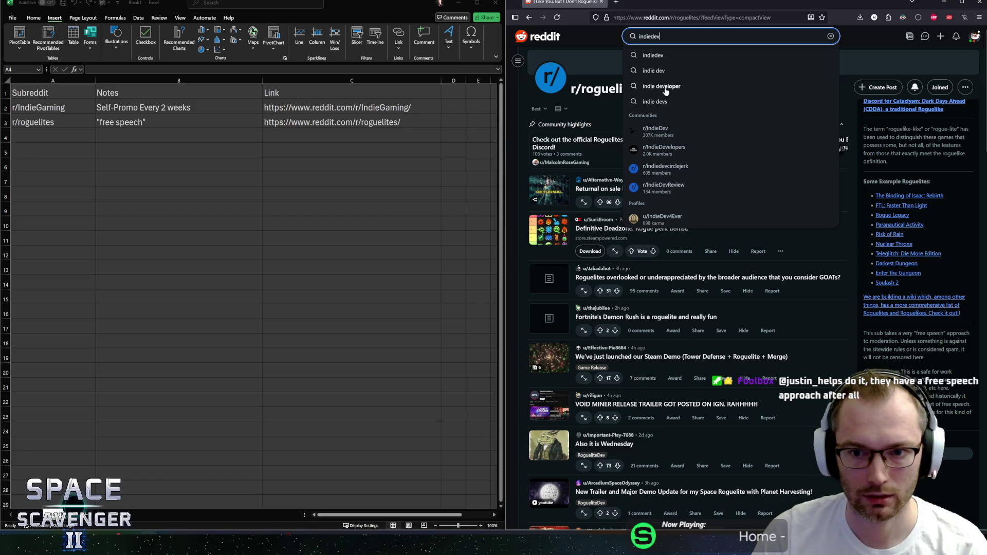
left_click(671, 134)
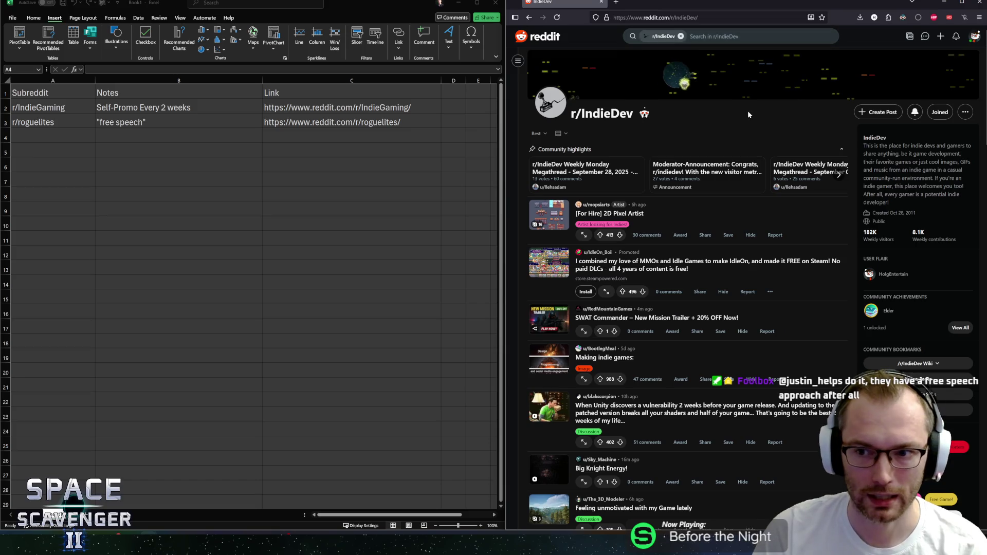
Read r/IndieDev's guidelines and open its full related-subreddits list in a background tab.
mouse_move(891, 162)
left_mouse_down()
mouse_move(900, 154)
mouse_move(874, 154)
mouse_move(924, 170)
mouse_move(880, 146)
mouse_move(921, 194)
mouse_move(918, 178)
left_mouse_up()
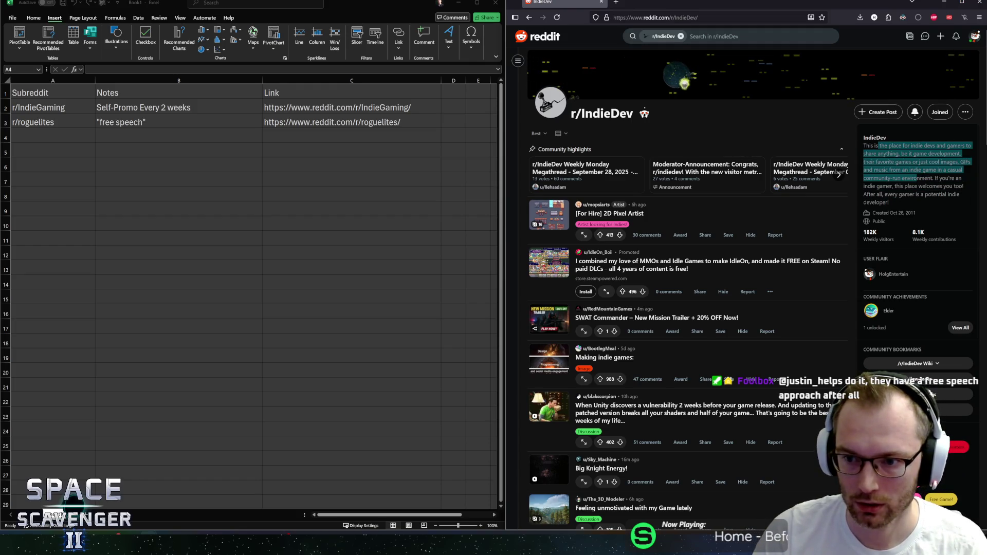
scroll(923, 216, "down", 3)
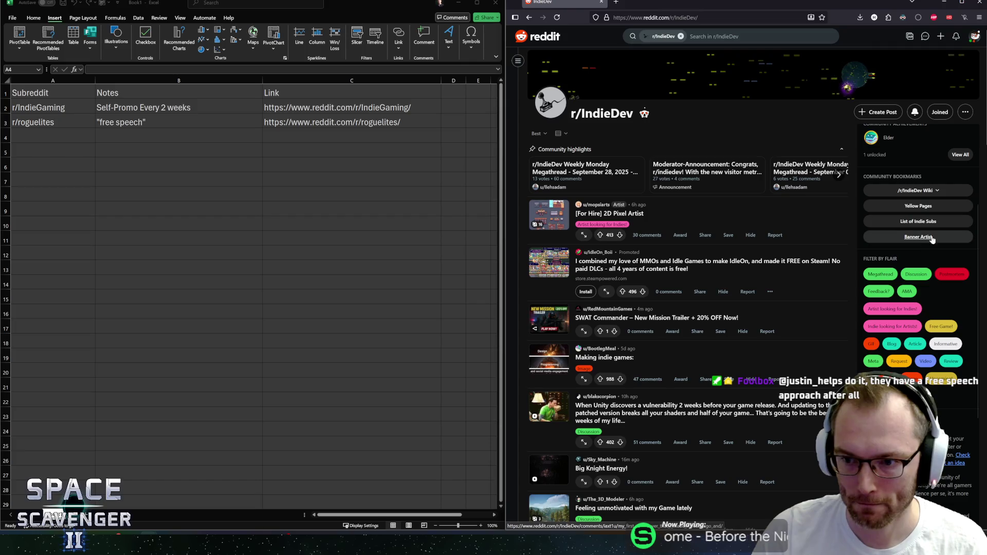
scroll(925, 257, "down", 3)
scroll(911, 314, "down", 1)
scroll(911, 314, "down", 1)
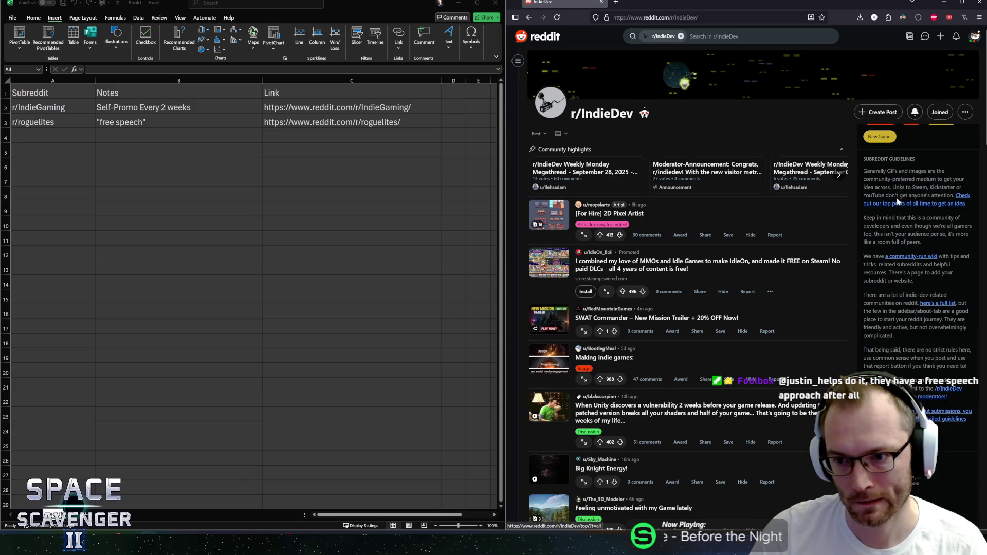
mouse_move(894, 187)
left_mouse_down()
mouse_move(957, 192)
mouse_move(895, 197)
mouse_move(945, 202)
left_mouse_up()
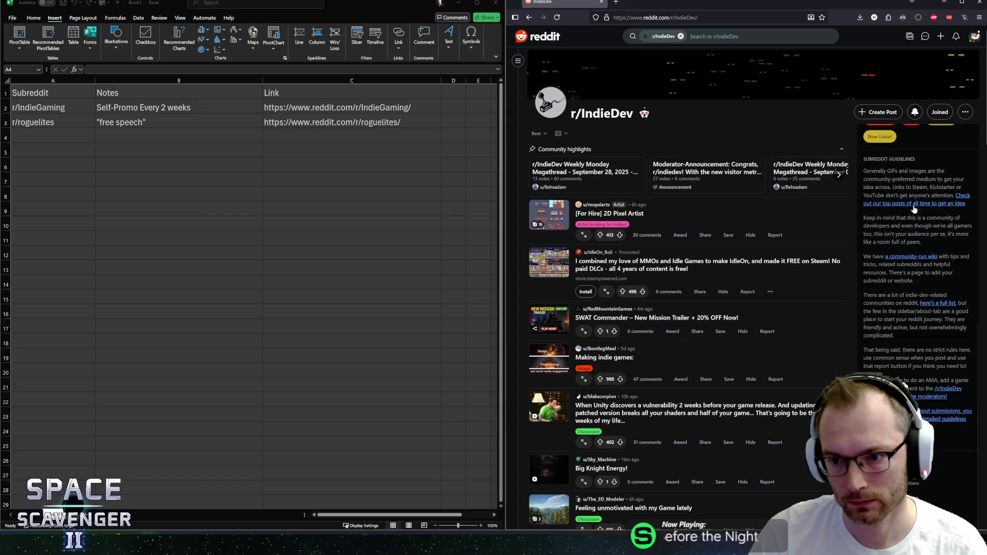
mouse_move(865, 218)
left_mouse_down()
mouse_move(946, 218)
mouse_move(916, 234)
mouse_move(908, 226)
mouse_move(946, 226)
mouse_move(921, 242)
mouse_move(873, 218)
left_mouse_up()
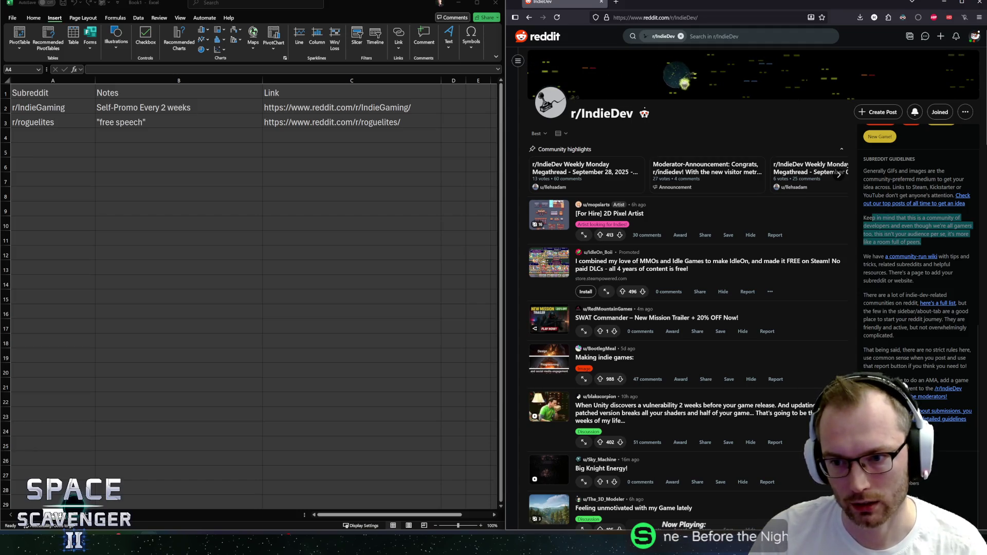
left_click(873, 218)
left_click_drag(868, 256, 951, 267)
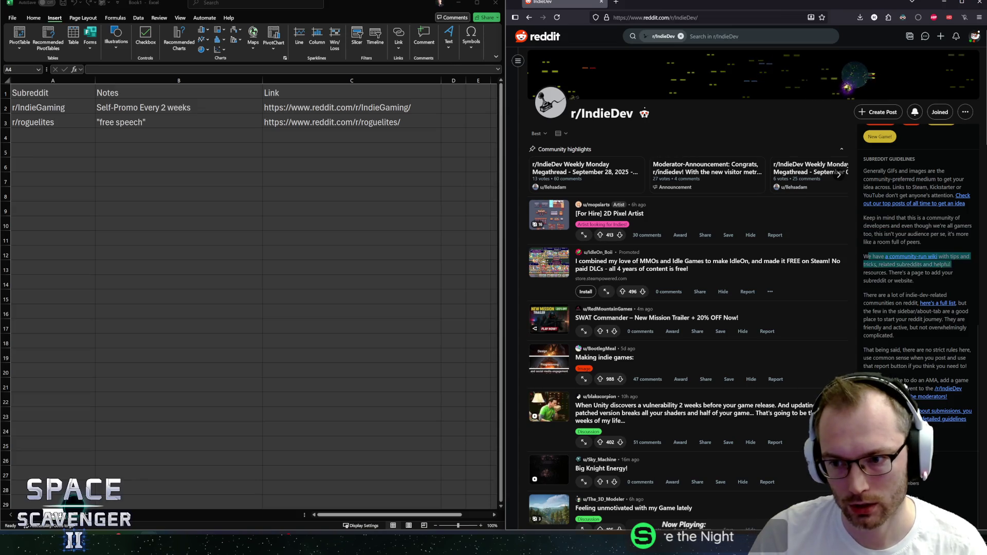
mouse_move(875, 265)
left_mouse_down()
mouse_move(909, 280)
mouse_move(900, 303)
left_mouse_up()
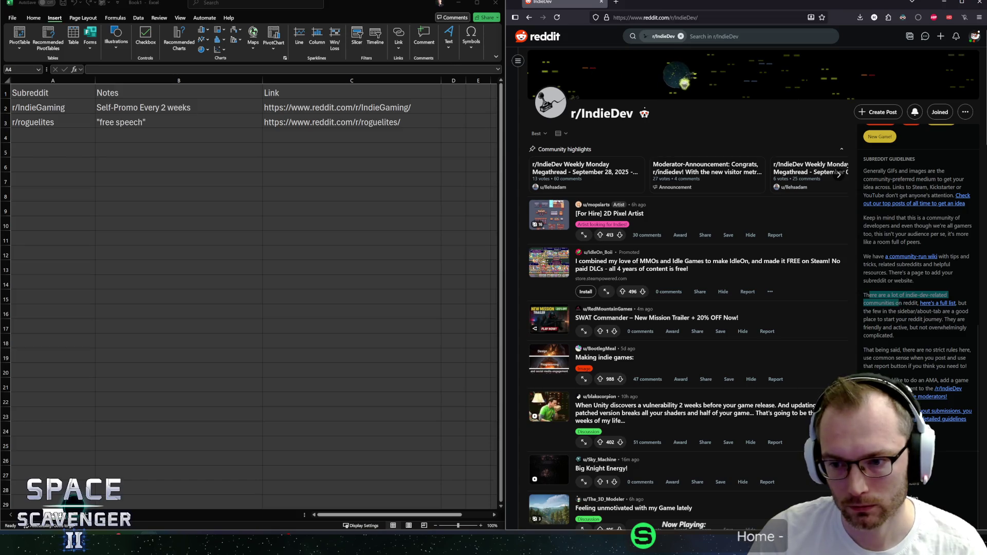
middle_click(925, 306)
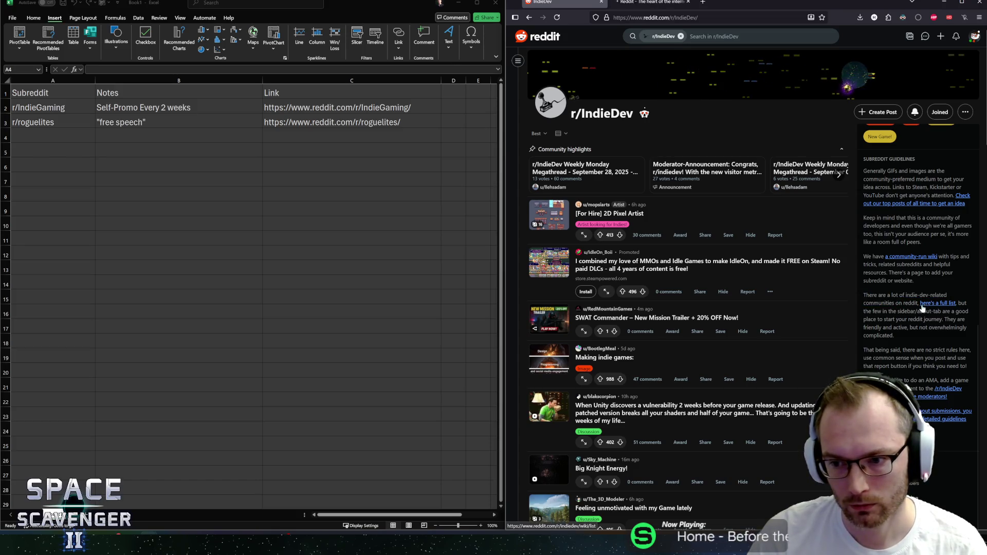
Select the guideline sentence saying r/IndieDev has no strict rules.
left_click_drag(872, 311, 946, 319)
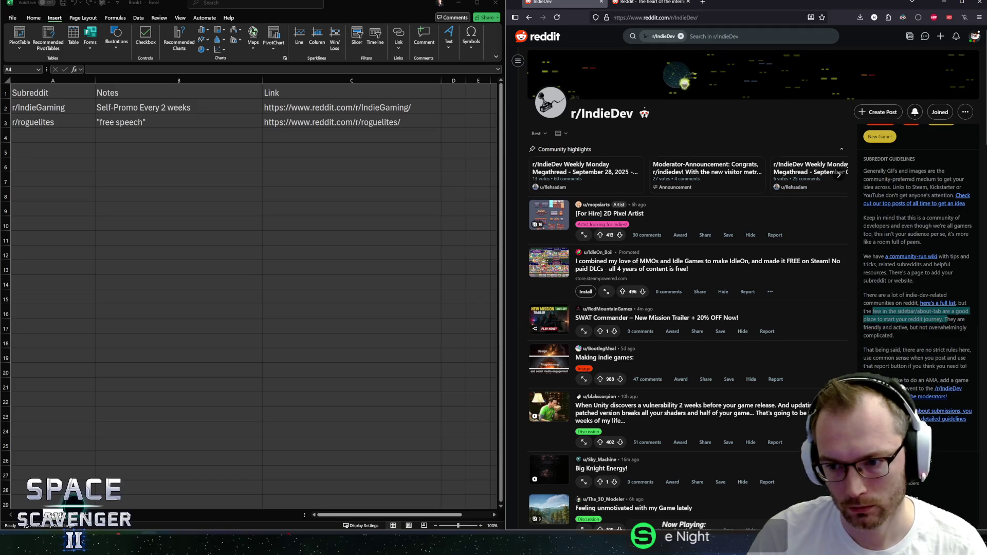
mouse_move(959, 366)
left_mouse_down()
mouse_move(909, 340)
mouse_move(863, 363)
left_mouse_up()
left_click(909, 339)
left_click(863, 351)
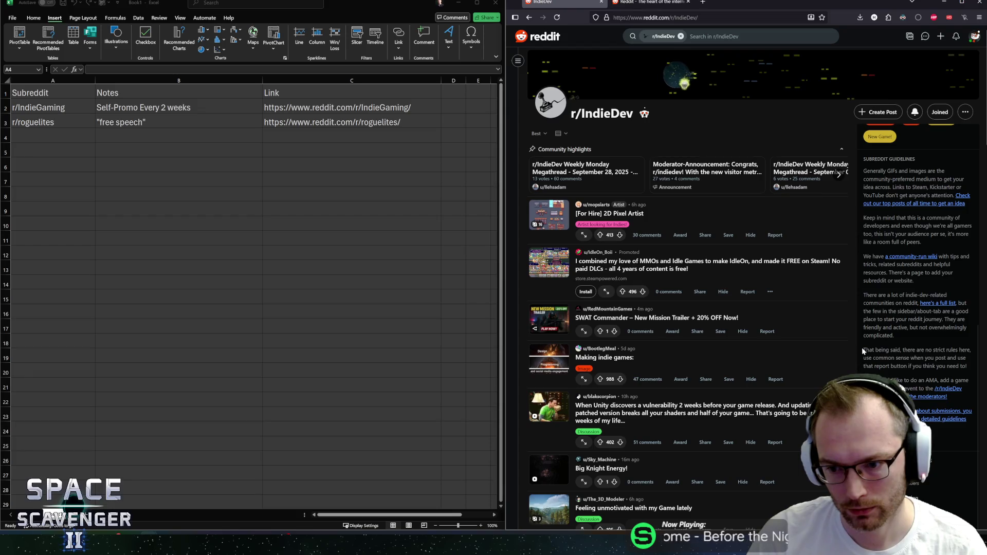
mouse_move(903, 349)
left_mouse_down()
mouse_move(924, 358)
mouse_move(925, 349)
left_mouse_up()
key("ctrl+c")
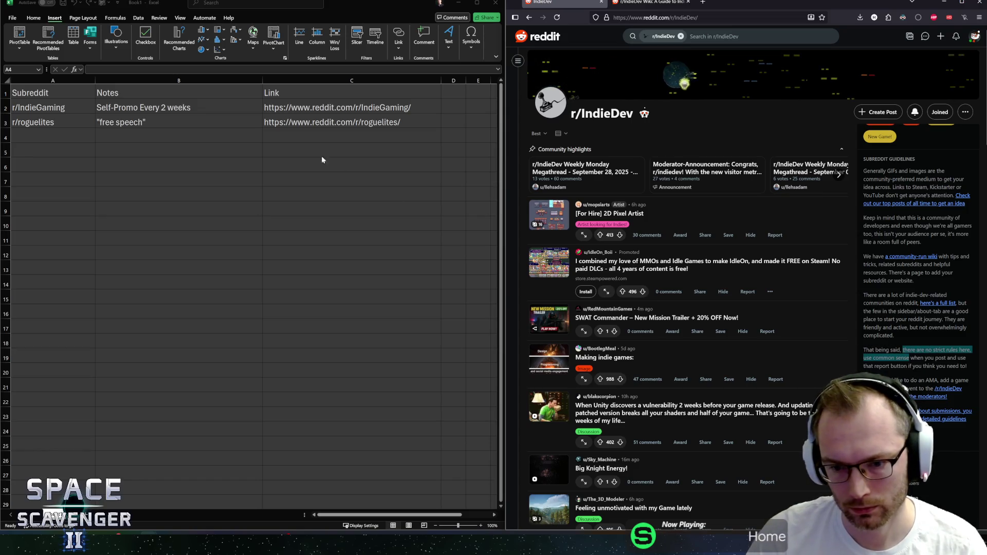
Paste the no-strict-rules note into B4 as plain text and enter r/IndieDev in A4.
left_click(205, 134)
key("ctrl+v")
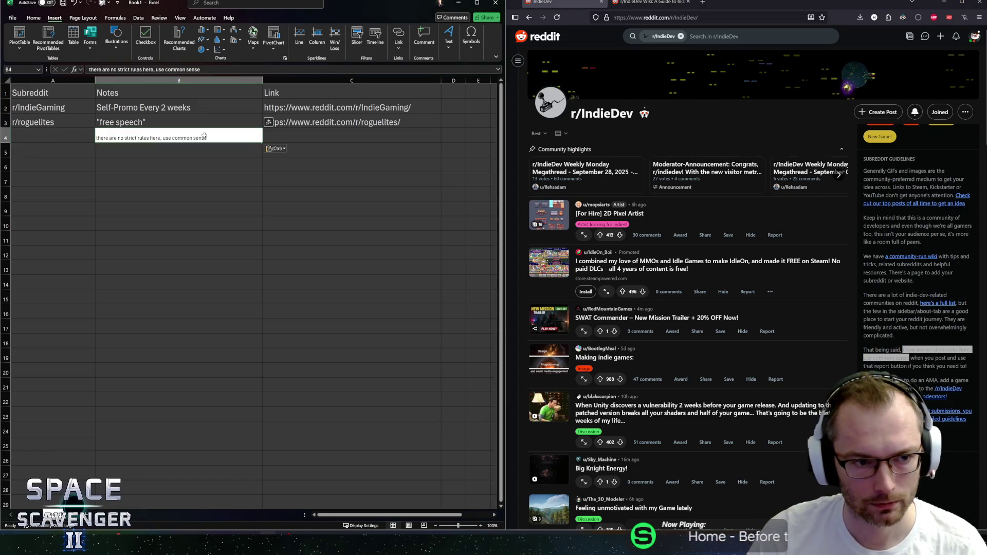
key("ctrl+shift+v")
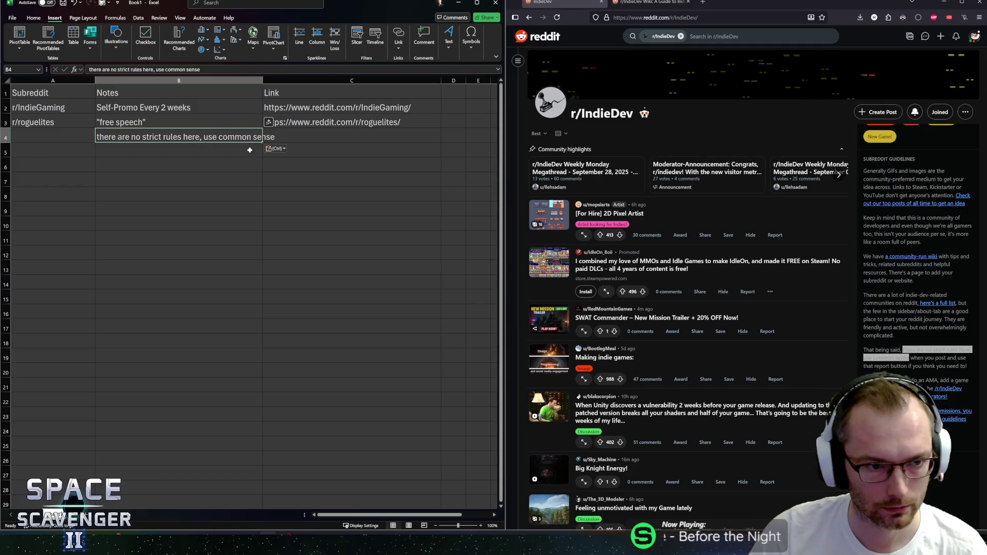
left_click(93, 136)
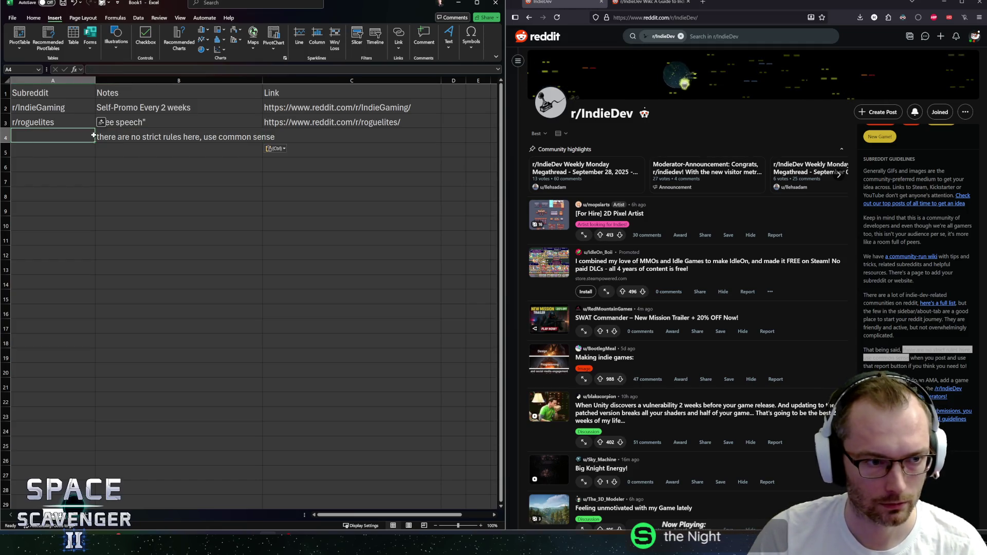
type("r")
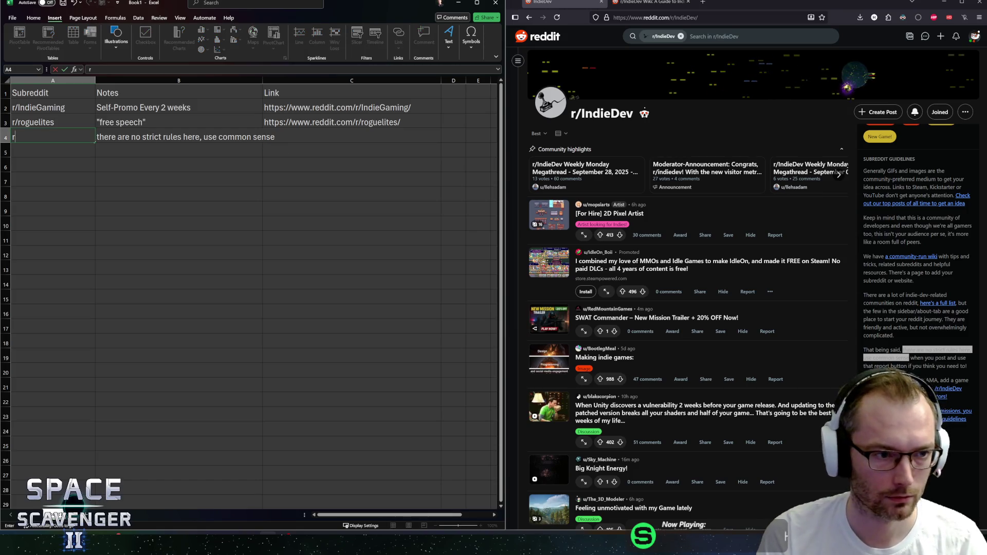
type("/IndieDe")
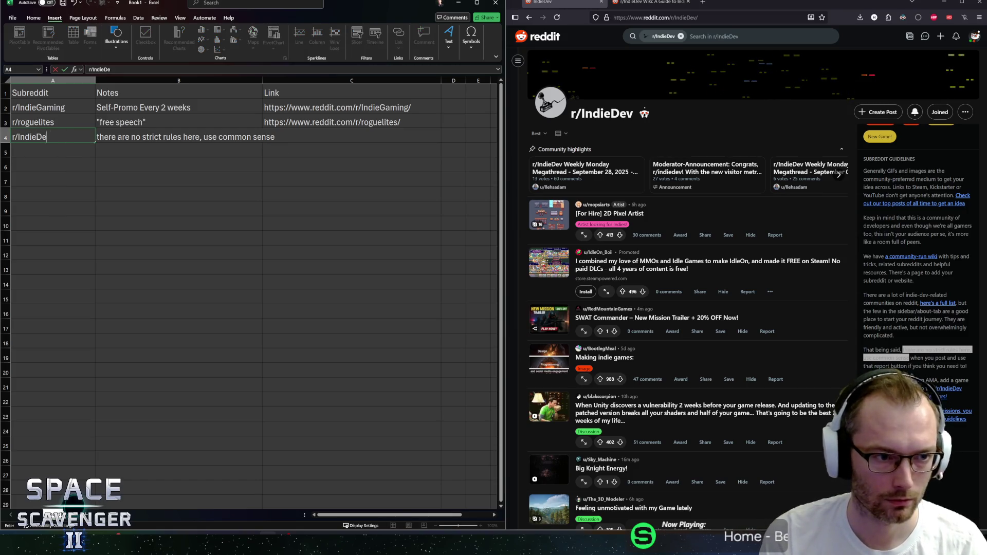
type("v")
key("Tab")
key("Tab")
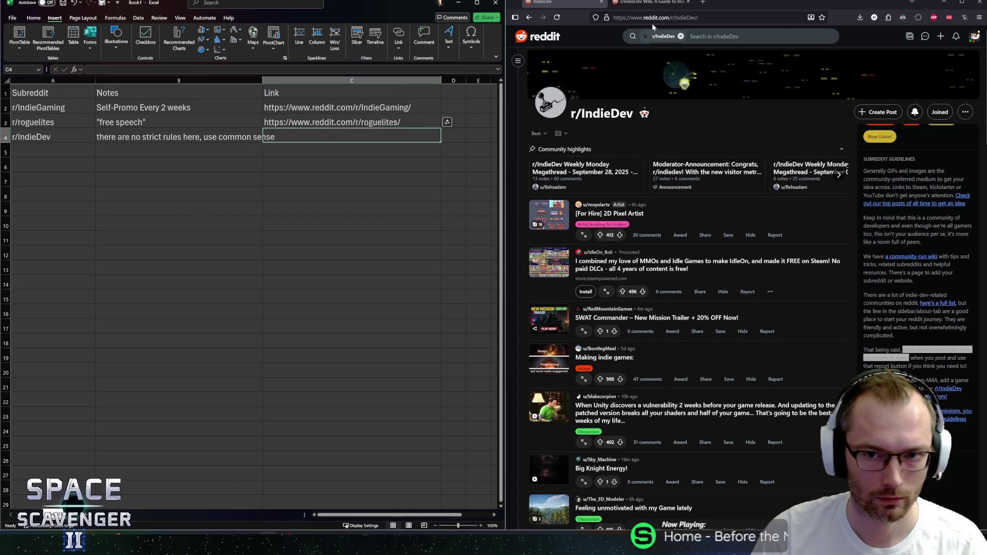
Copy the r/IndieDev page address into the Link cell C4.
left_click(651, 29)
key("ctrl+c")
left_click(334, 136)
key("ctrl+v")
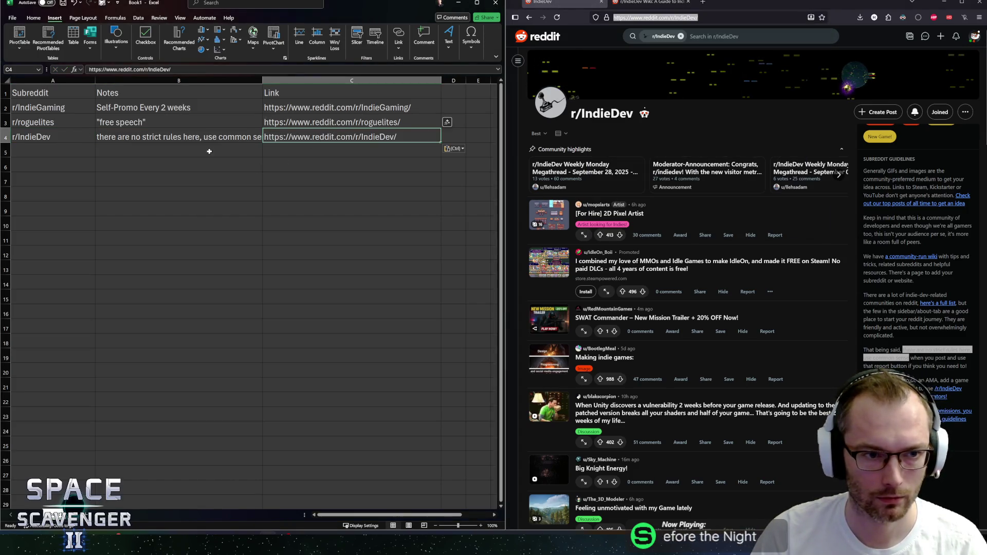
Widen the Notes column slightly, then return to the r/IndieDev wiki list.
left_click(216, 153)
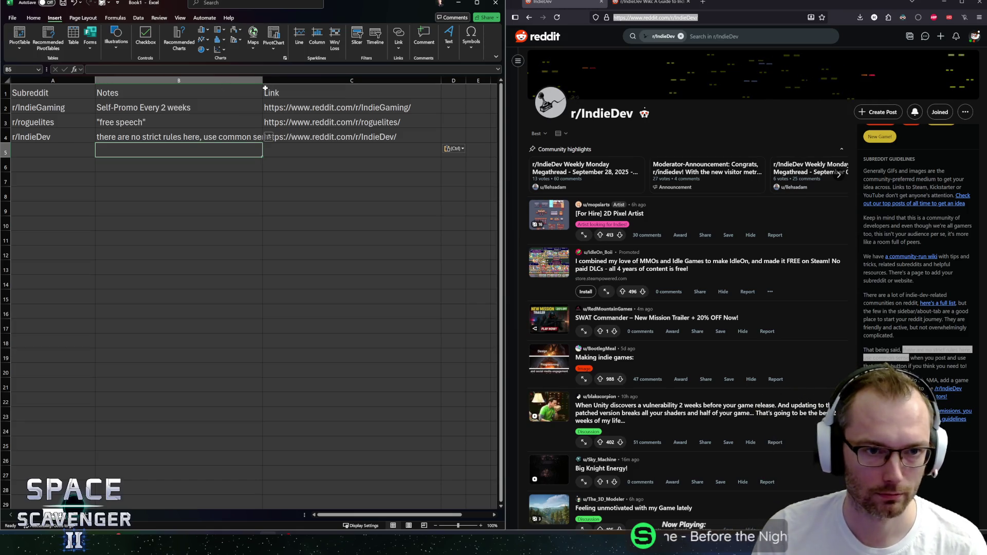
left_click_drag(262, 80, 272, 81)
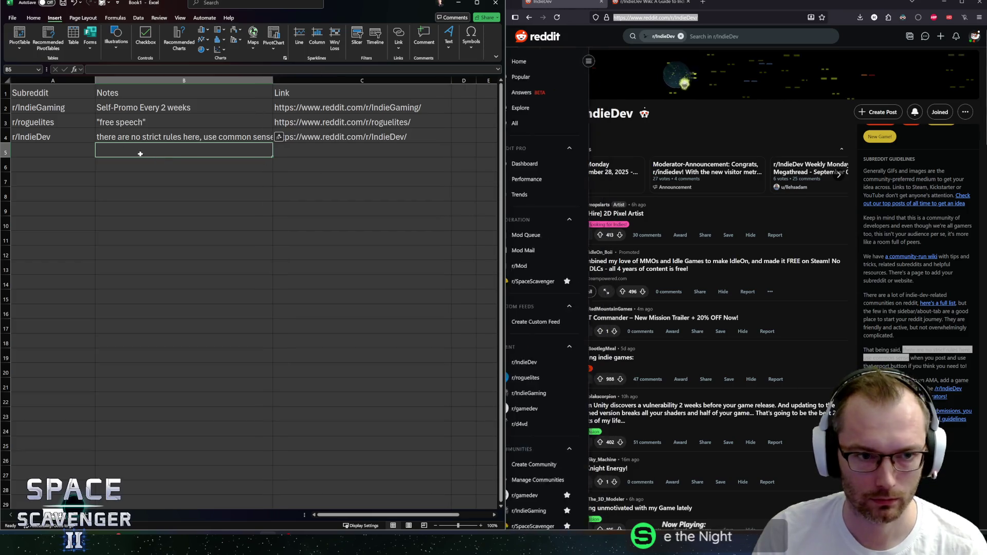
left_click(48, 153)
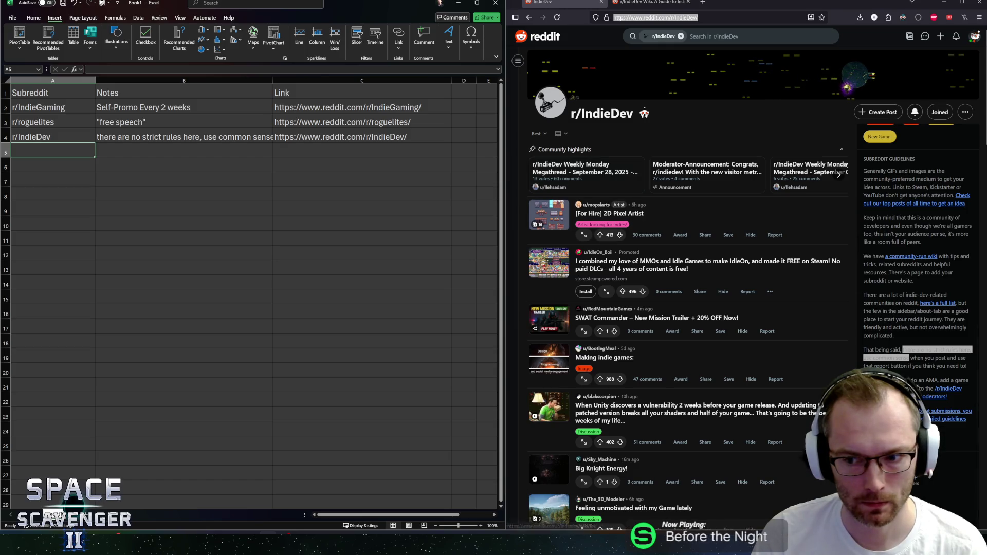
left_click(936, 366)
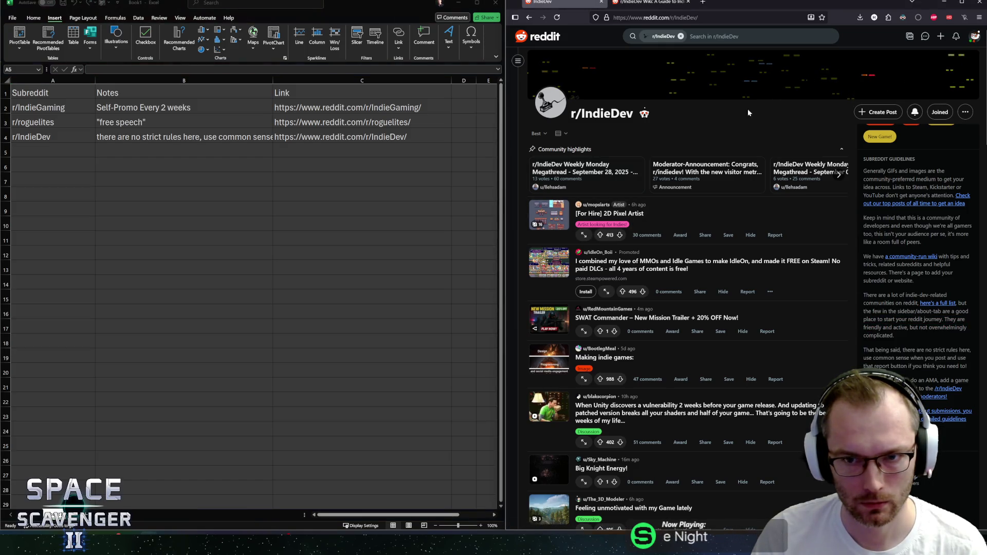
left_click(644, 3)
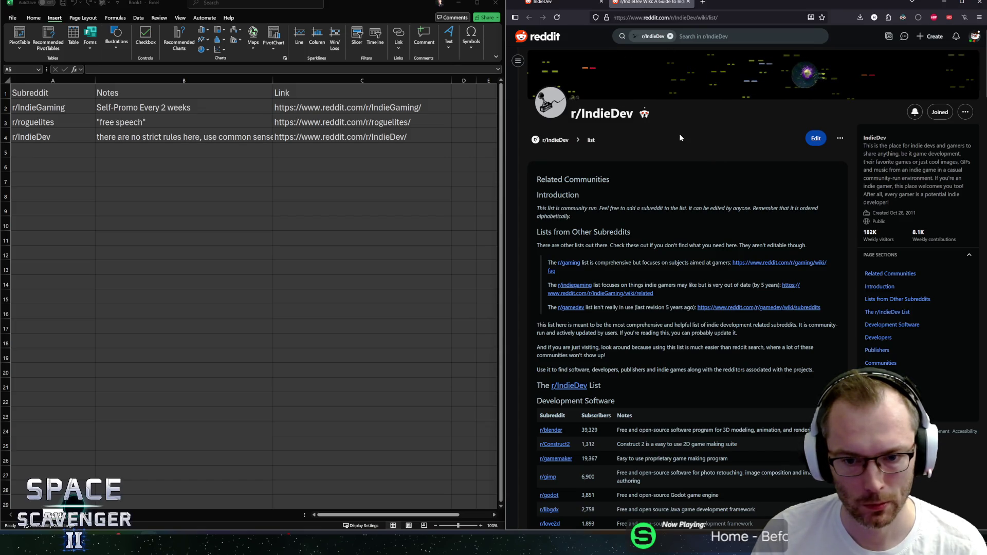
Scroll r/IndieDev's related-subreddits list to Communities and open r/indiegames in a new tab.
scroll(659, 229, "down", 5)
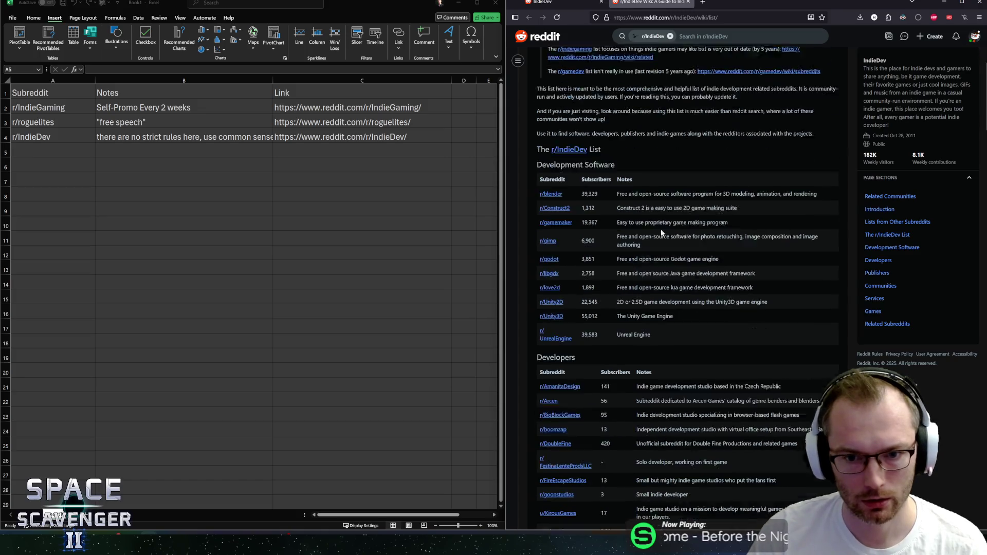
scroll(661, 235, "up", 5)
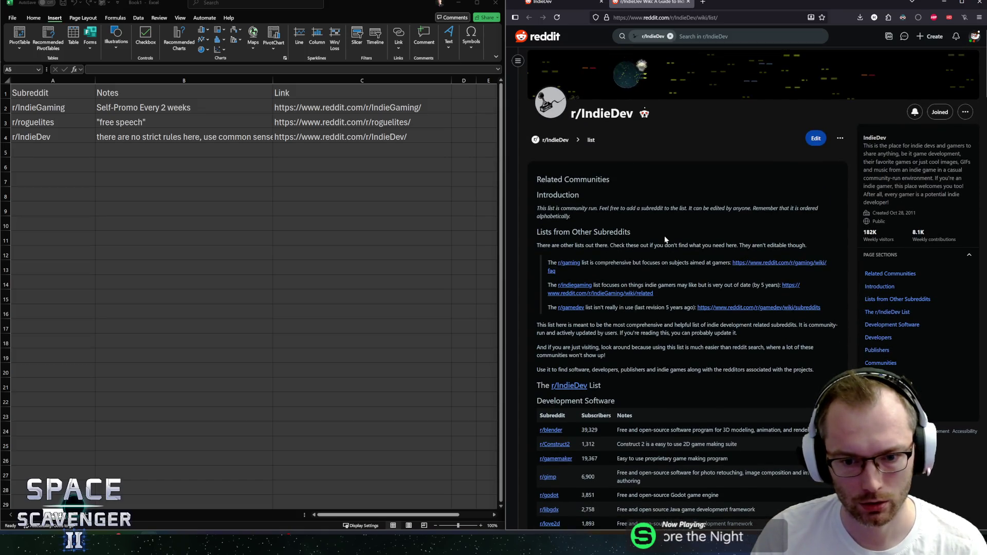
scroll(636, 339, "down", 4)
scroll(633, 321, "down", 2)
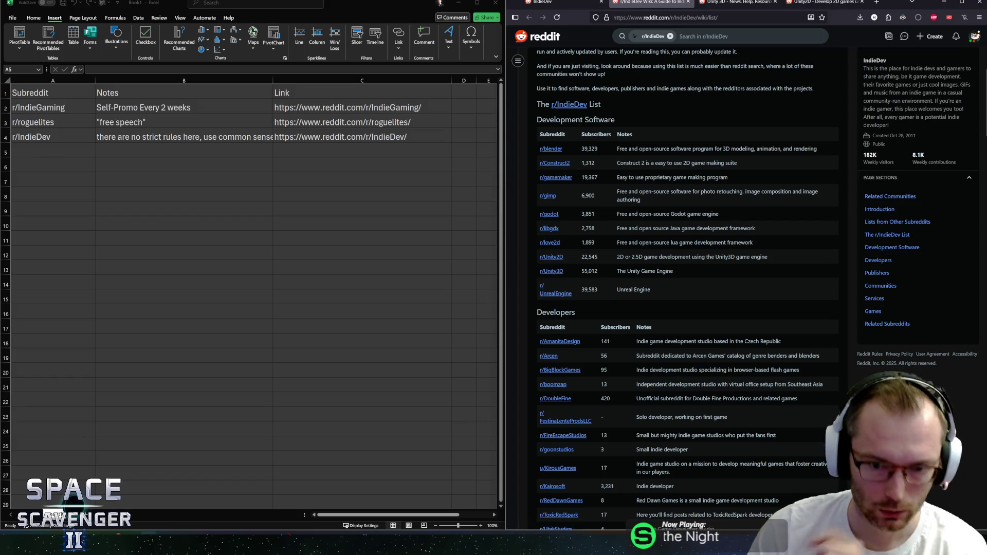
scroll(590, 227, "down", 2)
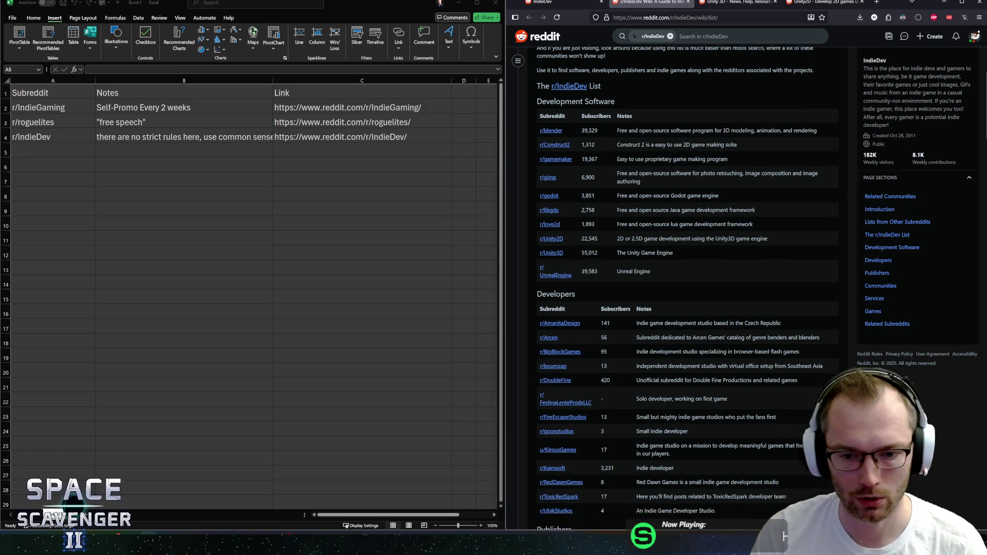
scroll(651, 258, "down", 5)
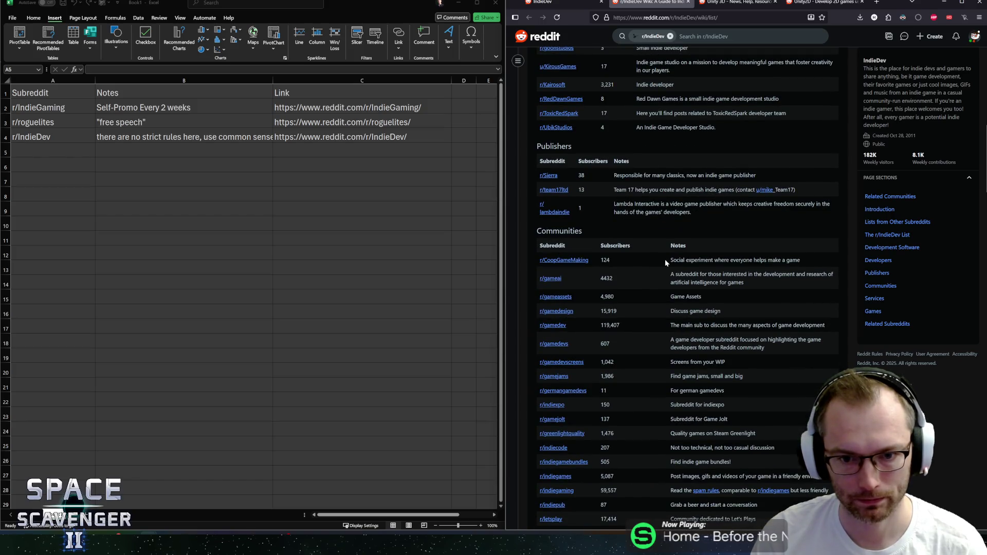
scroll(666, 260, "down", 2)
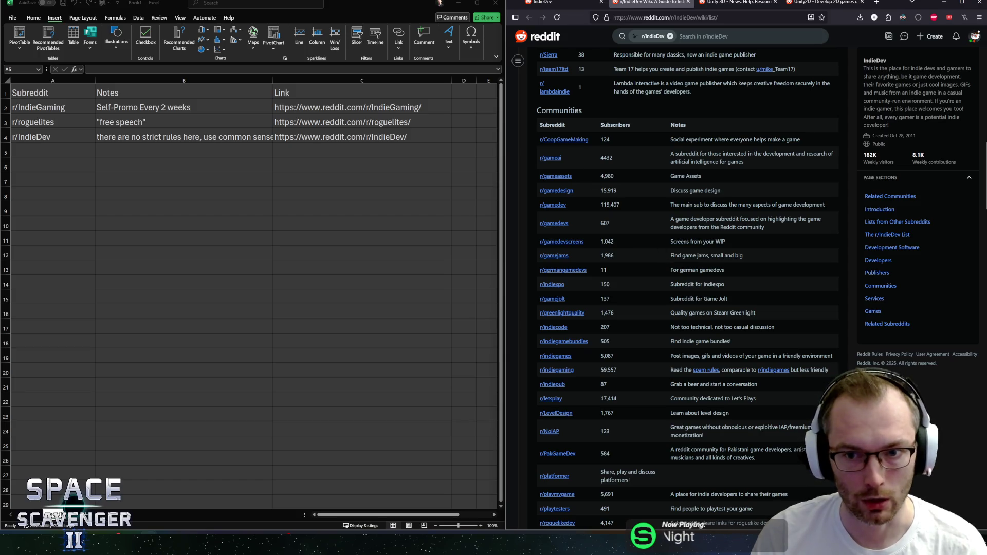
left_click_drag(801, 139, 642, 140)
left_click(609, 139)
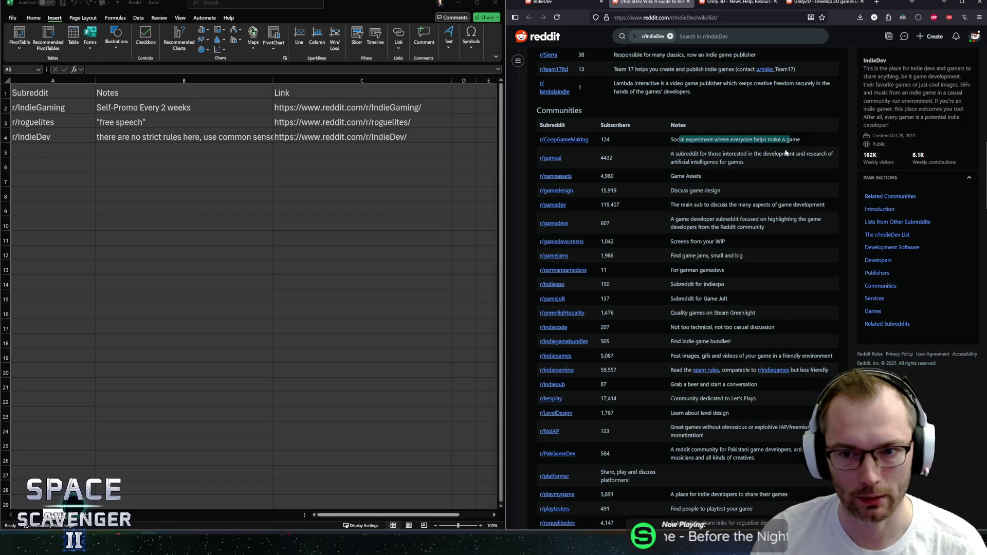
scroll(737, 193, "down", 1)
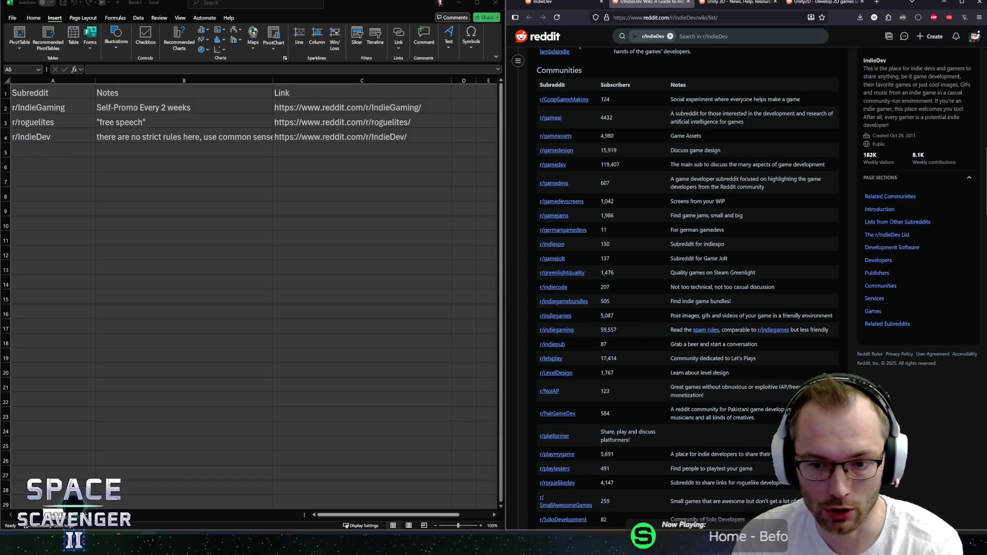
left_click(660, 314)
scroll(660, 314, "down", 3)
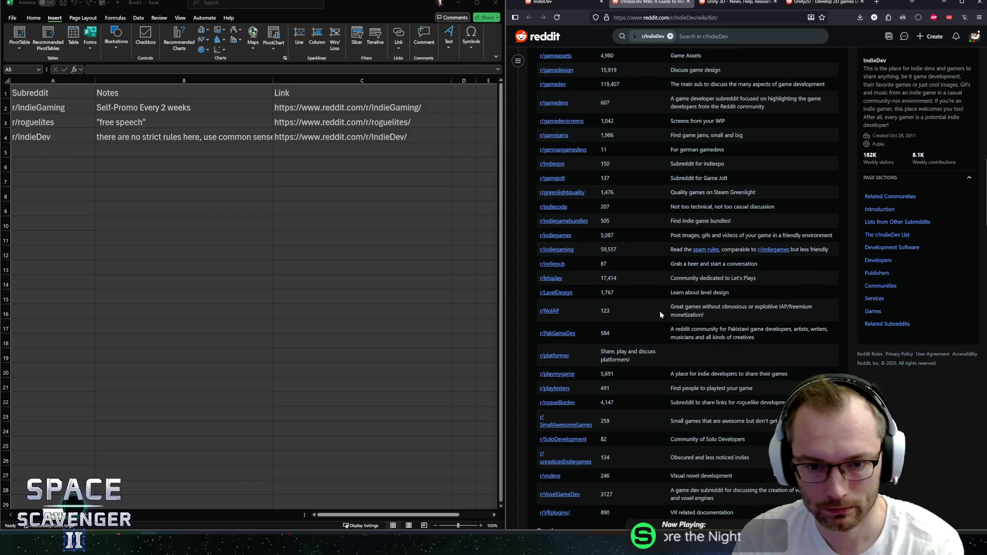
left_click(554, 236)
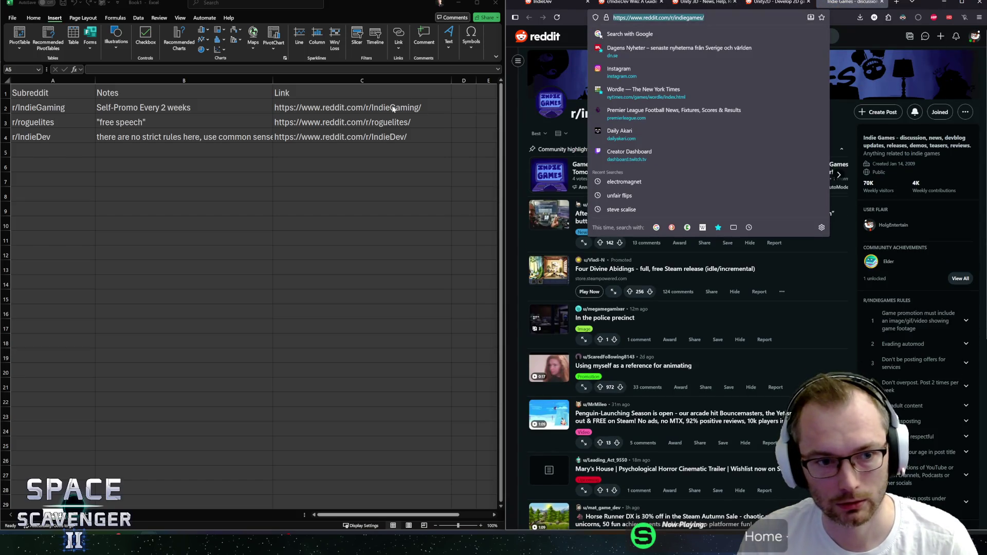
Fill row 5 with the r/indiegames URL in C5, r/IndieGames in A5 and a self-promo note in B5.
left_click(321, 148)
key("ctrl+v")
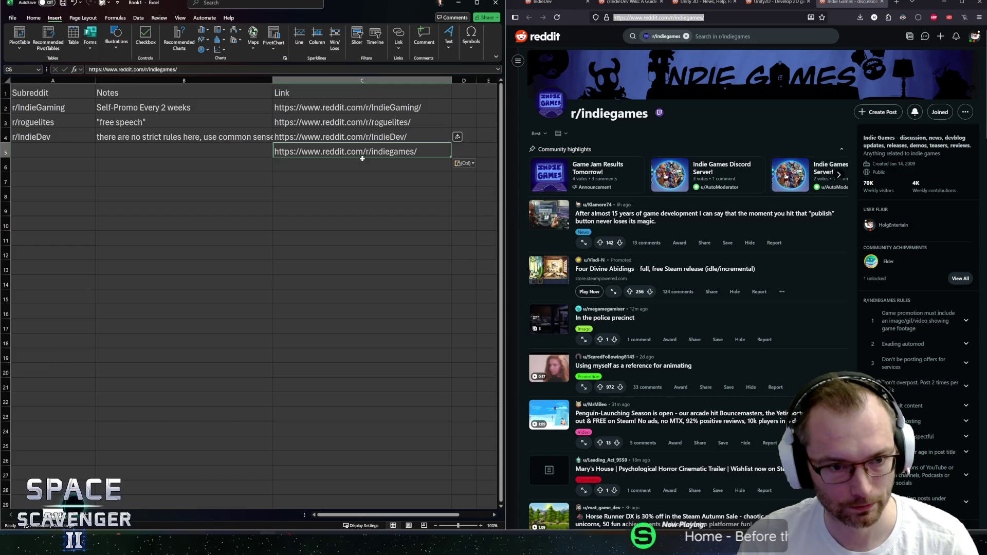
left_click(56, 151)
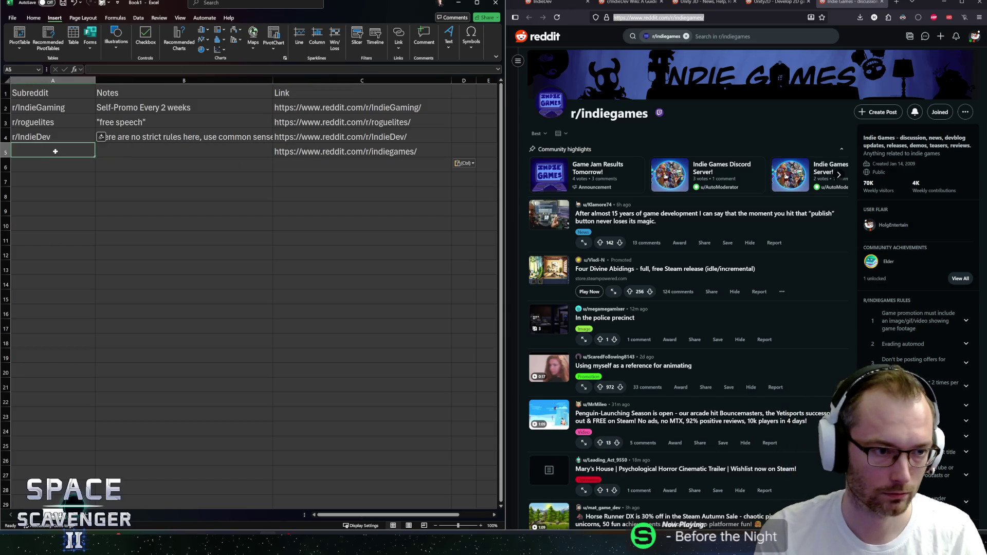
key("alt")
key("alt")
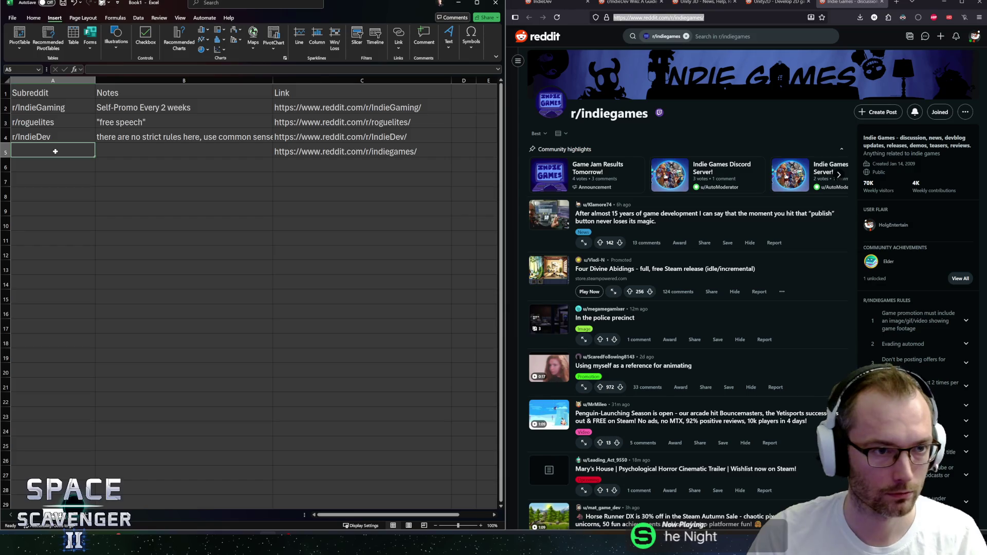
key("alt")
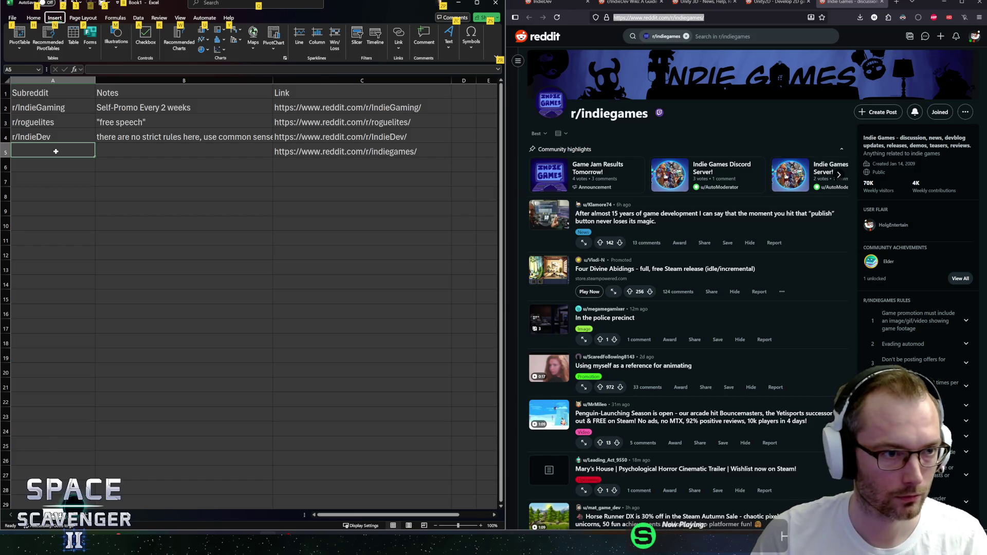
key("alt")
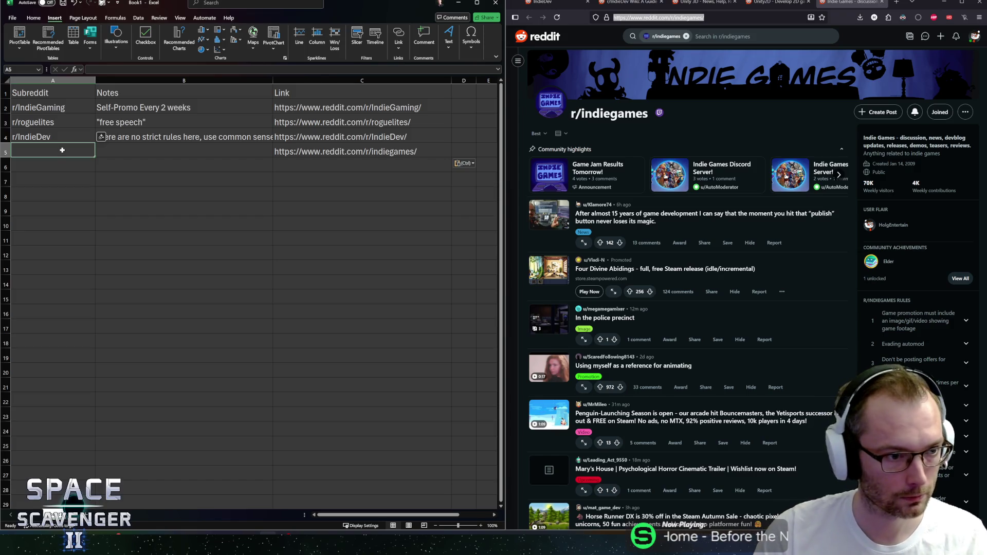
key("F2")
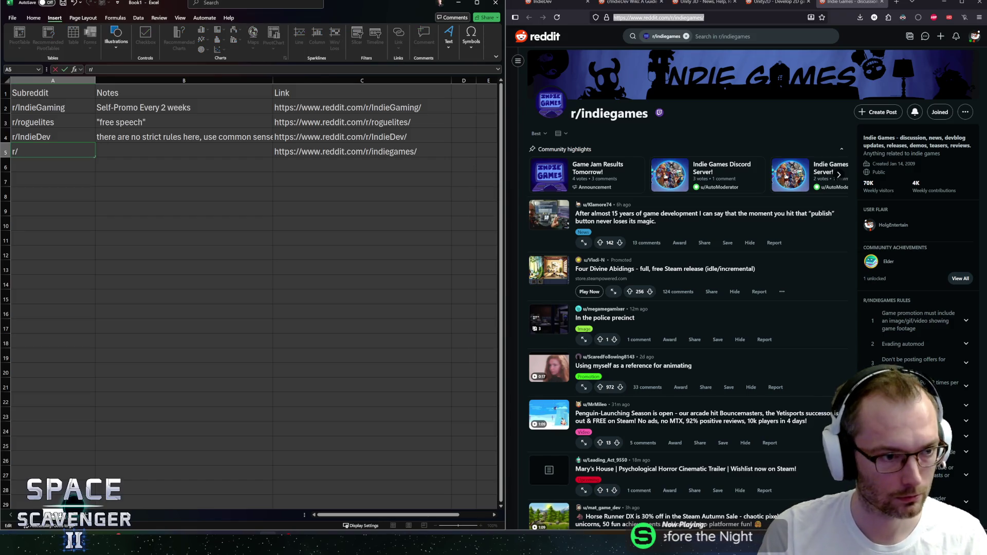
type("r/IndieGames")
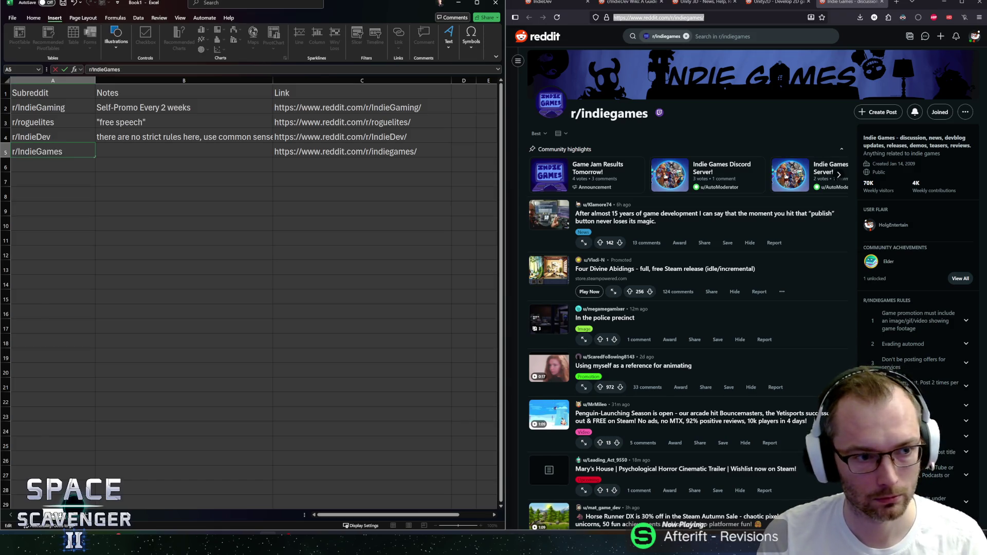
key("Tab")
type("sm")
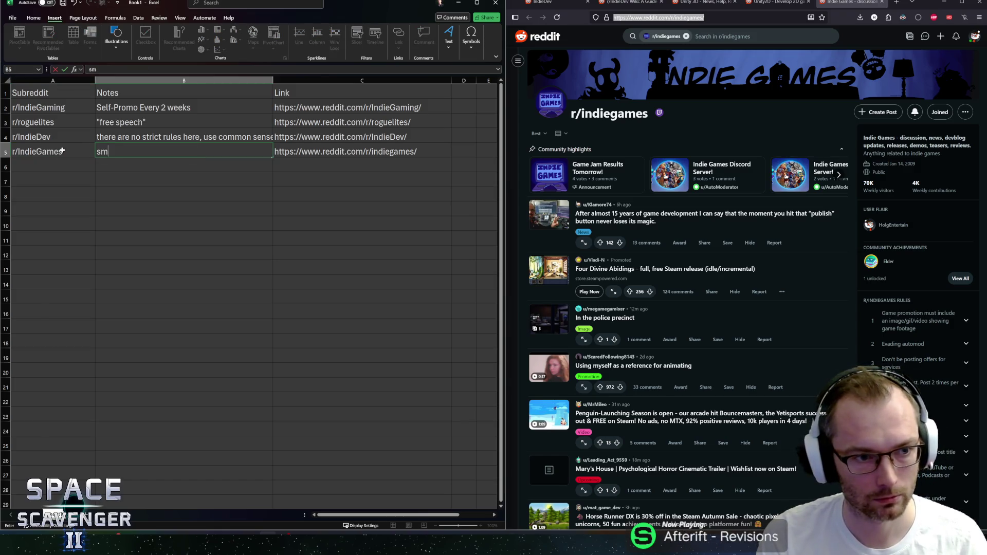
type("ion of")
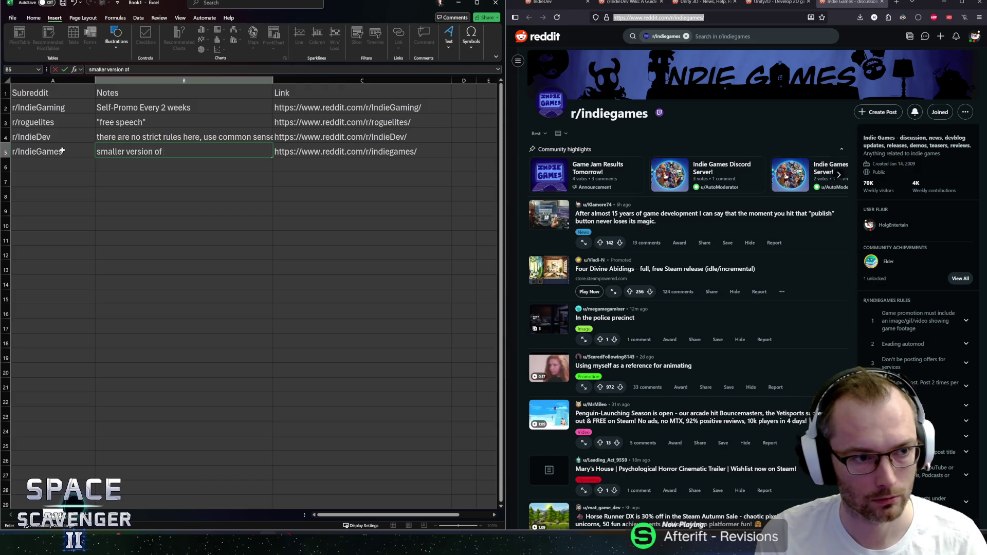
type(" IndieGaming with e")
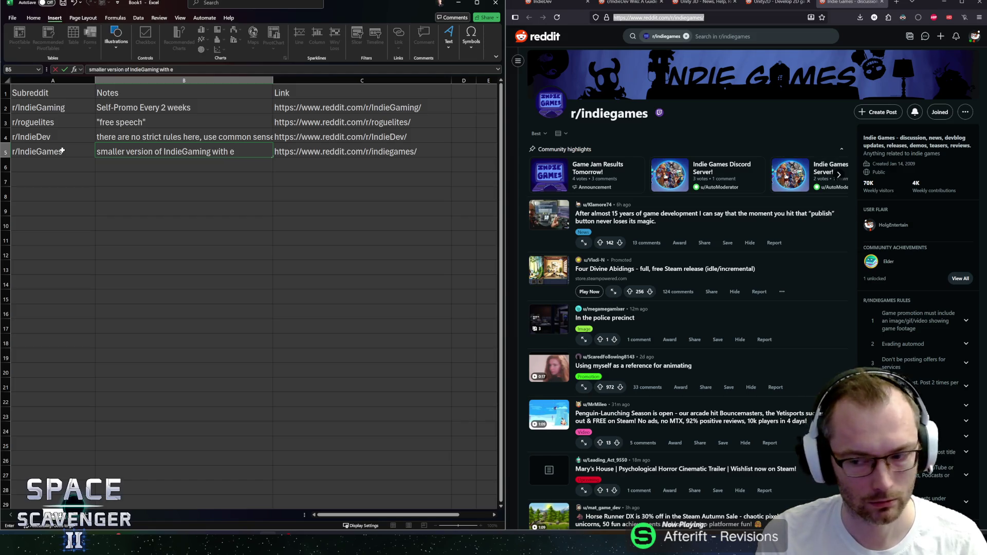
type("ncouraged self-pr")
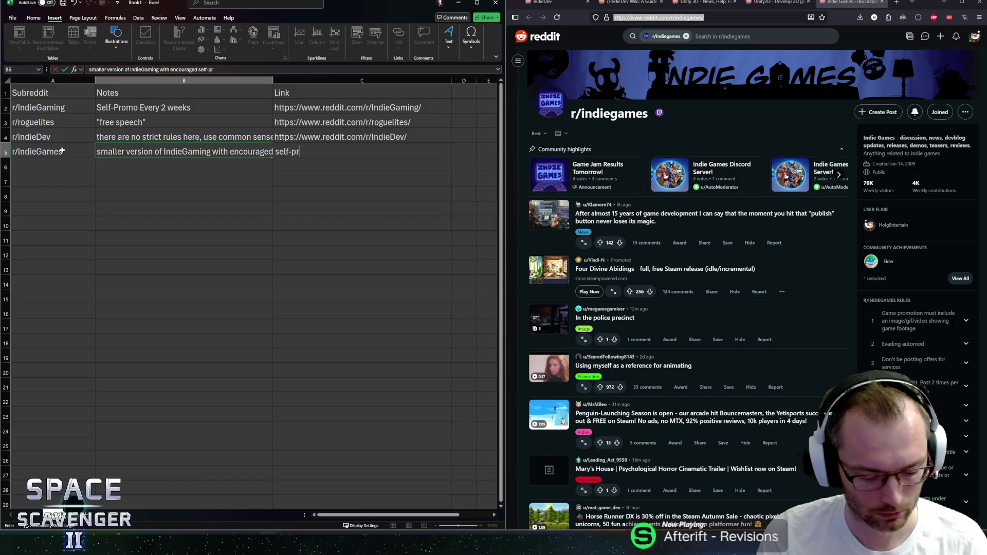
type("omo")
key("Tab")
type("https://www.reddit.com/r/indiegames/")
key("shift+Tab")
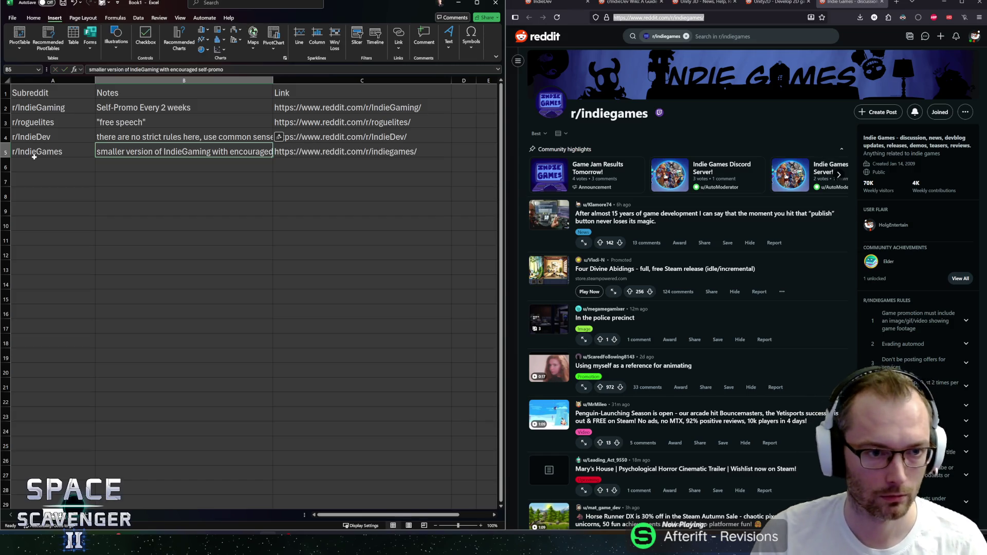
Set the whole Notes column to font size 14.
left_click(153, 81)
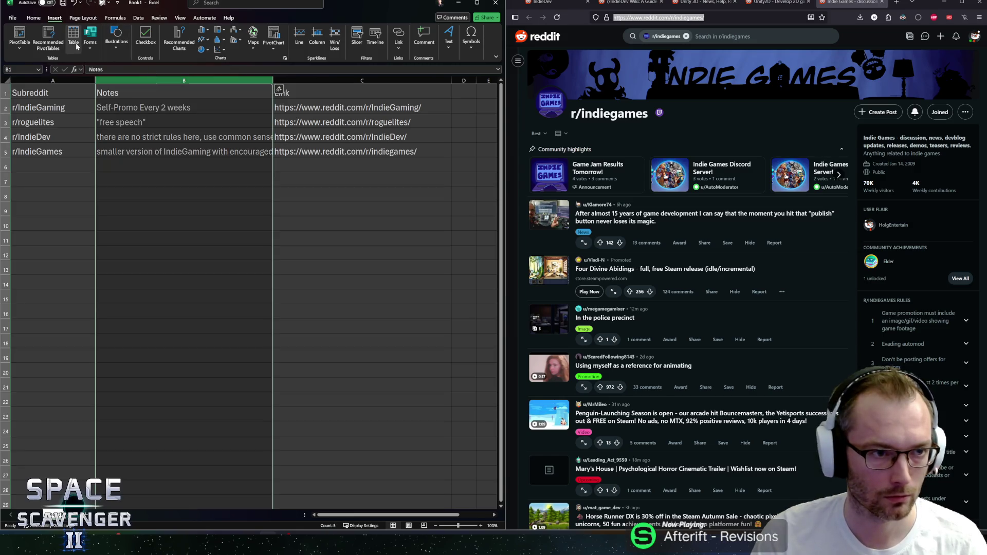
left_click(44, 21)
left_click(103, 33)
type("4")
key("Return")
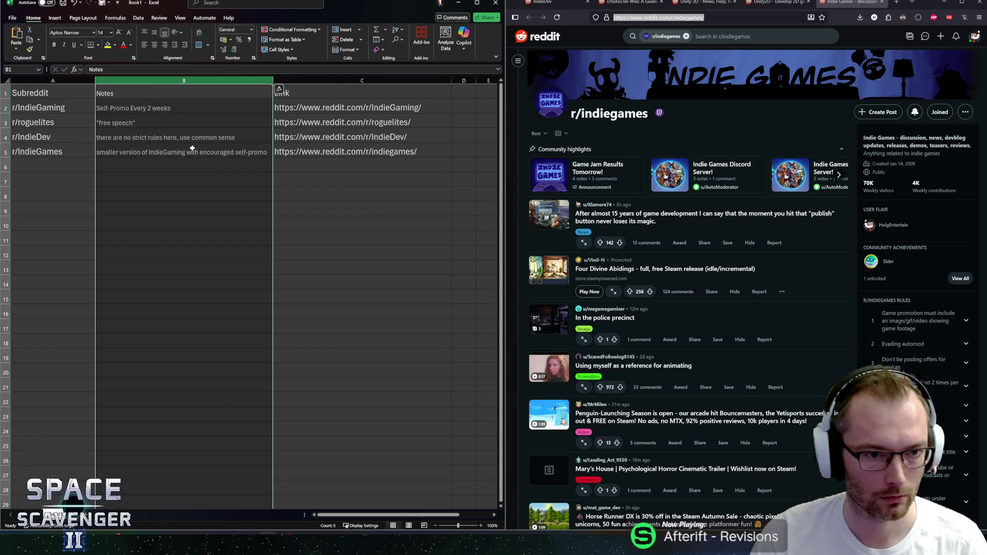
left_click(31, 168)
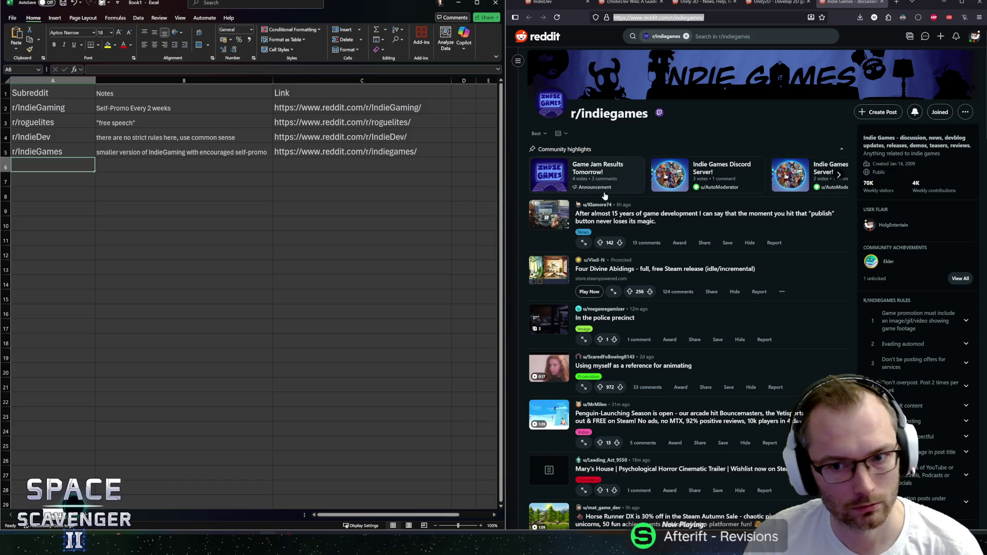
Close the r/indiegames tab, leaving r/Unity2D showing.
left_click(829, 18)
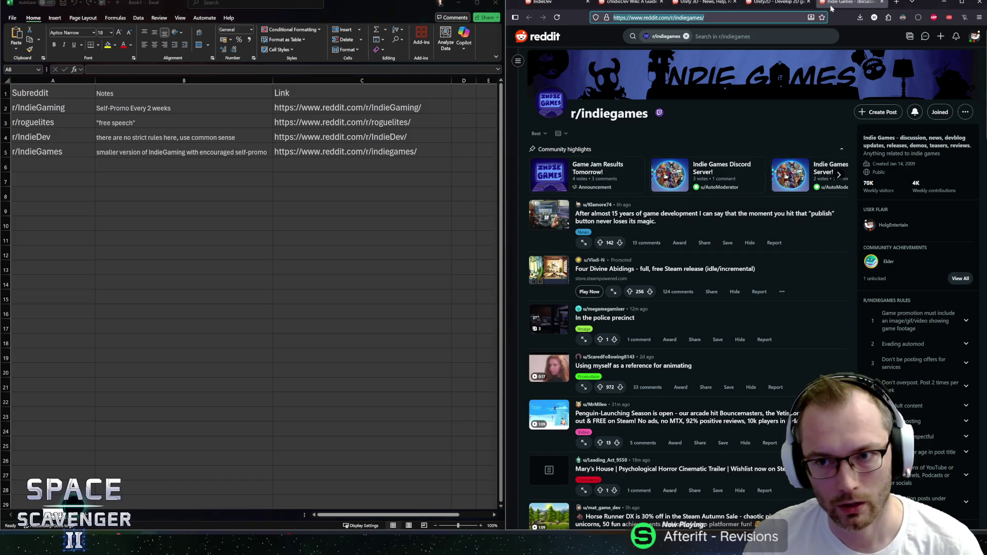
key("ctrl+w")
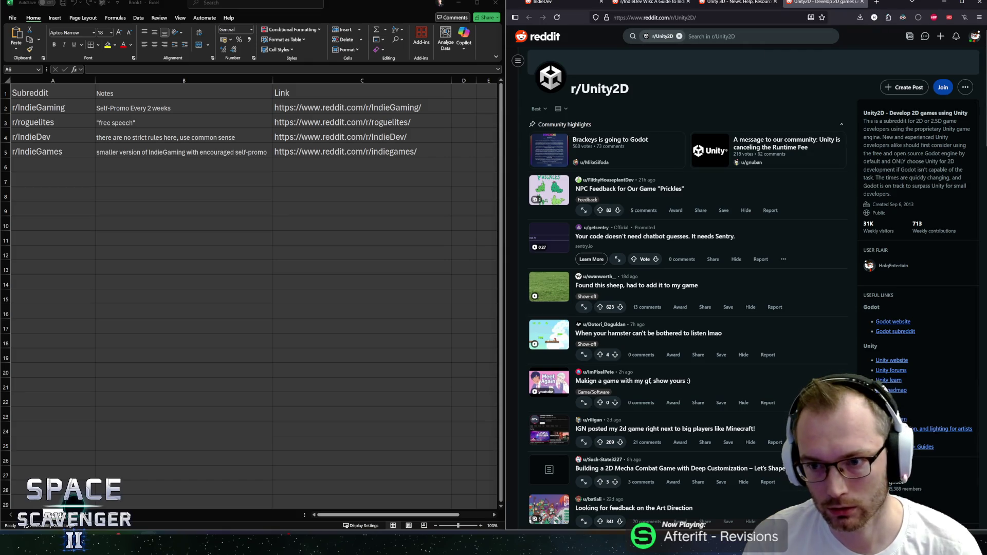
mouse_move(881, 137)
left_mouse_down()
mouse_move(945, 186)
mouse_move(887, 170)
left_mouse_up()
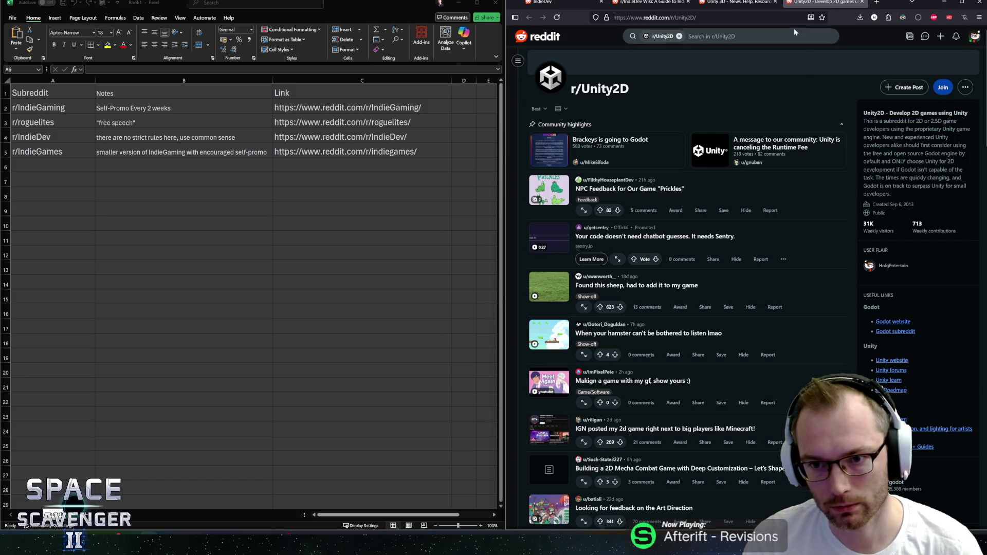
In r/Unity3D, open the "Should've added rain to my game earlier" post in a new tab.
key("ctrl+shift+Tab")
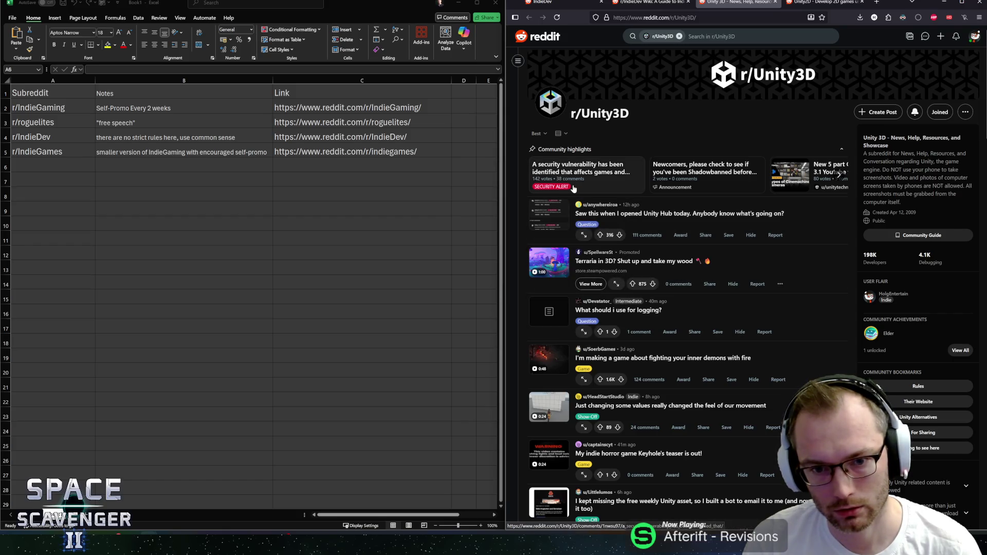
scroll(623, 193, "down", 5)
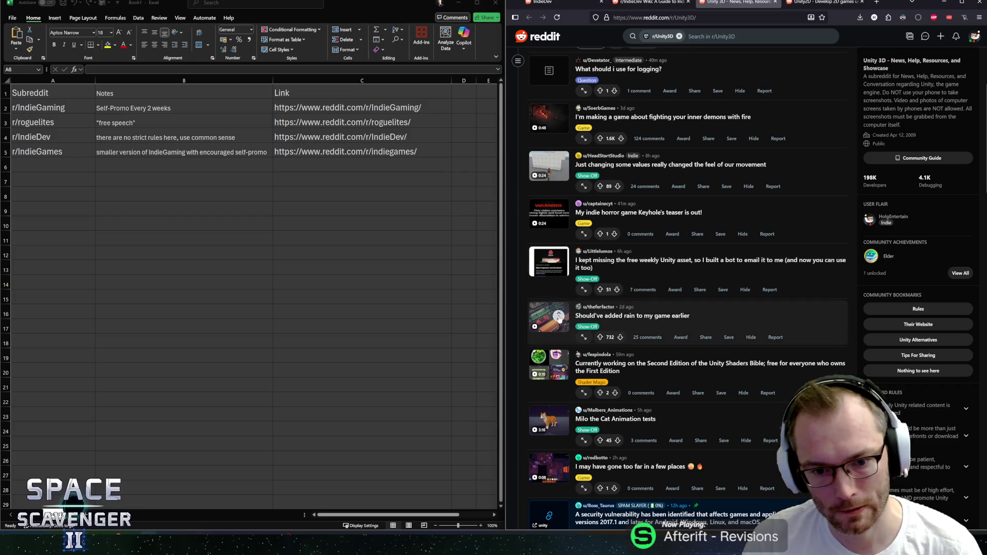
scroll(559, 318, "down", 1)
middle_click(591, 278)
scroll(633, 267, "up", 1)
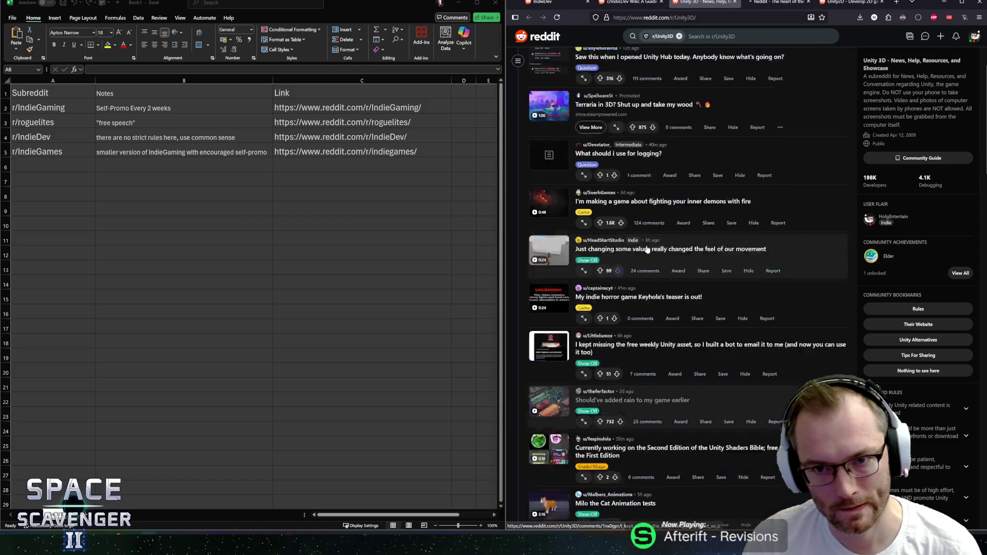
key("ctrl+Tab")
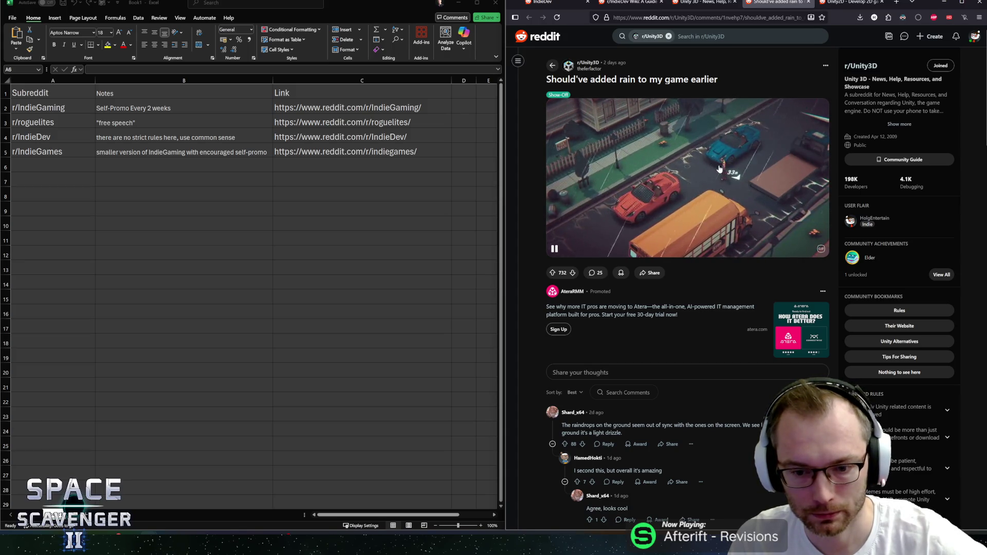
Skim the rain post's comments, collapsing two threads, then close its tab and browse r/Unity3D.
scroll(714, 177, "down", 5)
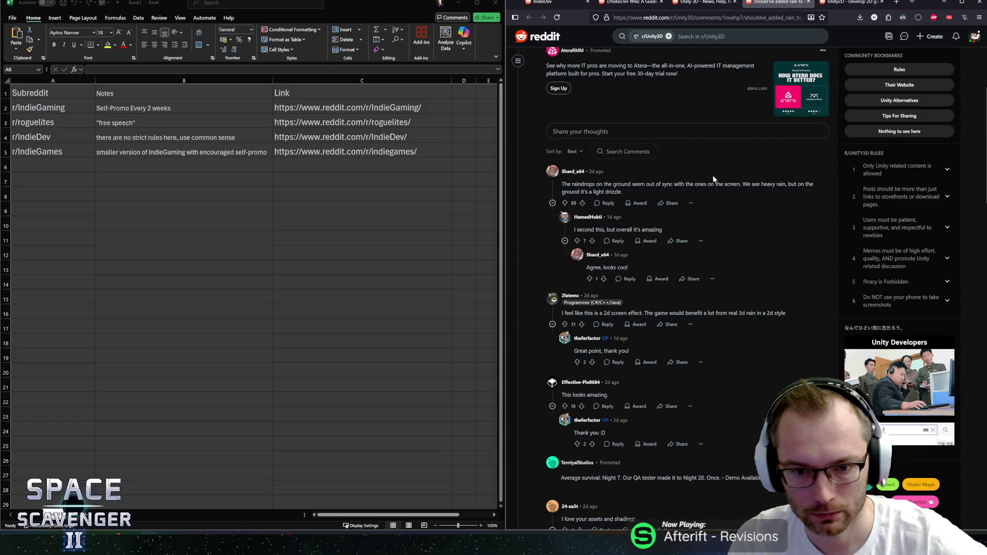
left_click(552, 187)
left_click(553, 211)
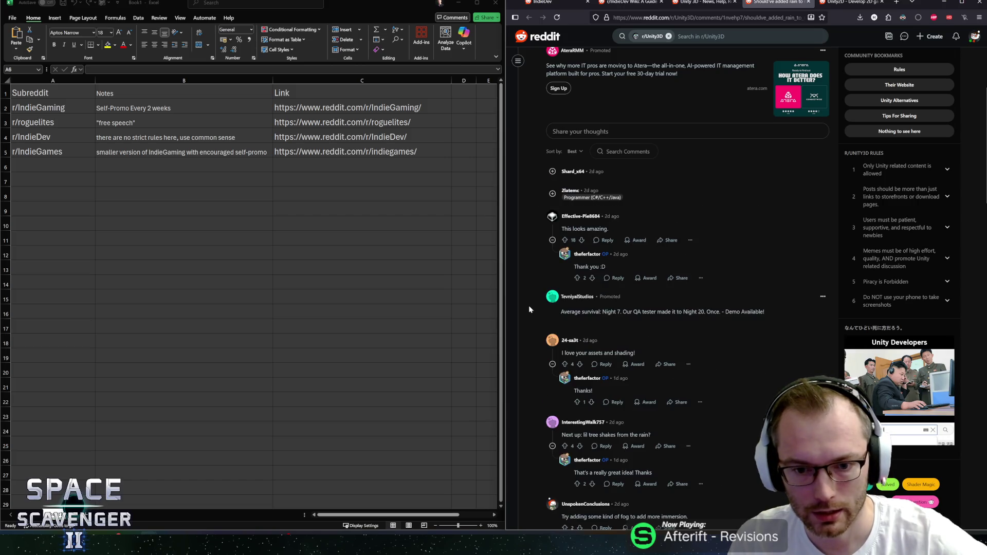
scroll(554, 301, "down", 10)
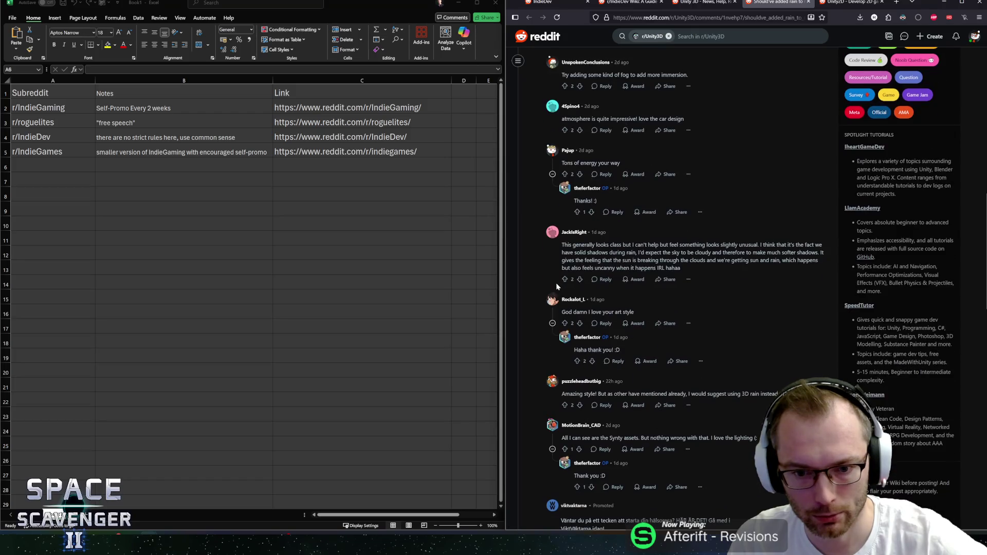
scroll(555, 284, "down", 10)
scroll(555, 292, "up", 11)
scroll(565, 289, "up", 15)
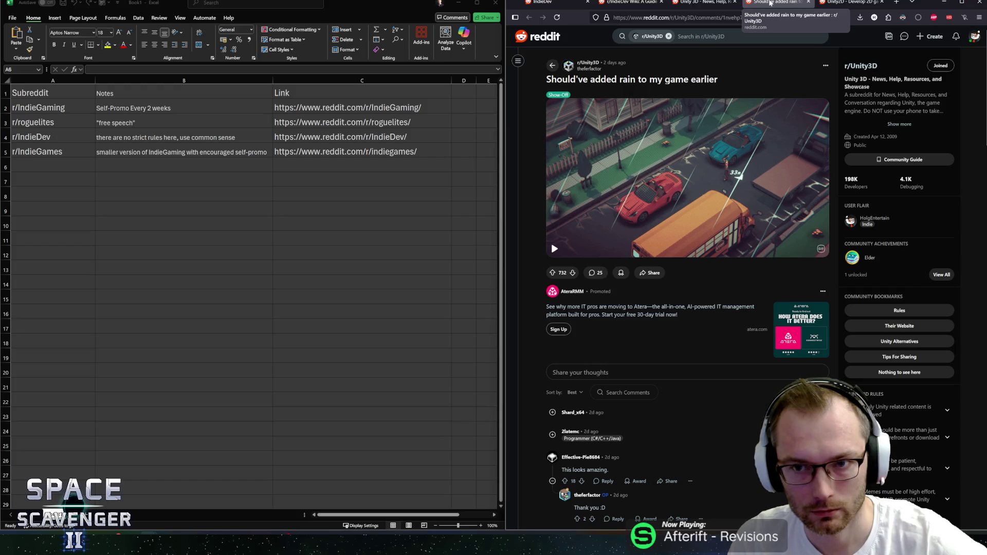
middle_click(771, 3)
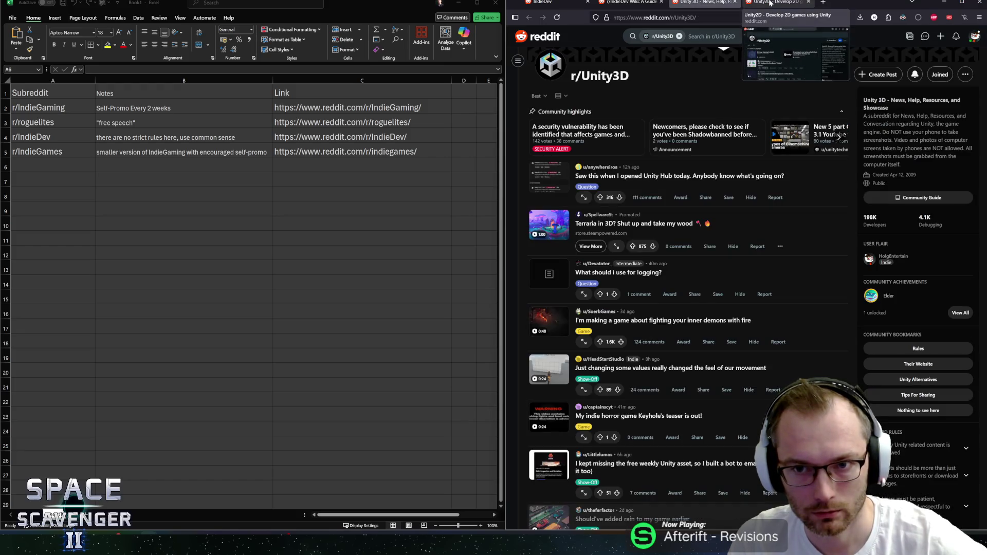
scroll(755, 286, "down", 5)
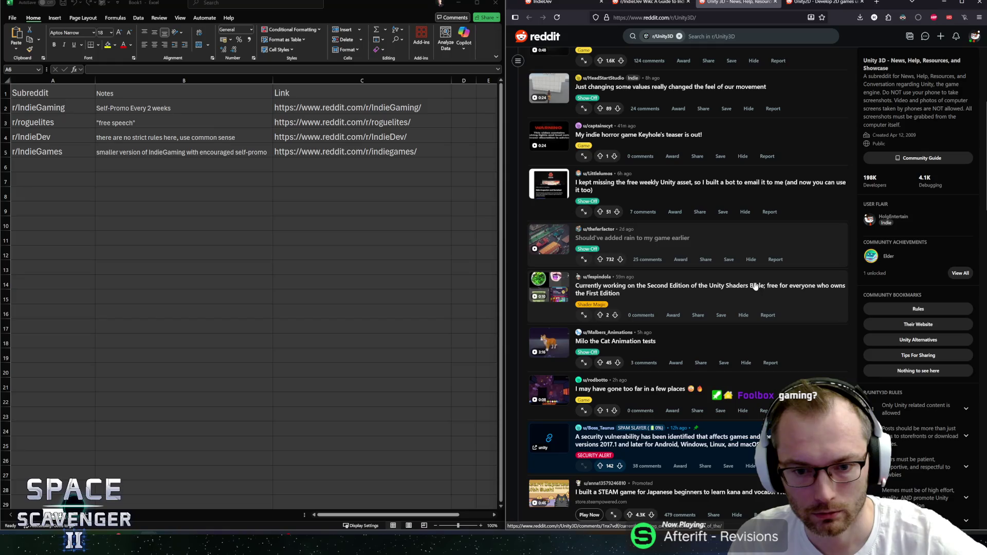
scroll(755, 286, "down", 3)
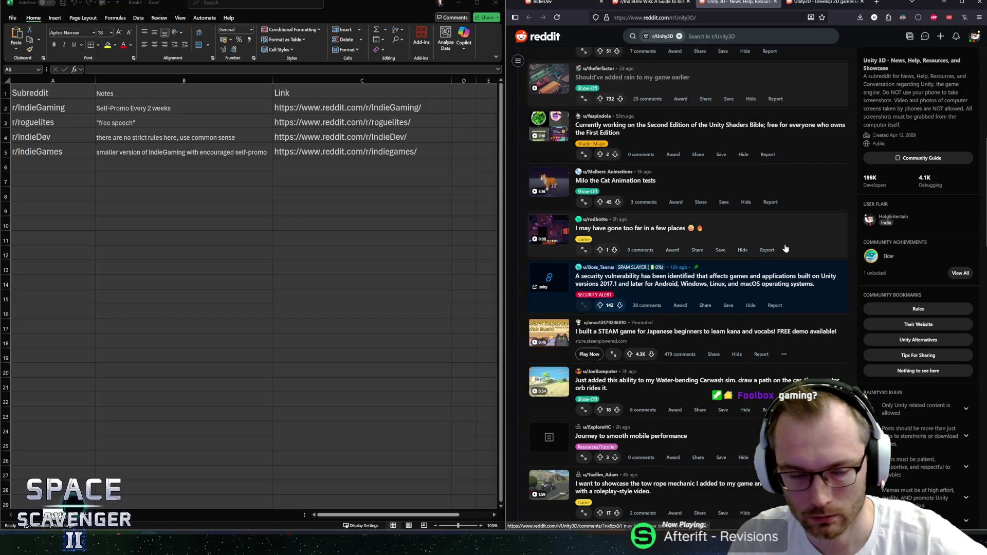
Search all of Reddit for gaming, open r/gaming, and select its Community Karma posting requirement.
left_click(679, 36)
type("gaming")
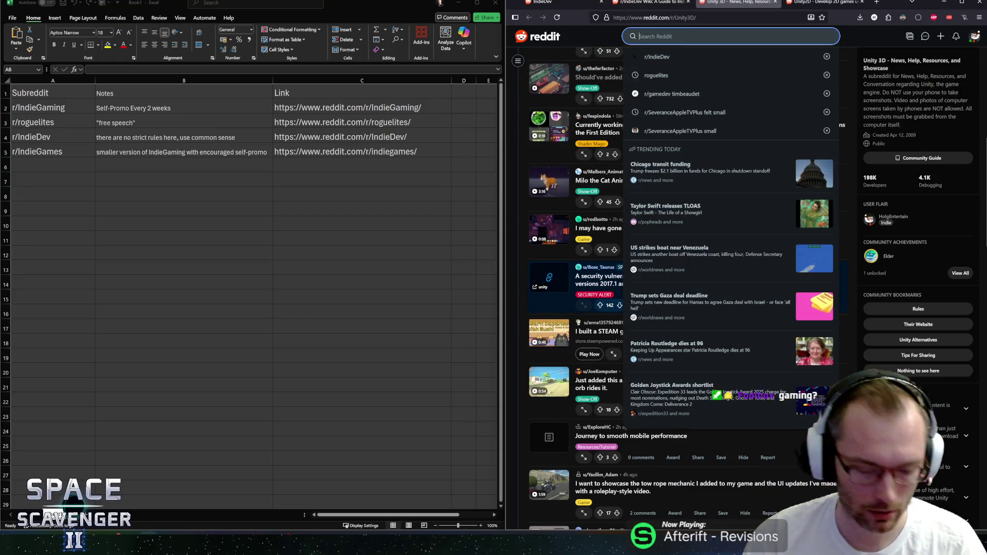
left_click(652, 55)
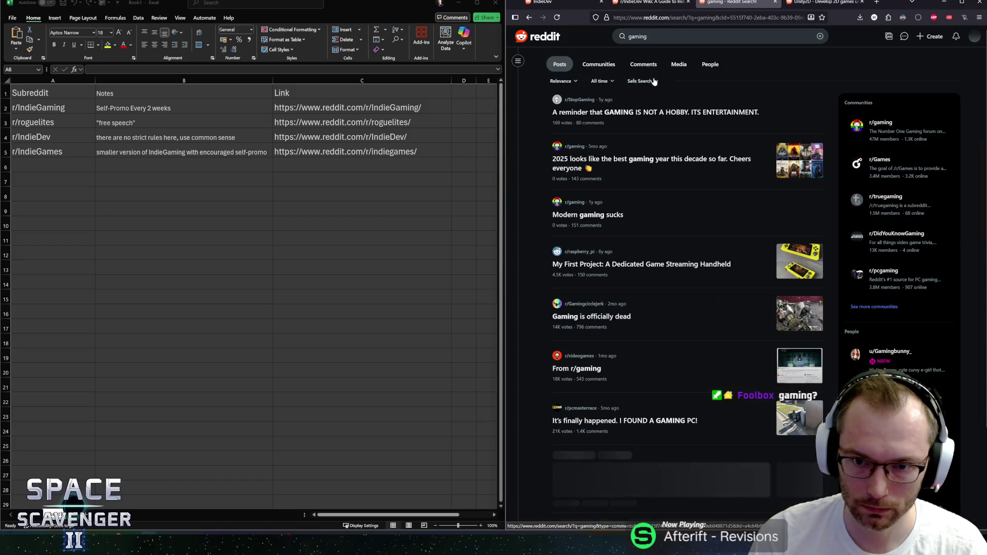
key("alt+Left")
left_click(734, 35)
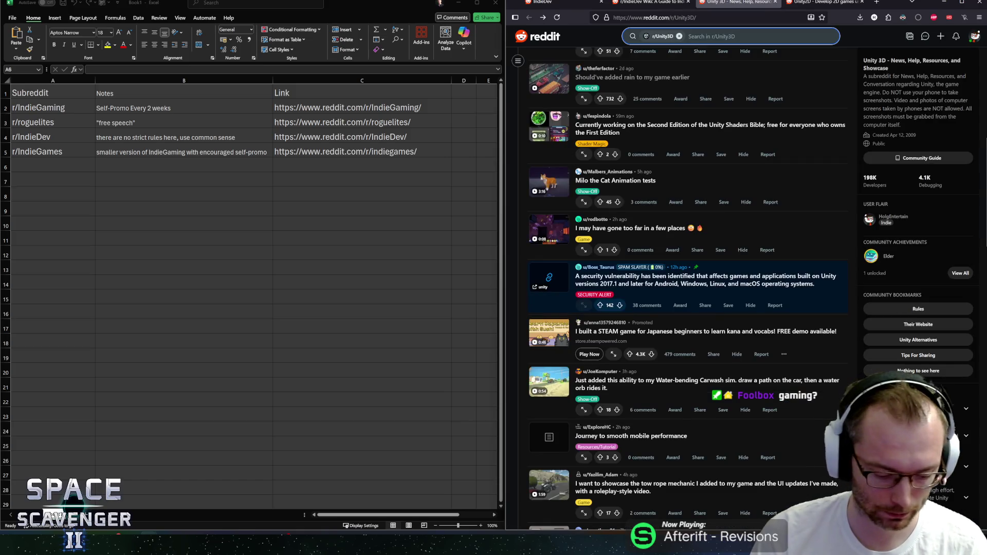
key("BackSpace")
type("gaming")
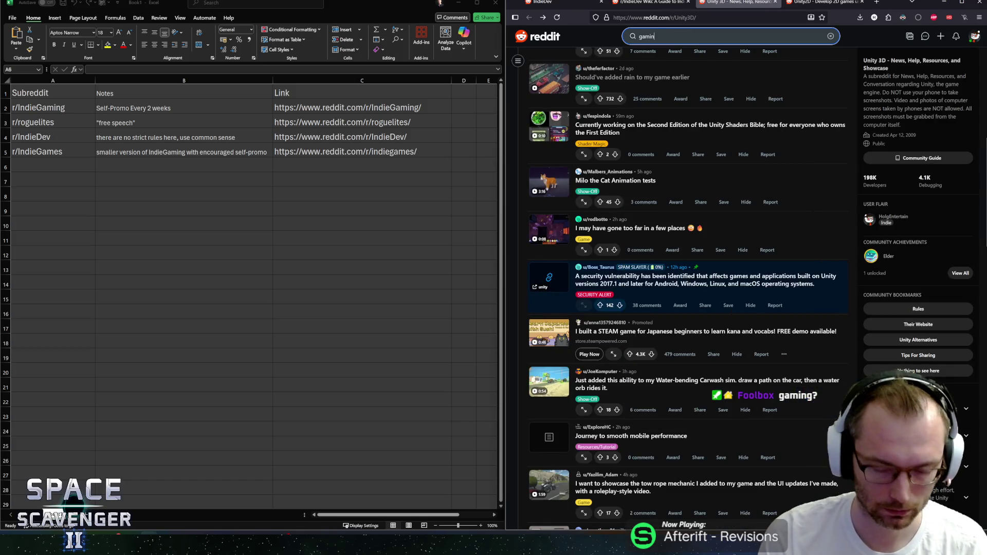
left_click(664, 136)
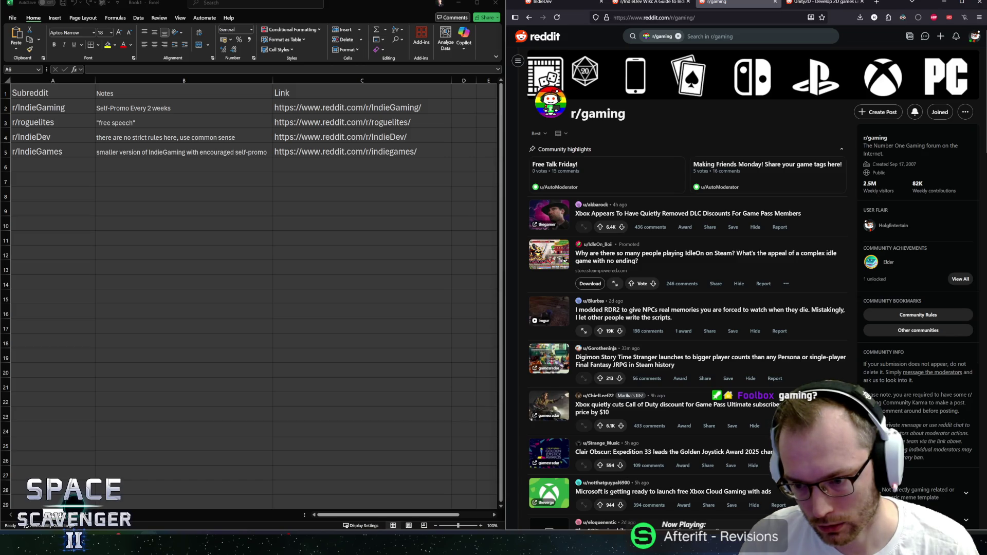
mouse_move(952, 395)
left_mouse_down()
mouse_move(969, 396)
mouse_move(923, 403)
left_mouse_up()
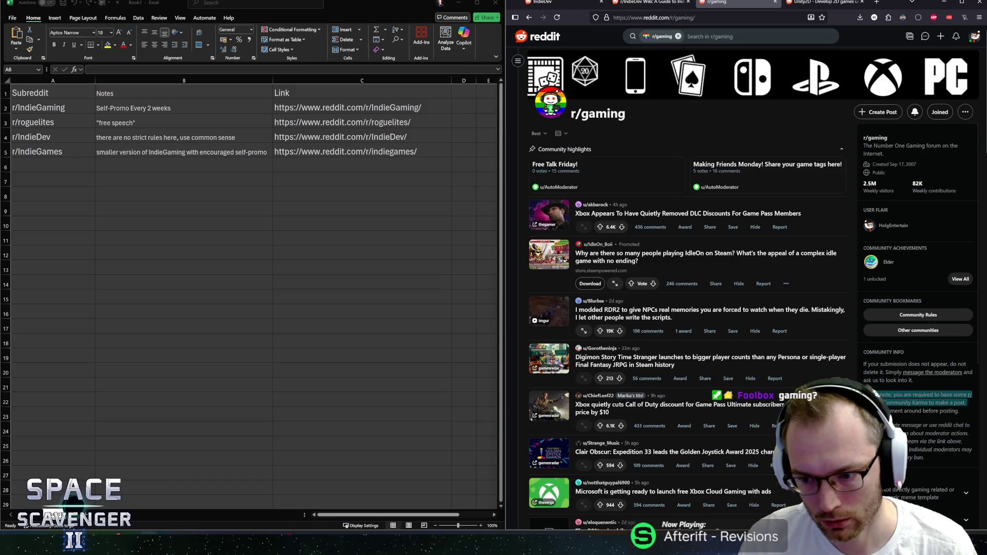
Paste the karma-requirement note into B6 and enter r/Gaming in A6.
left_click(923, 402)
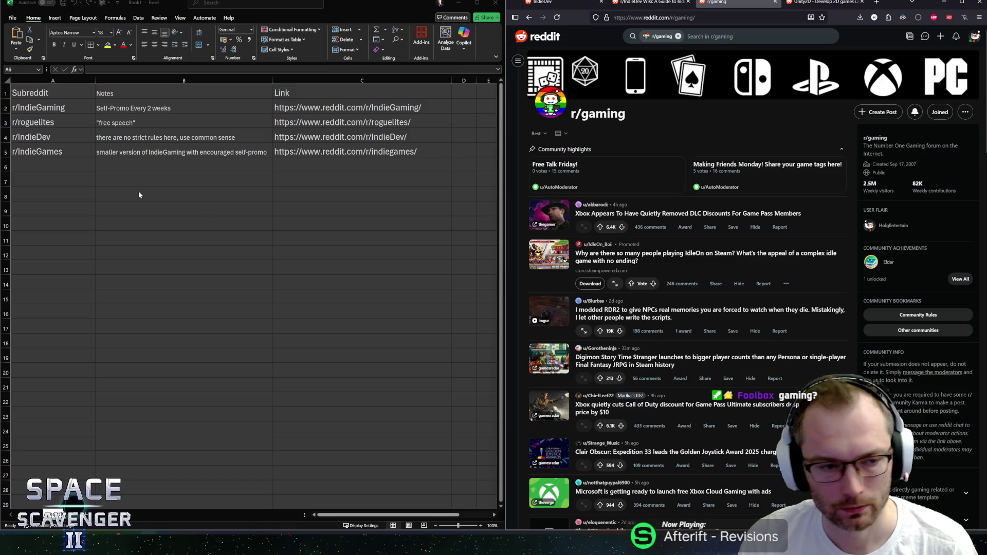
left_click(136, 167)
type("Please note, you are required to have some r/gaming Community Karma to make a post.")
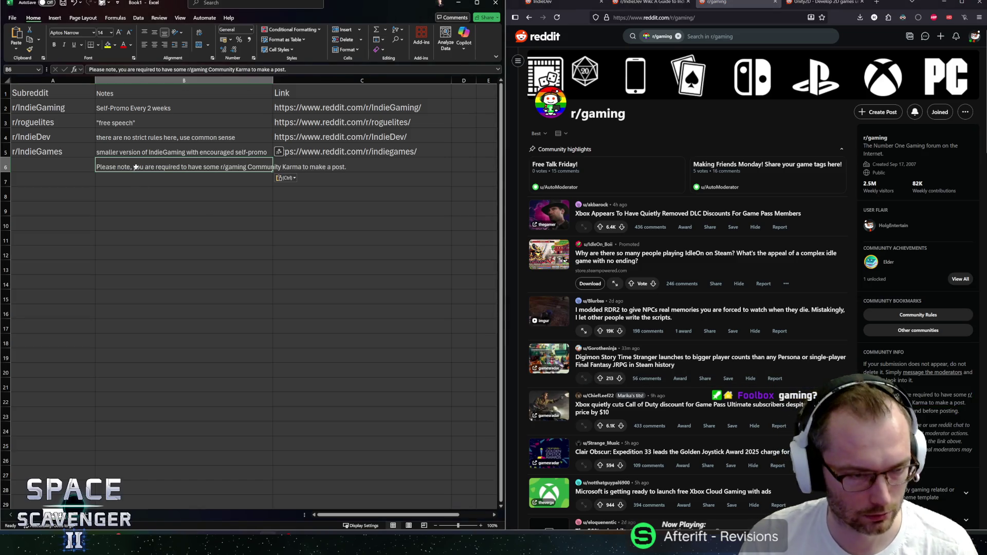
left_click(48, 165)
type("r")
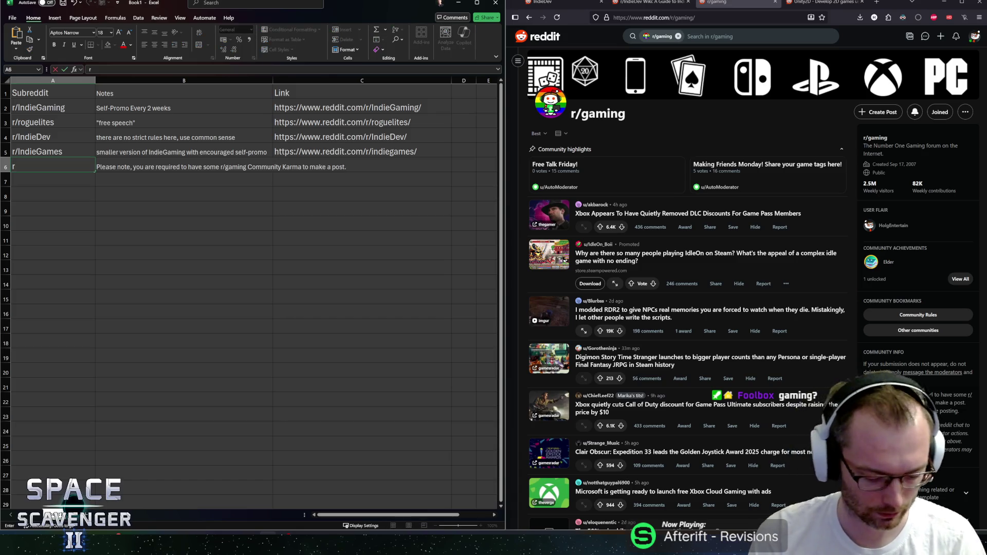
type("/Gaming")
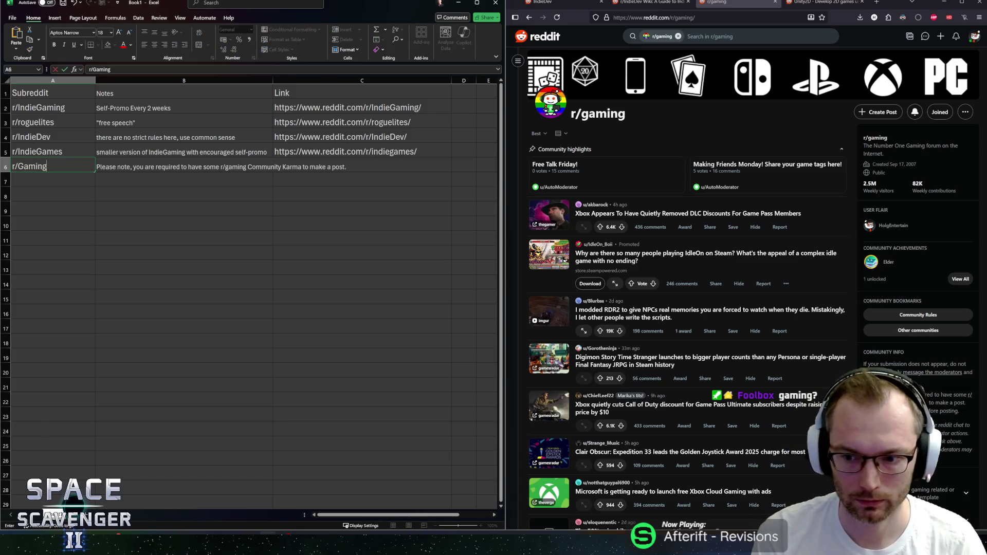
key("ctrl+Return")
key("Tab")
key("Tab")
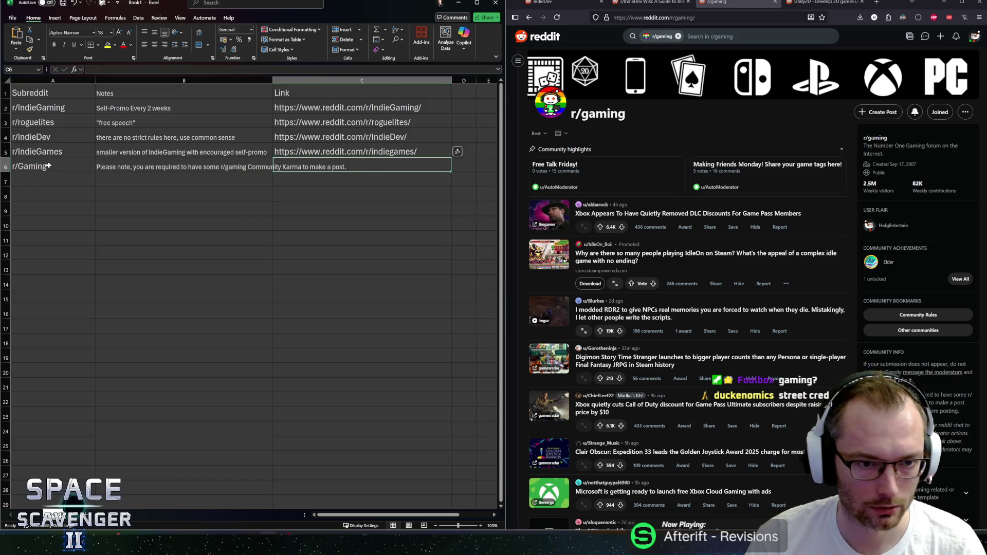
Paste the reddit.com/r/gaming address into the Link cell C6.
left_click(654, 17)
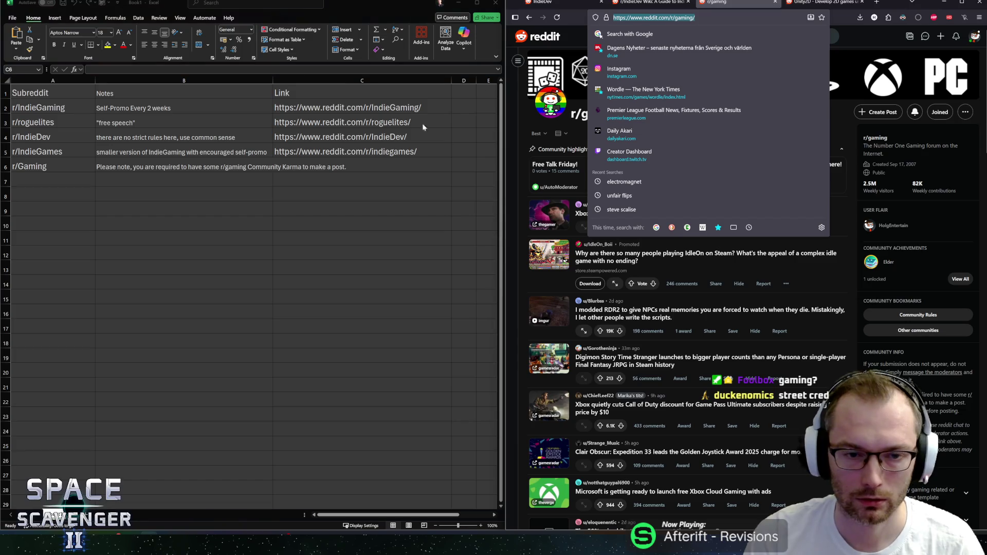
left_click(371, 162)
type("https://www.reddit.com/r/gaming/")
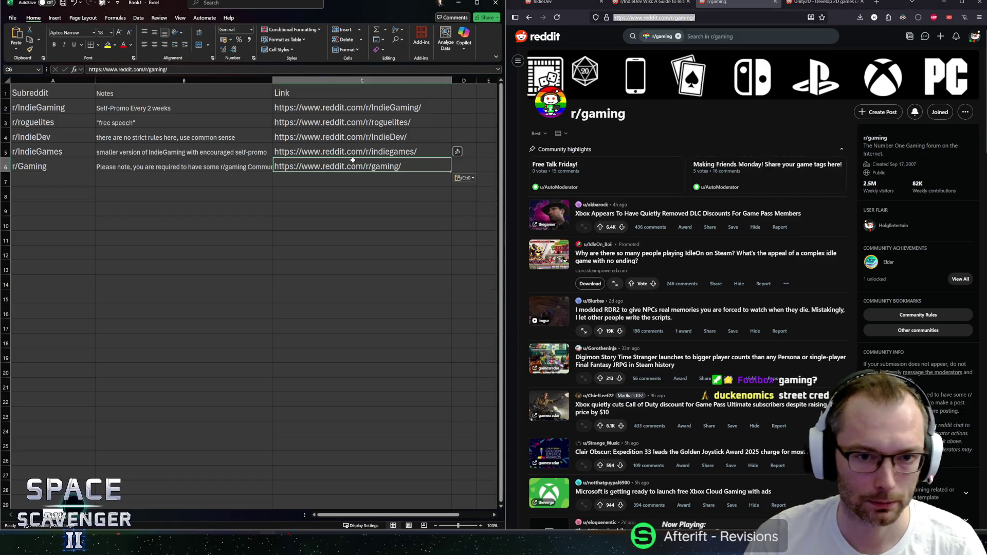
key("Return")
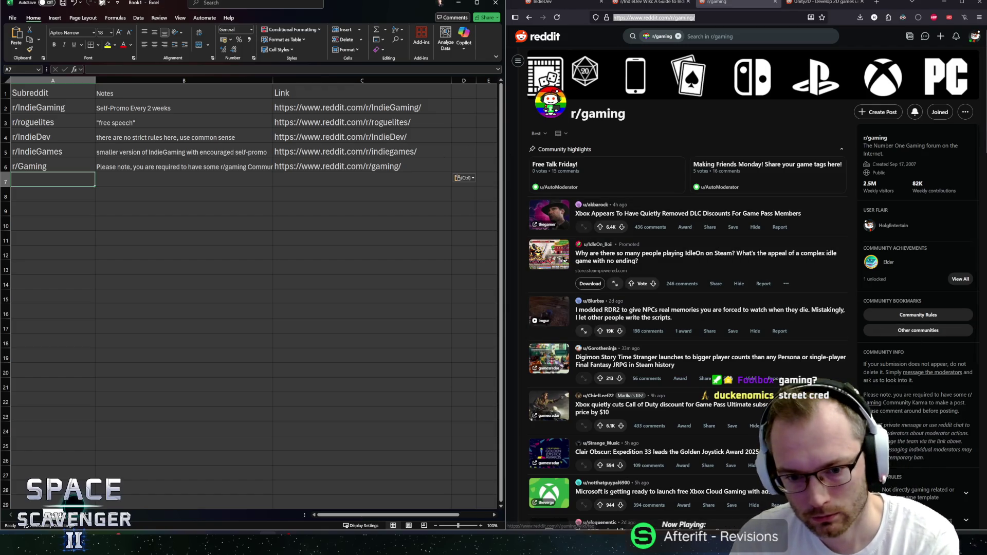
scroll(918, 334, "down", 3)
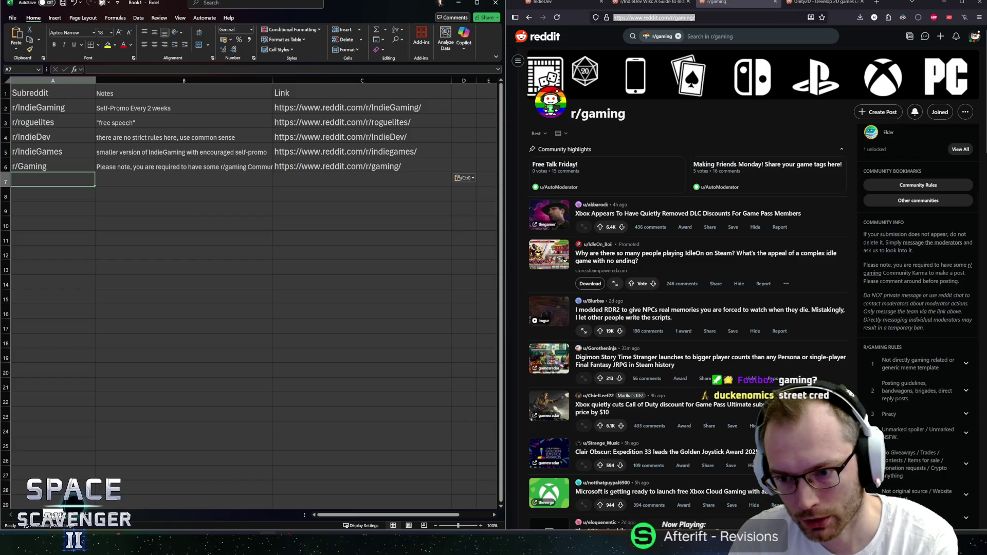
Expand r/gaming's rule 7, Spam / Excessive self-promotion, and read its opening sentences.
left_click(898, 320)
scroll(899, 313, "down", 2)
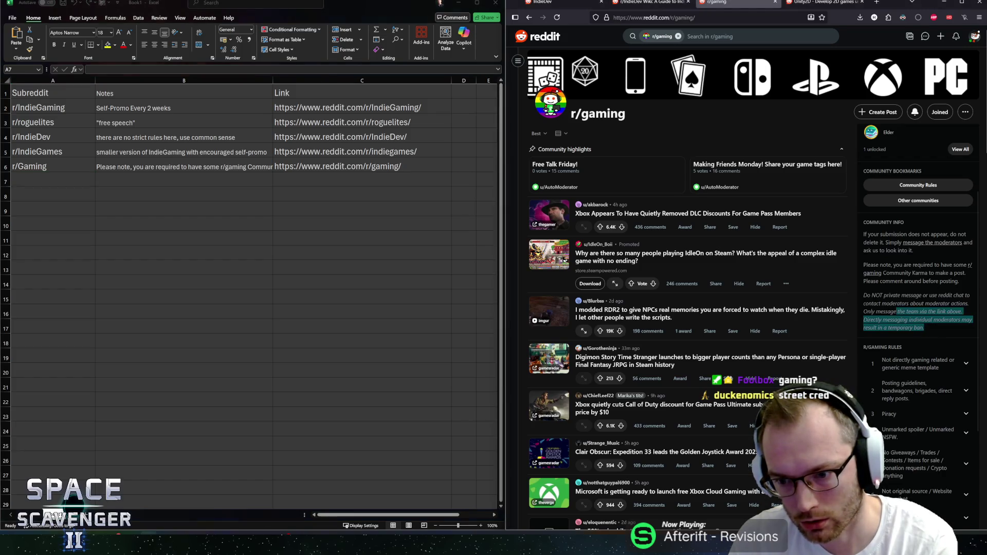
scroll(912, 314, "down", 2)
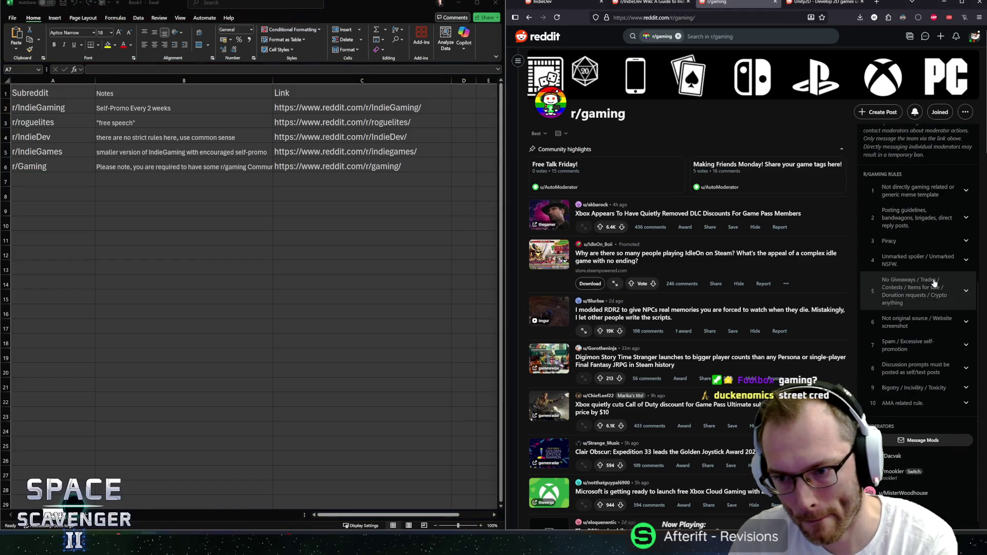
scroll(934, 284, "up", 1)
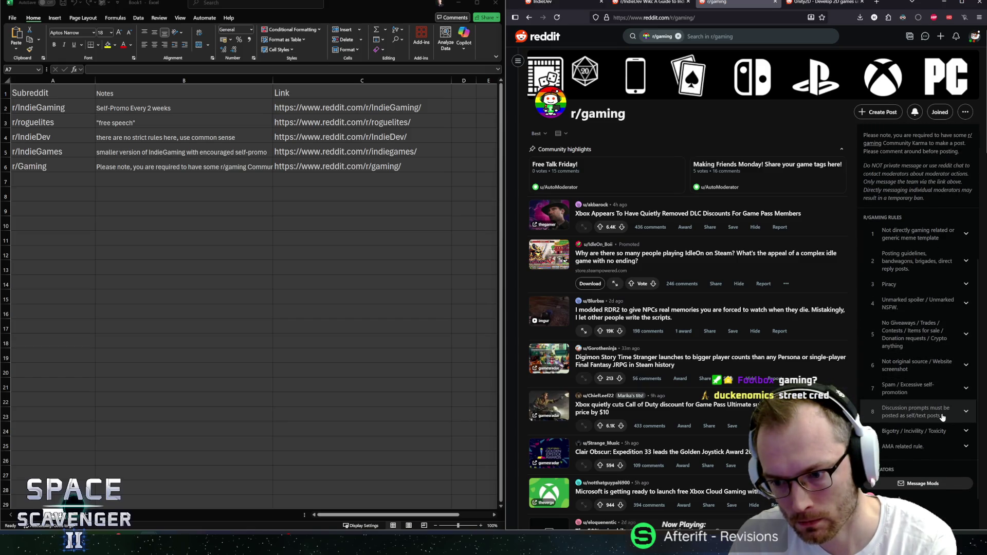
left_click(965, 393)
scroll(966, 393, "down", 2)
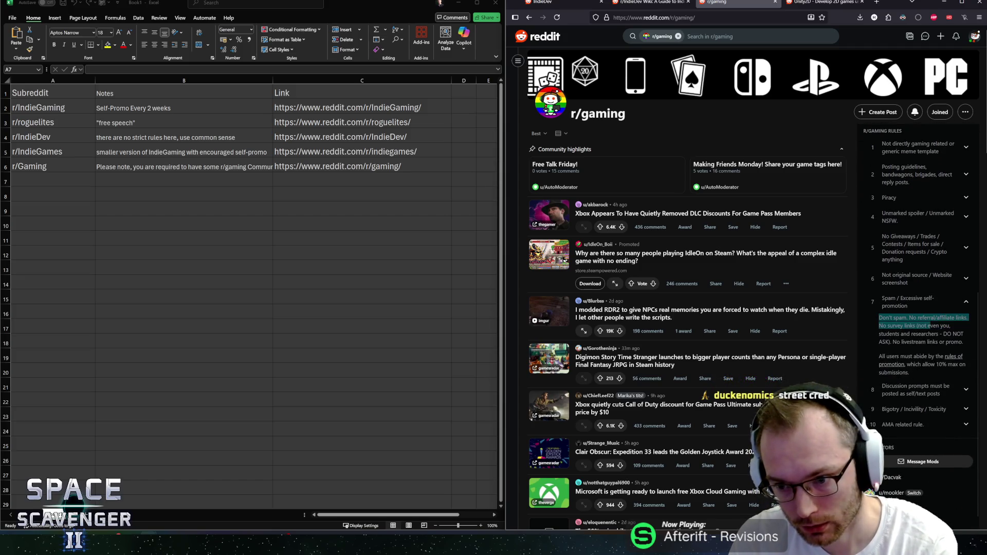
left_click_drag(879, 318, 946, 342)
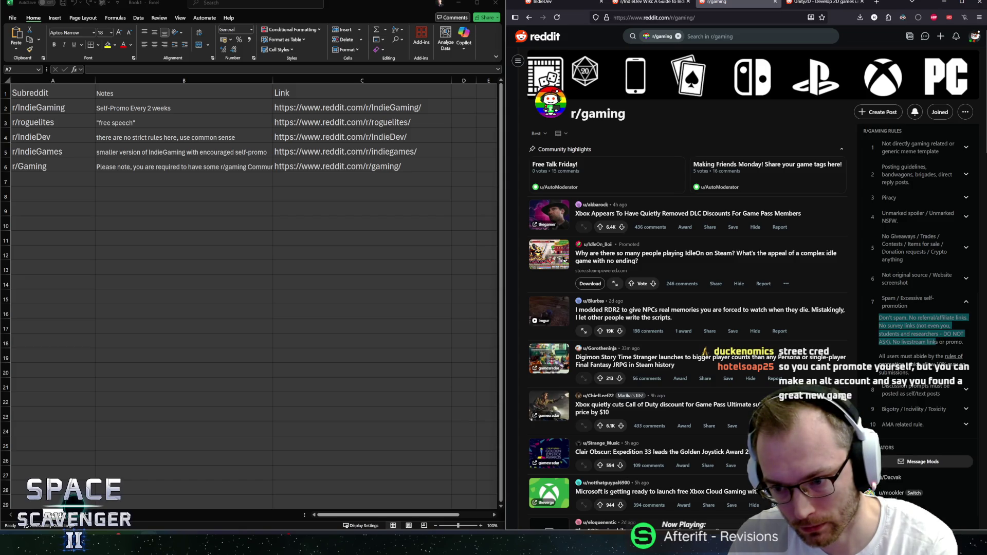
left_click(911, 375)
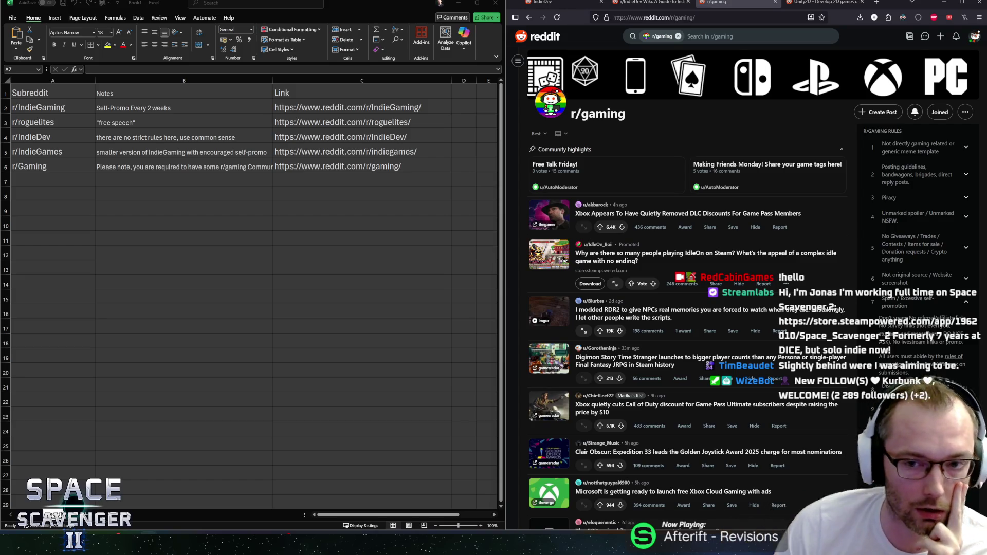
left_click(303, 123)
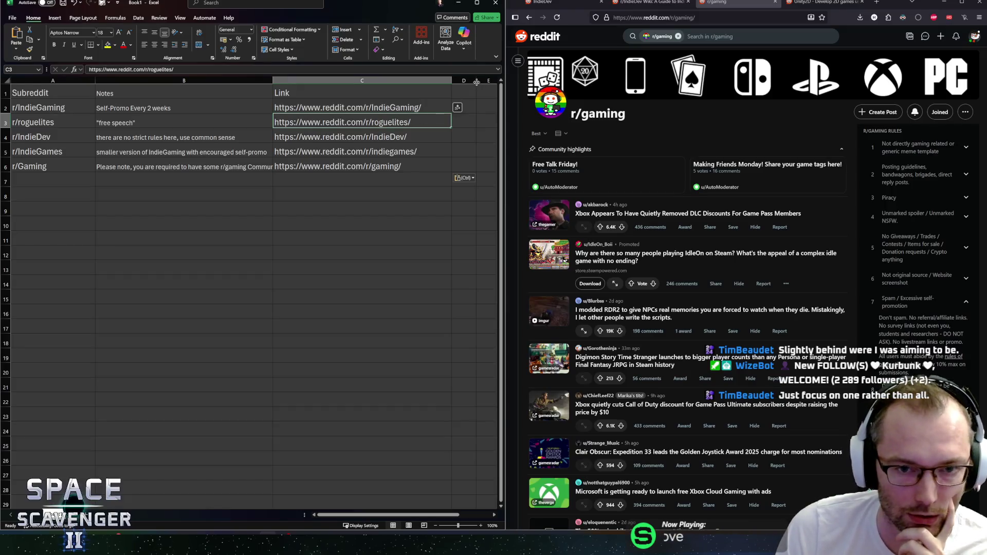
Append '10% self-promo rule' to the r/Gaming note and move to cell A7.
left_click(103, 166)
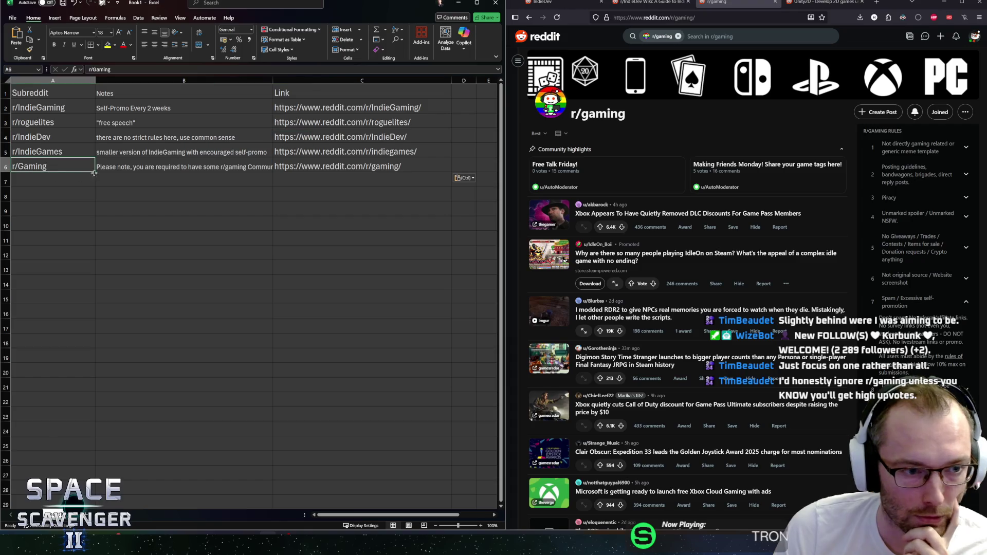
double_click(103, 165)
left_click(286, 69)
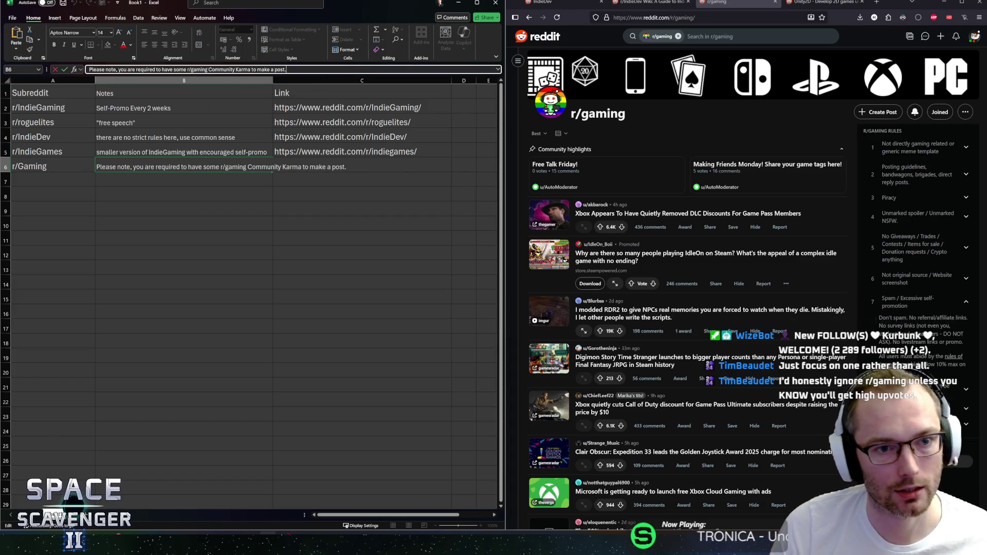
type(" 10%")
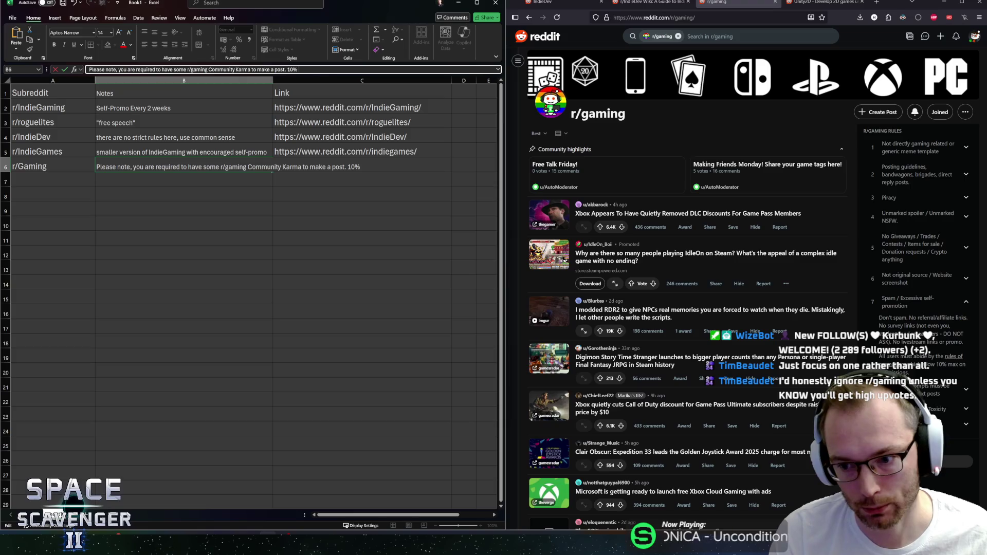
type(" sele")
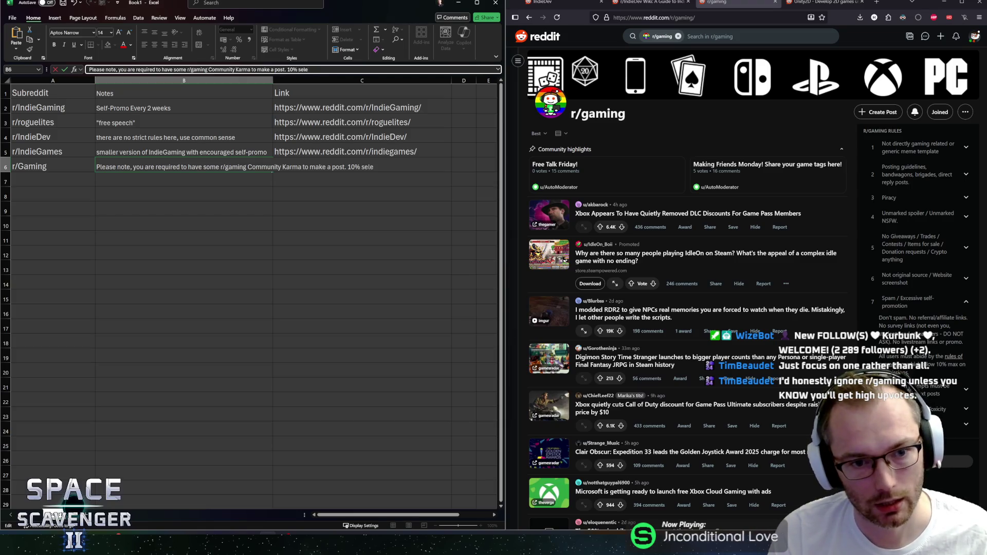
key("BackSpace")
type("f-p")
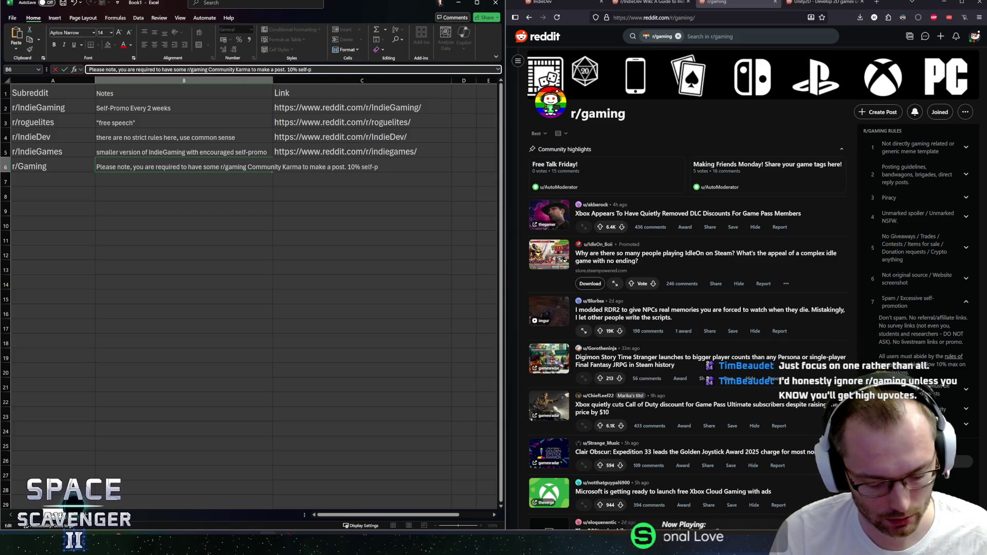
type("romo rule")
key("ctrl+Return")
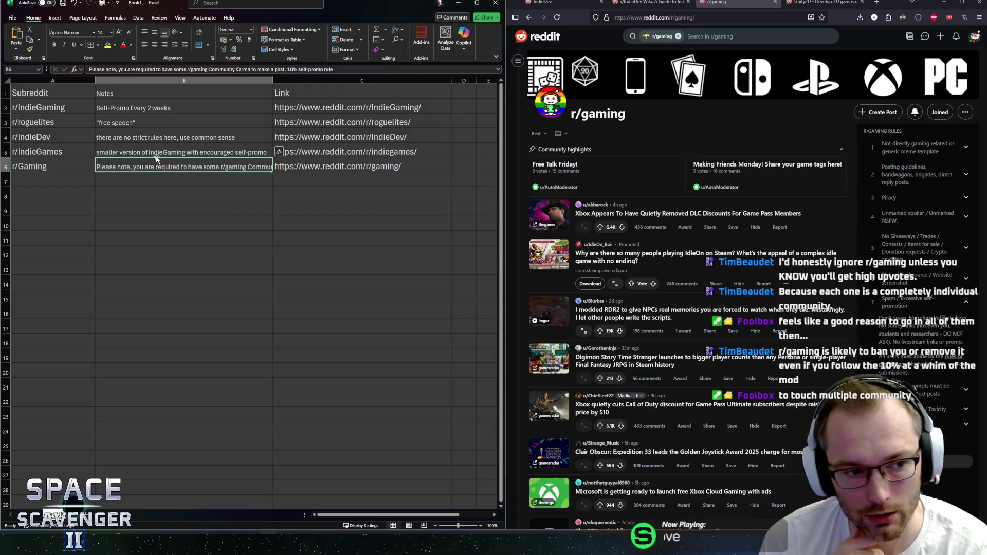
left_click(46, 181)
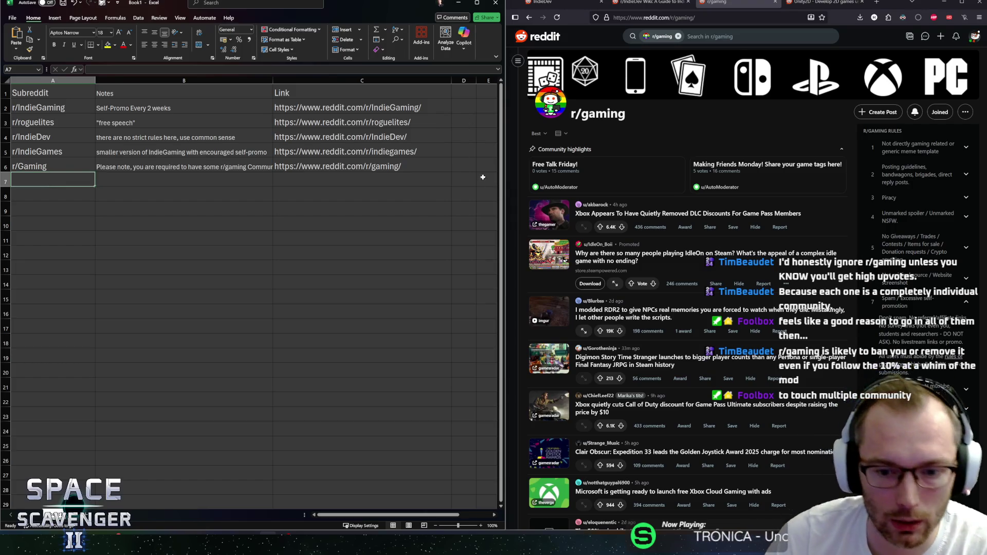
Switch to the r/Unity2D tab and skim its community page.
scroll(630, 241, "down", 5)
scroll(623, 257, "up", 10)
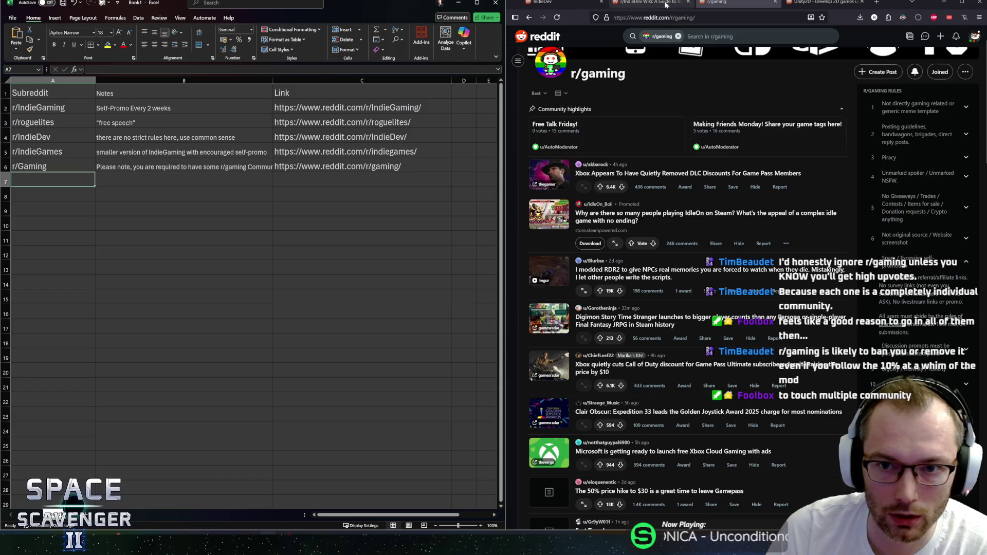
key("ctrl+Tab")
scroll(623, 286, "down", 4)
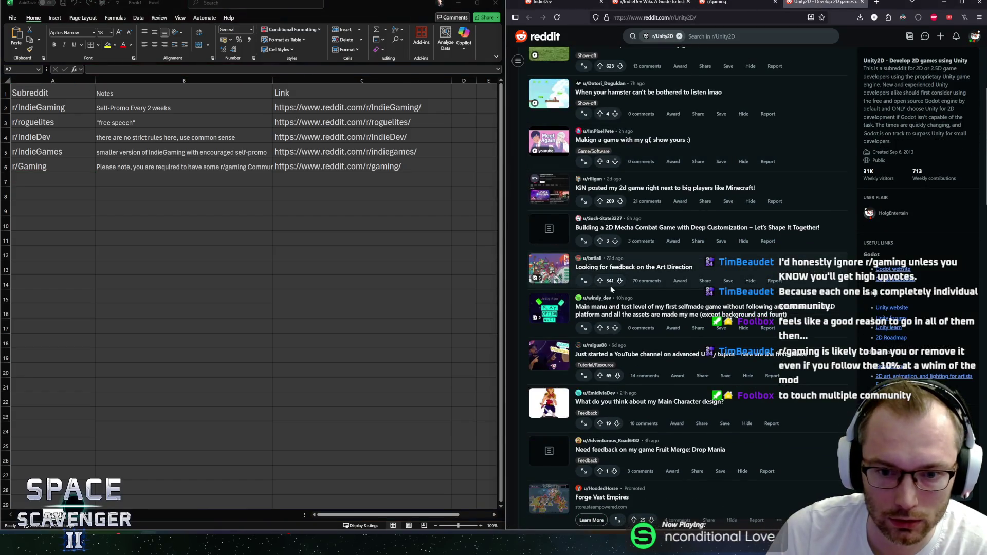
scroll(610, 286, "up", 4)
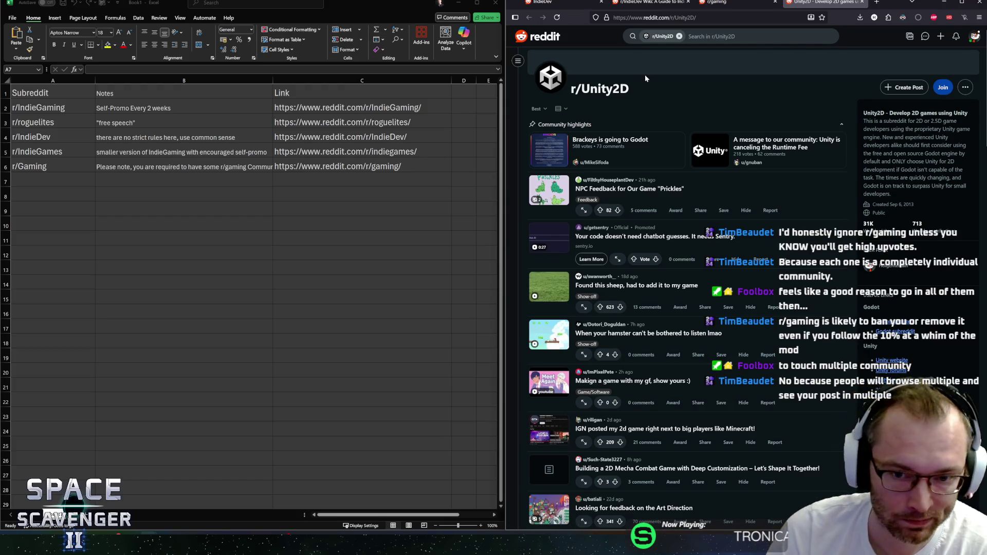
Read the r/Unity2D sidebar description, highlighting lines through its Godot recommendation.
left_click_drag(874, 121, 960, 129)
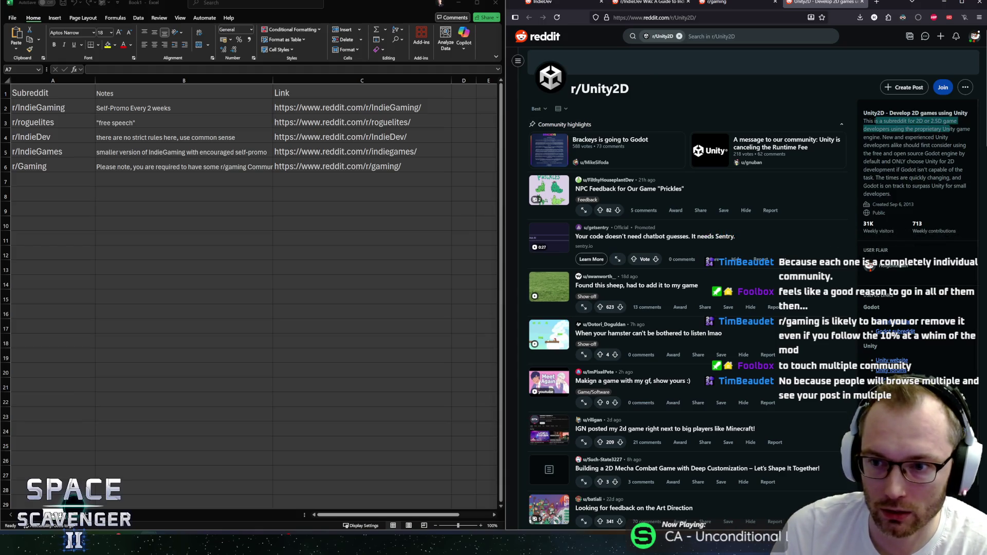
left_click(905, 129)
mouse_move(874, 121)
left_mouse_down()
mouse_move(959, 130)
mouse_move(959, 186)
left_mouse_up()
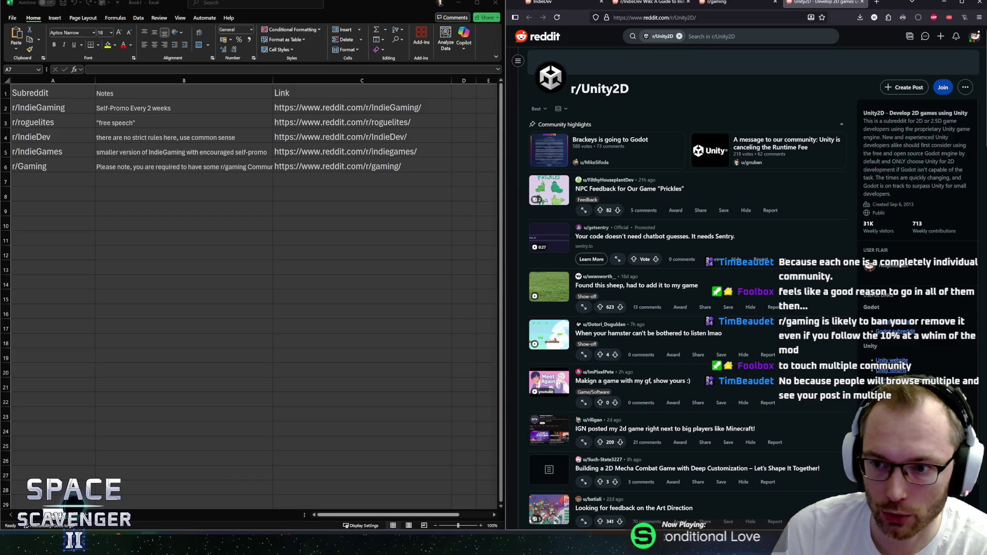
left_click_drag(875, 129, 959, 186)
mouse_move(914, 137)
left_mouse_down()
mouse_move(950, 146)
mouse_move(921, 161)
mouse_move(926, 169)
mouse_move(950, 145)
left_mouse_up()
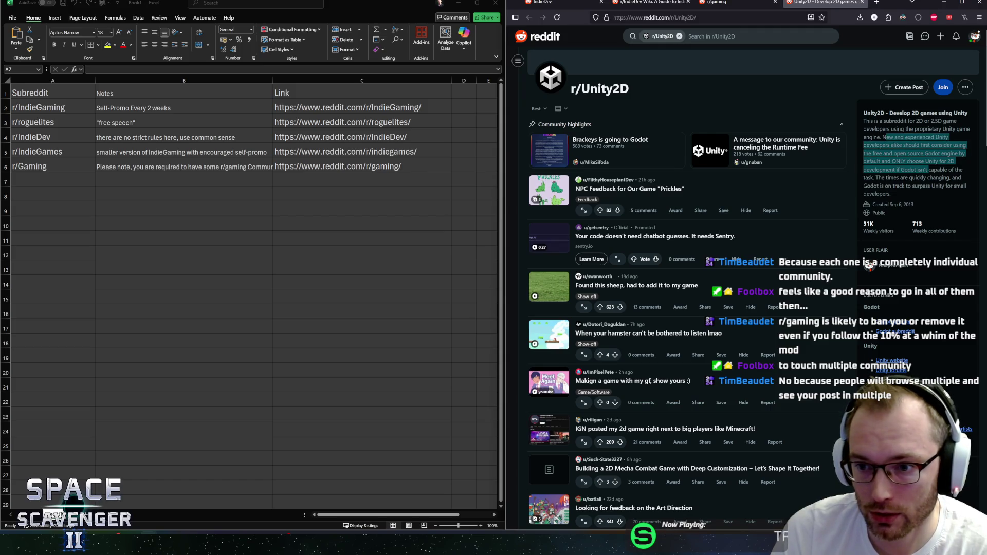
mouse_move(882, 138)
left_mouse_down()
mouse_move(957, 161)
mouse_move(914, 153)
left_mouse_up()
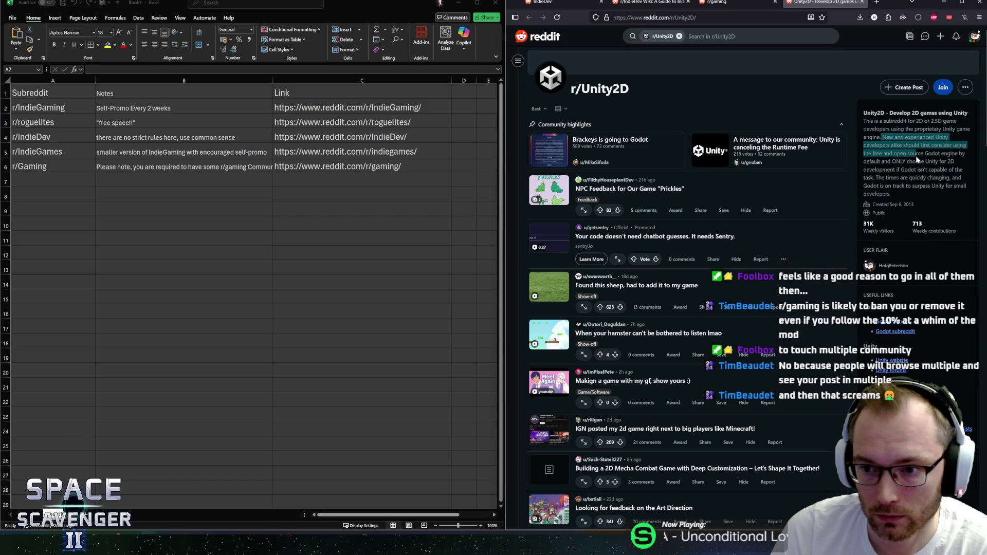
mouse_move(916, 160)
left_mouse_down()
mouse_move(931, 170)
mouse_move(915, 169)
mouse_move(928, 186)
mouse_move(893, 192)
mouse_move(873, 145)
left_mouse_up()
scroll(918, 249, "down", 3)
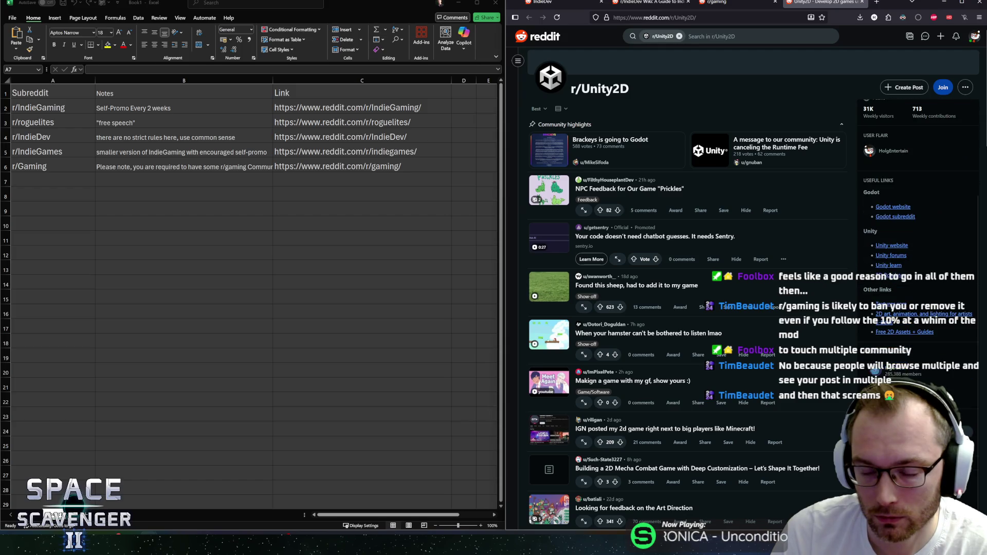
scroll(919, 249, "down", 1)
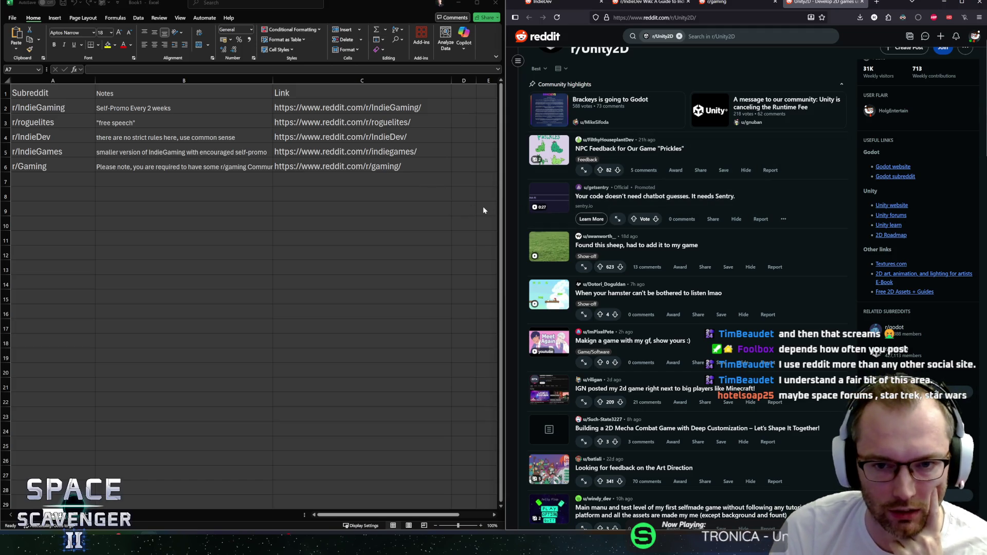
Select empty row 7 in the sheet, then remove the r/Unity2D filter from Reddit's search.
scroll(669, 190, "down", 2)
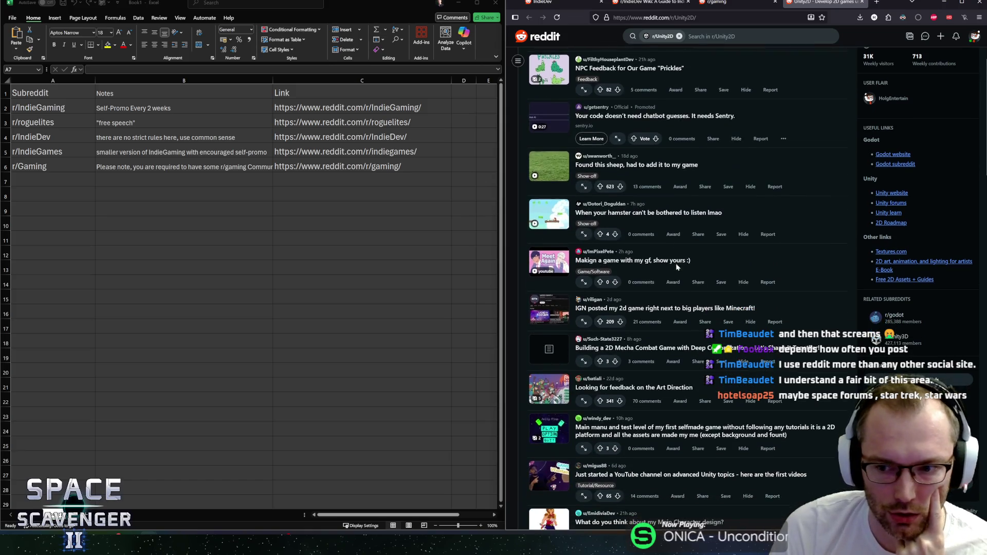
scroll(668, 190, "up", 4)
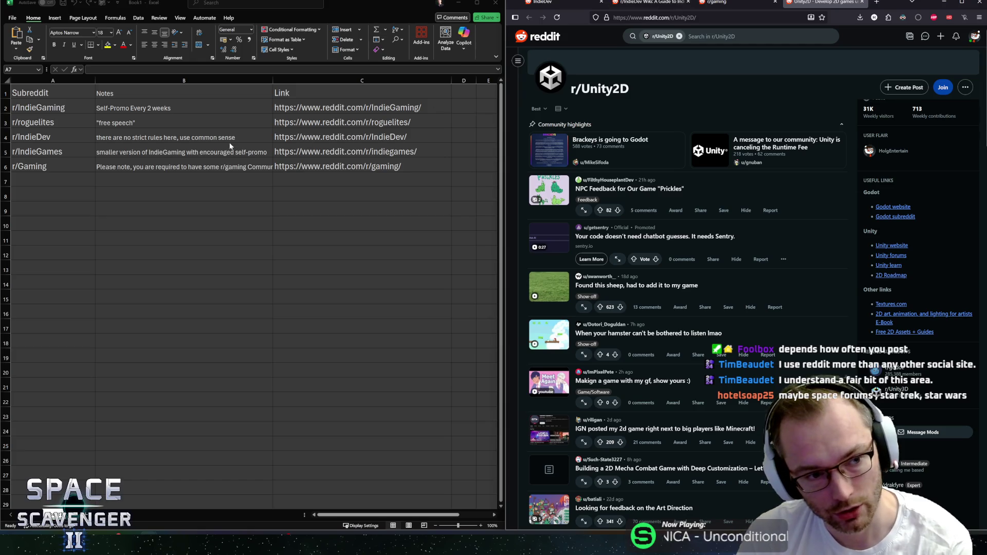
left_click(54, 176)
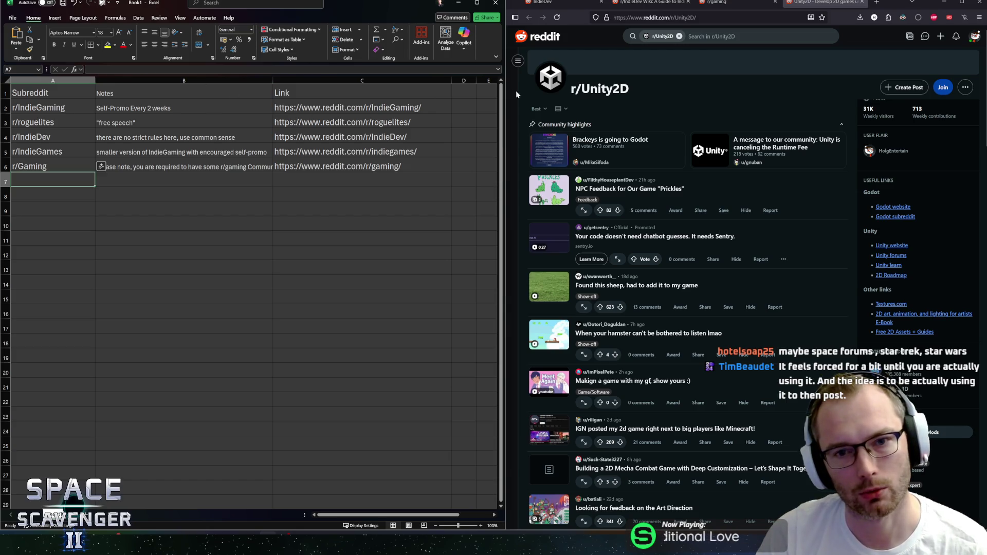
left_click(679, 37)
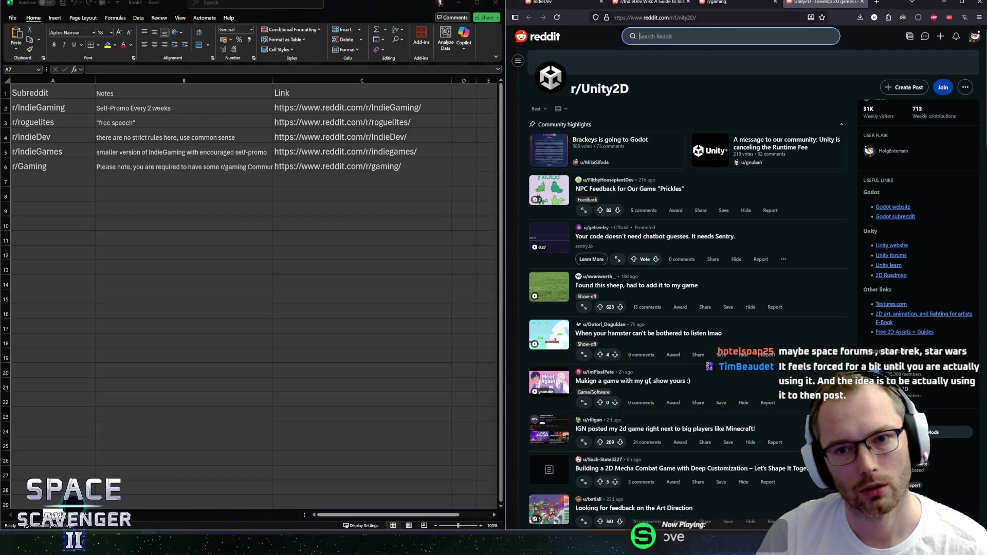
Search 'spacesgames', open r/spacegames, skim its description and posts, and select r/spacegames/ in the address.
type("spacesgames")
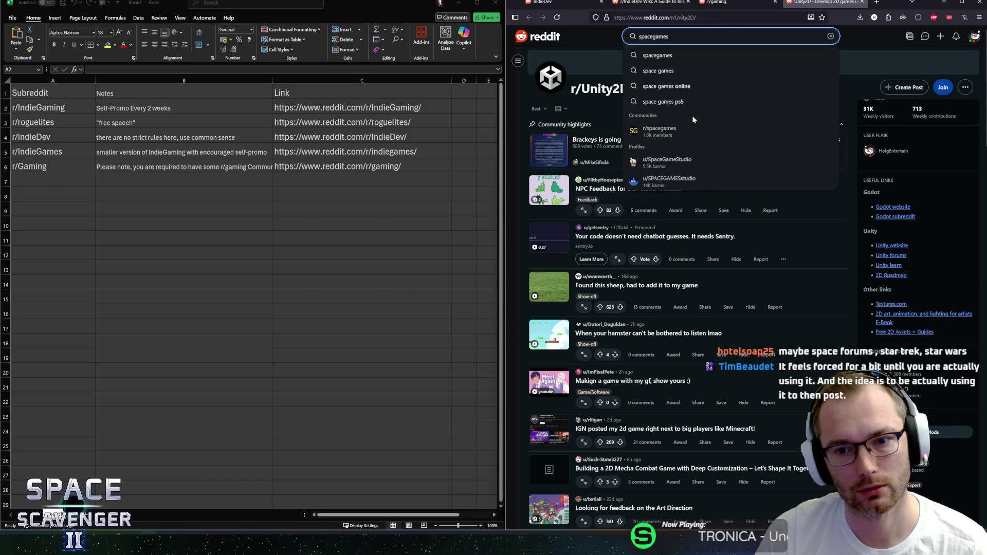
left_click(665, 132)
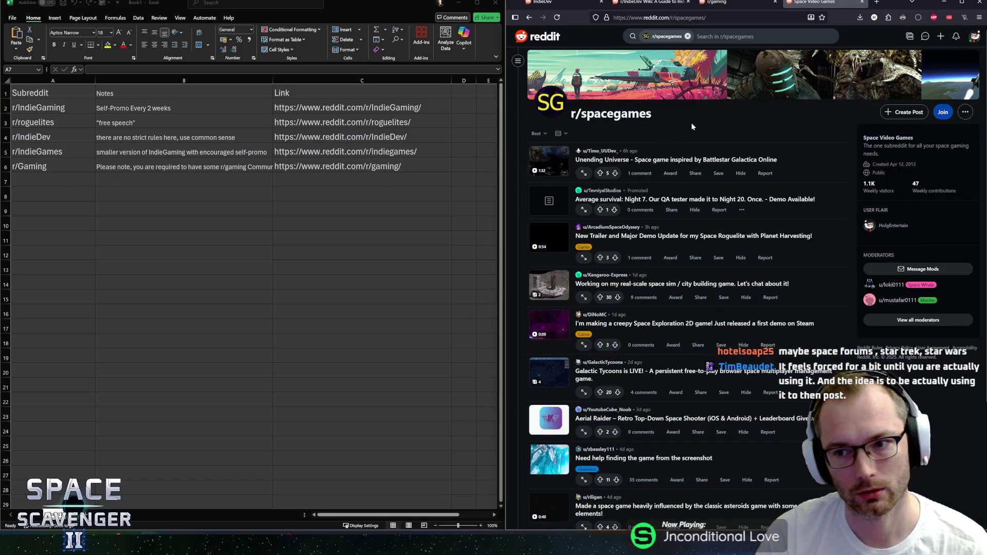
triple_click(881, 153)
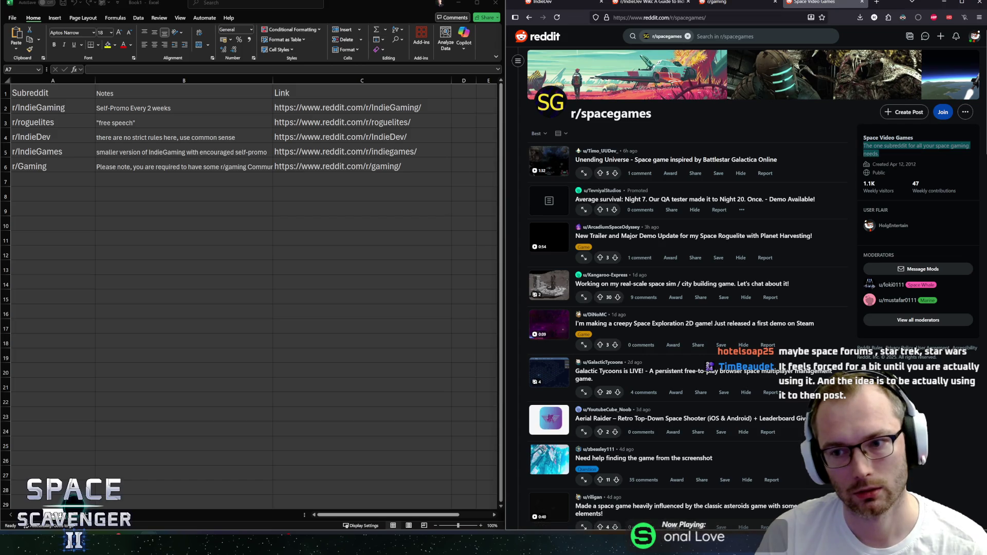
left_click(885, 154)
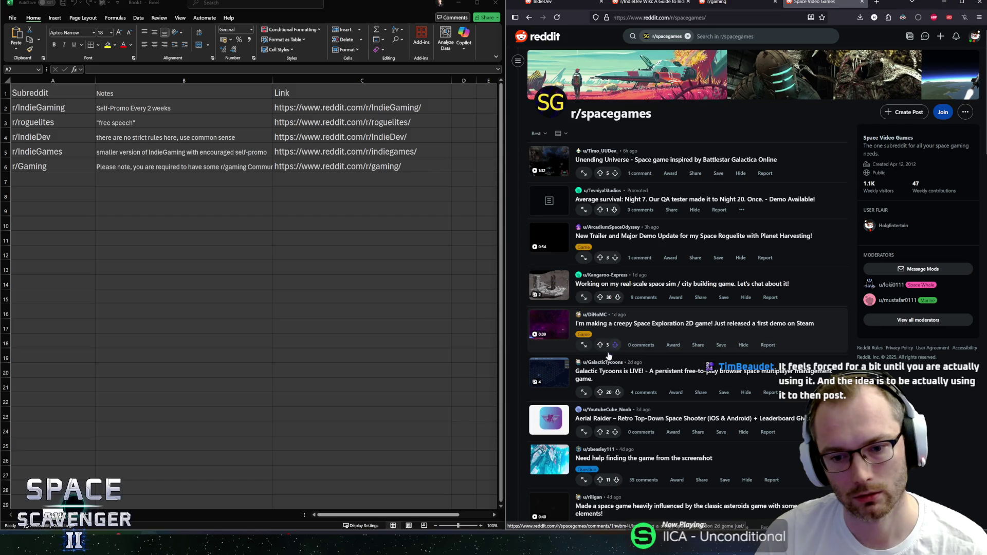
scroll(603, 356, "down", 9)
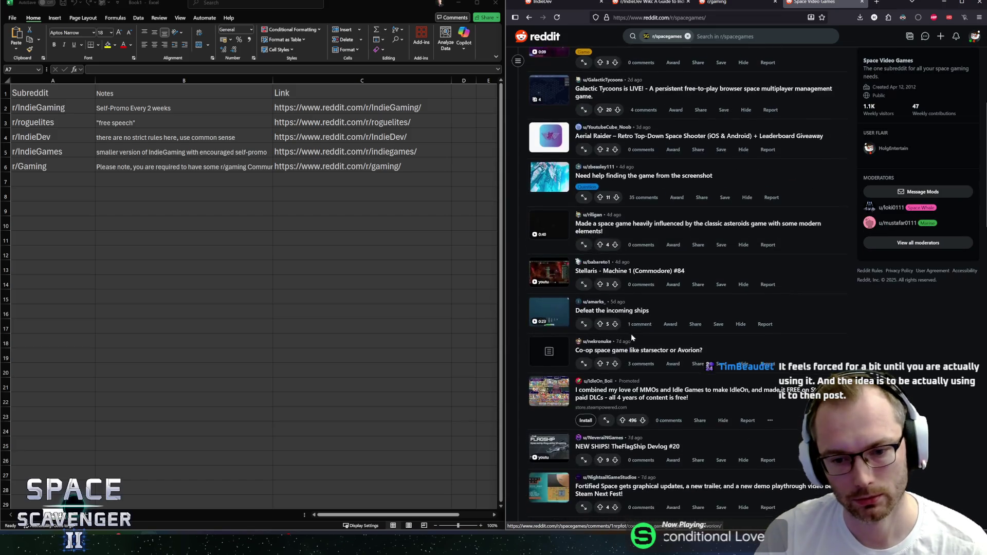
scroll(655, 309, "up", 9)
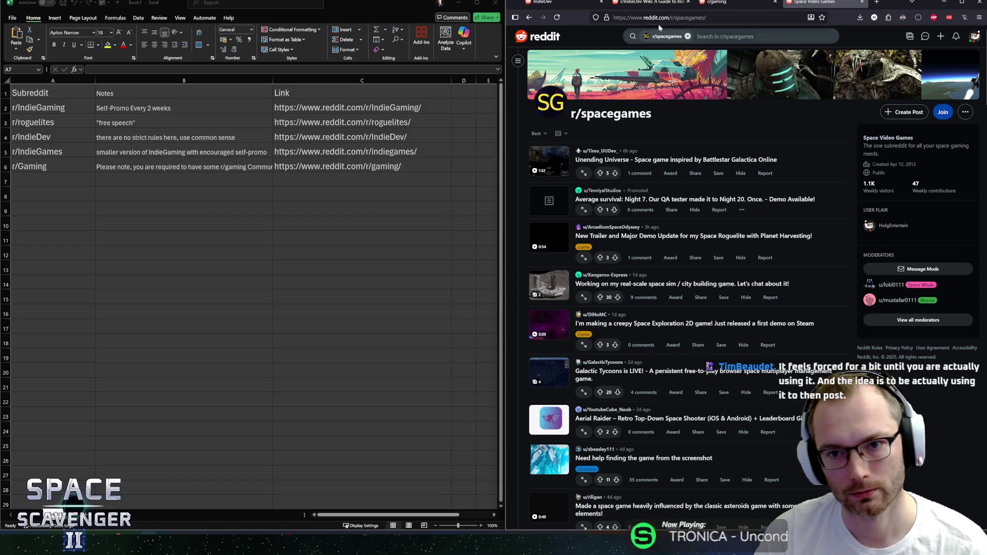
left_click_drag(706, 17, 669, 18)
key("ctrl+c")
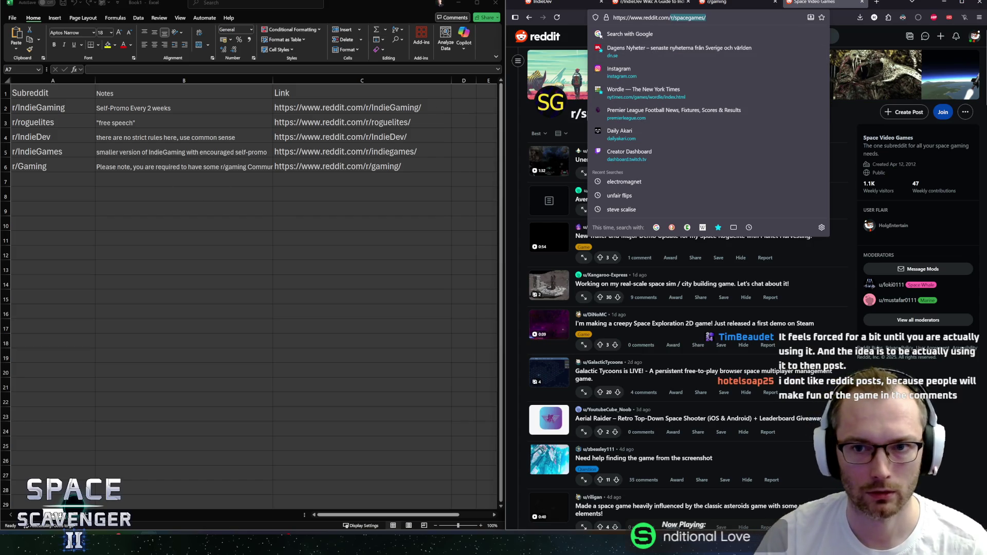
Paste r/spacegames/ into A7 and note it 'Very small, but maybe correct audience?'.
left_click(52, 181)
key("ctrl+v")
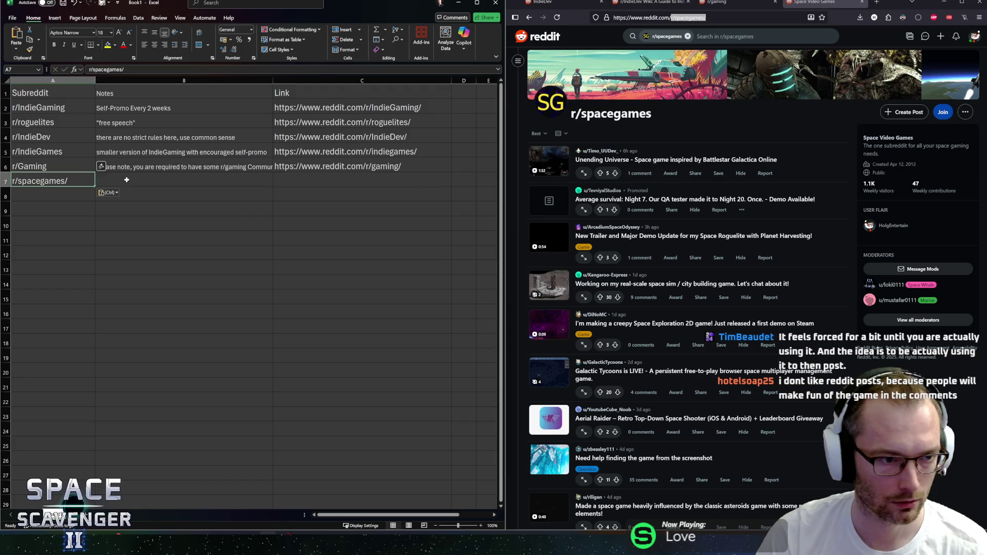
left_click(126, 180)
type("V")
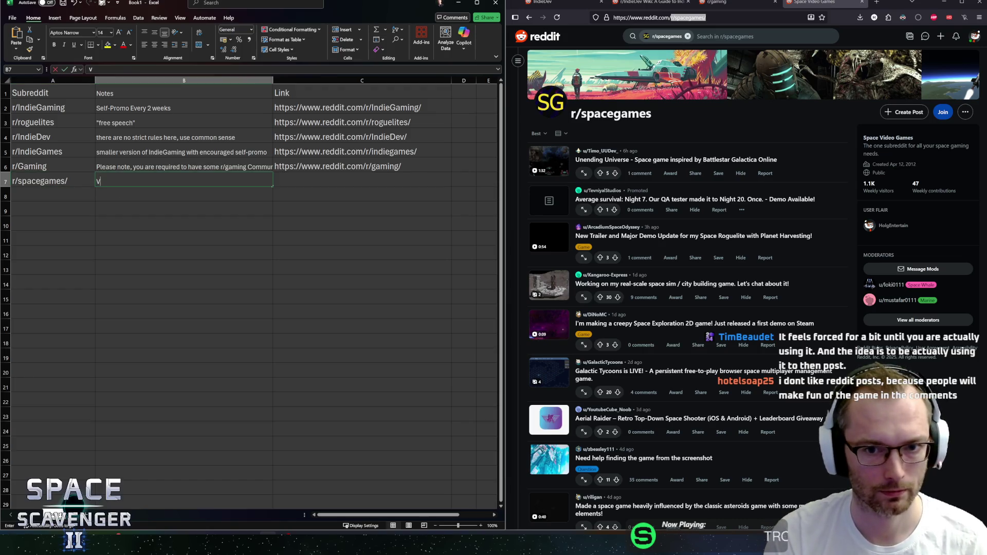
type("ery small, but m")
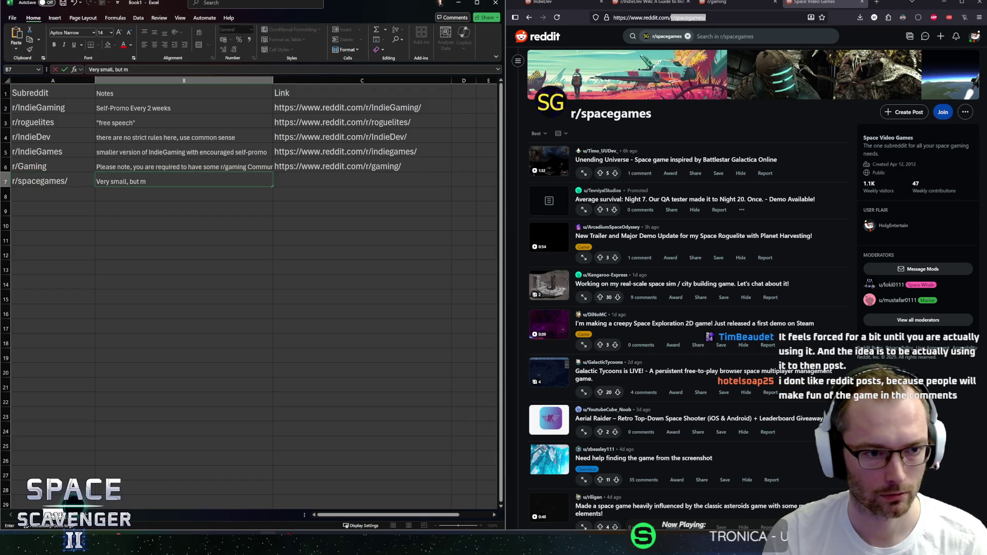
type("aybe correcy")
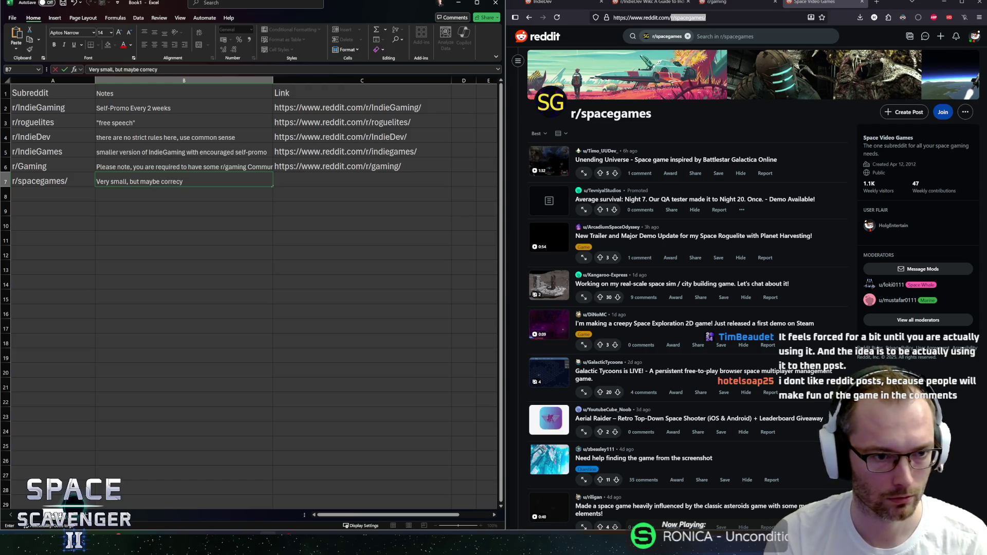
key("BackSpace")
type("t audience?")
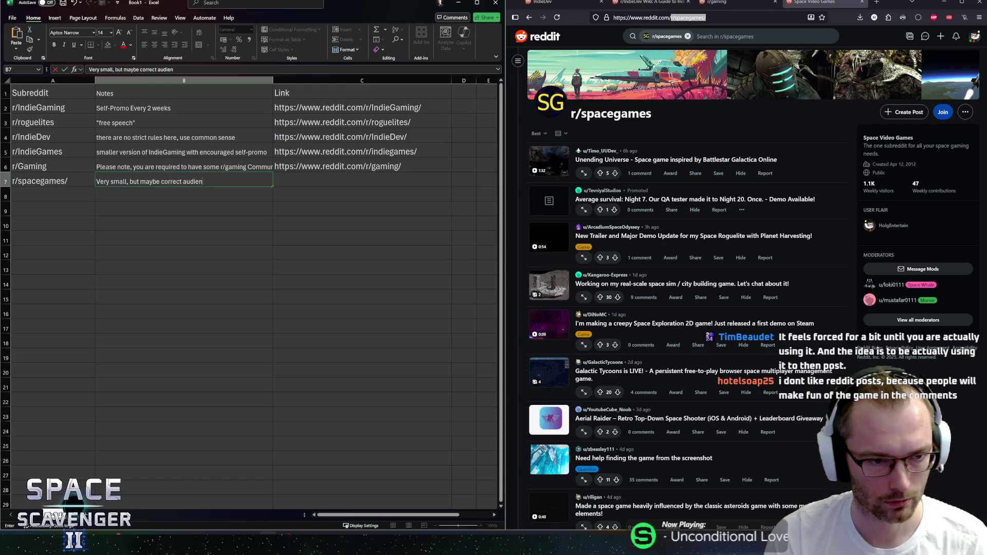
key("ctrl+Return")
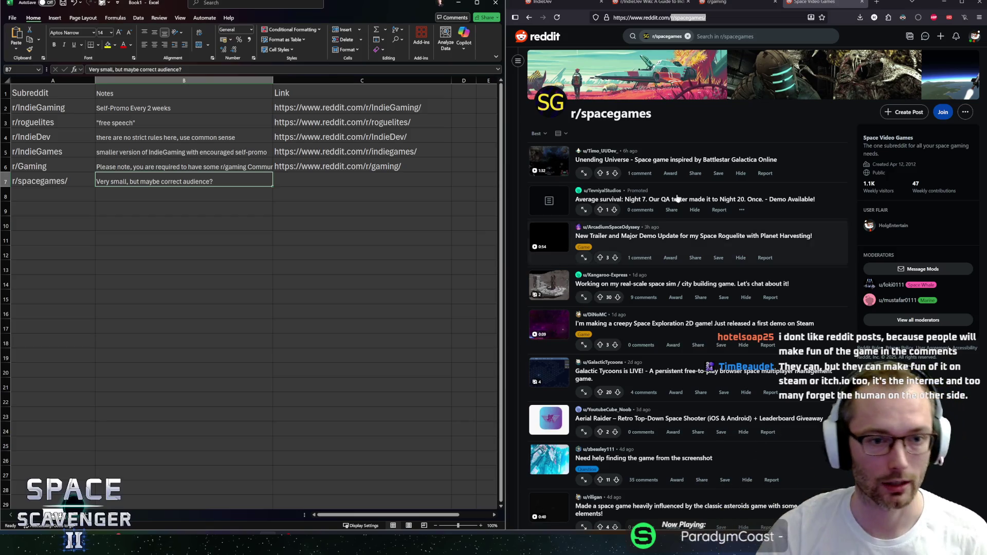
Paste the r/spacegames URL into Link cell C7 and move to A8.
left_click(289, 175)
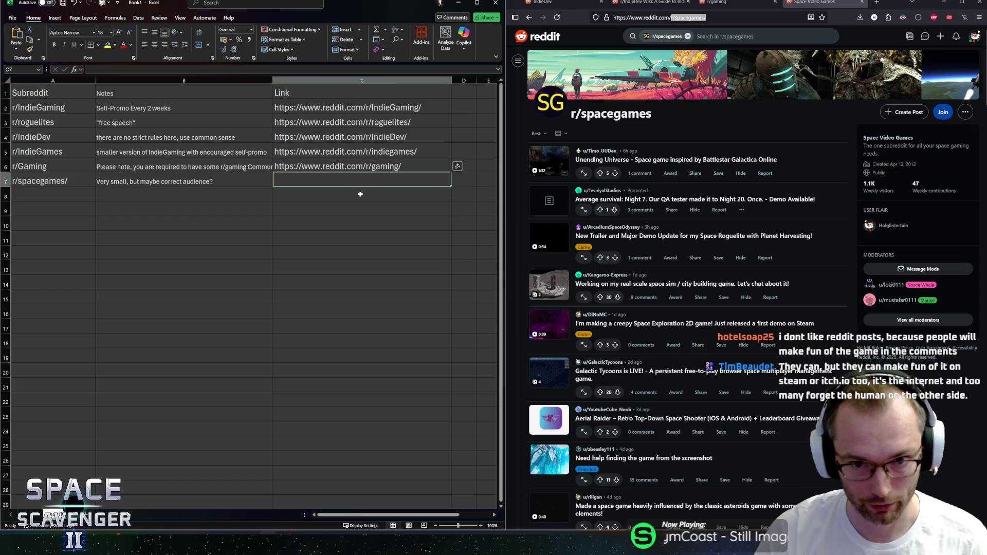
left_click(664, 17)
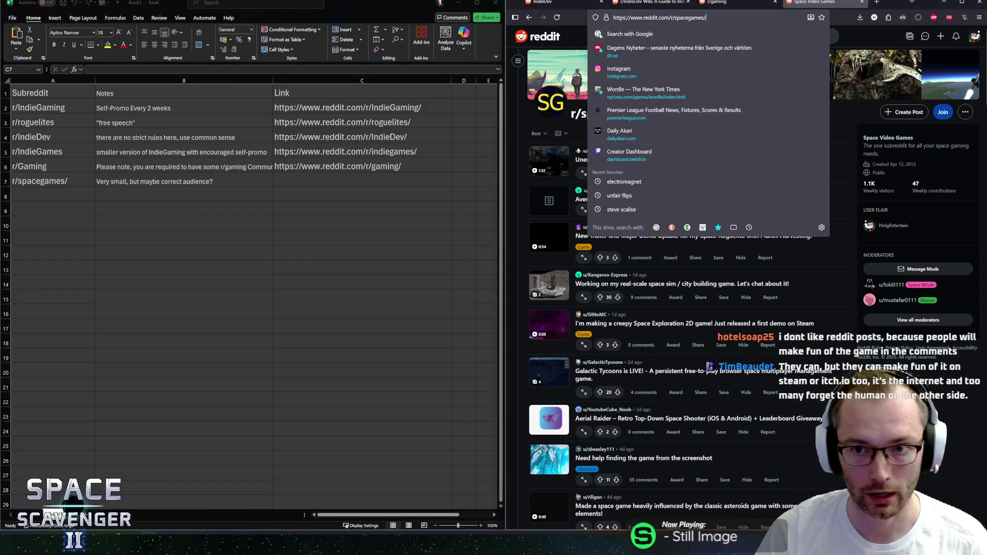
left_click(707, 17)
left_click(298, 180)
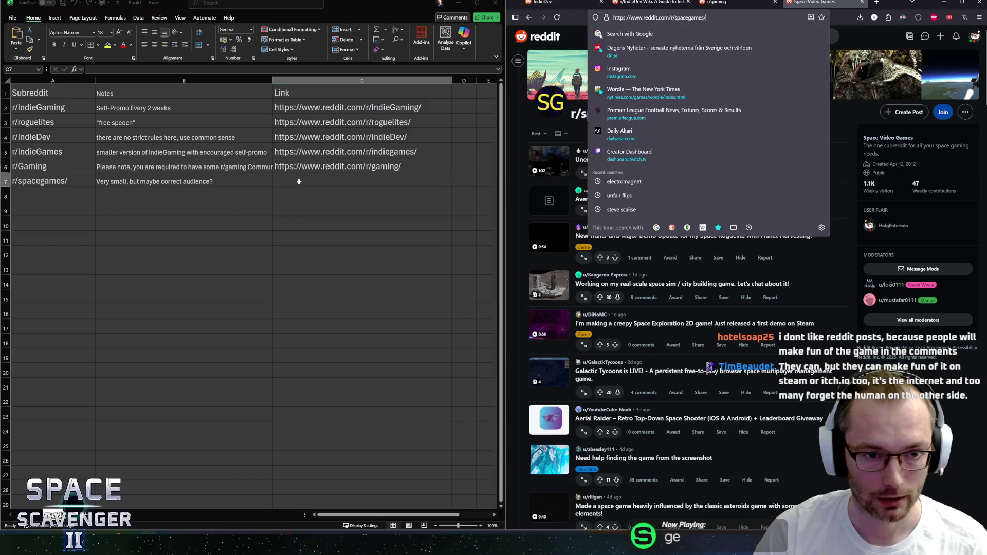
type("https://www.reddit.com/r/spacegames/")
left_click(240, 191)
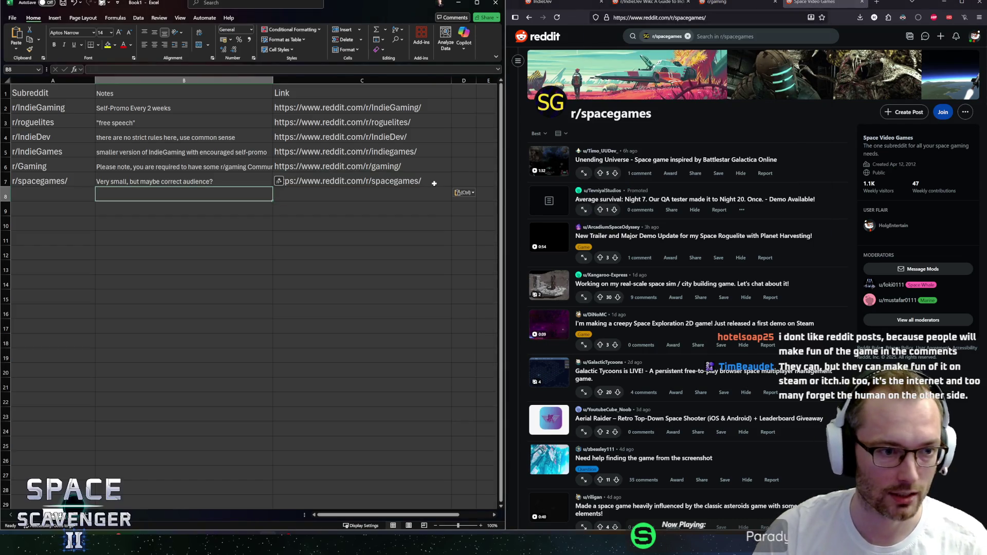
key("Left")
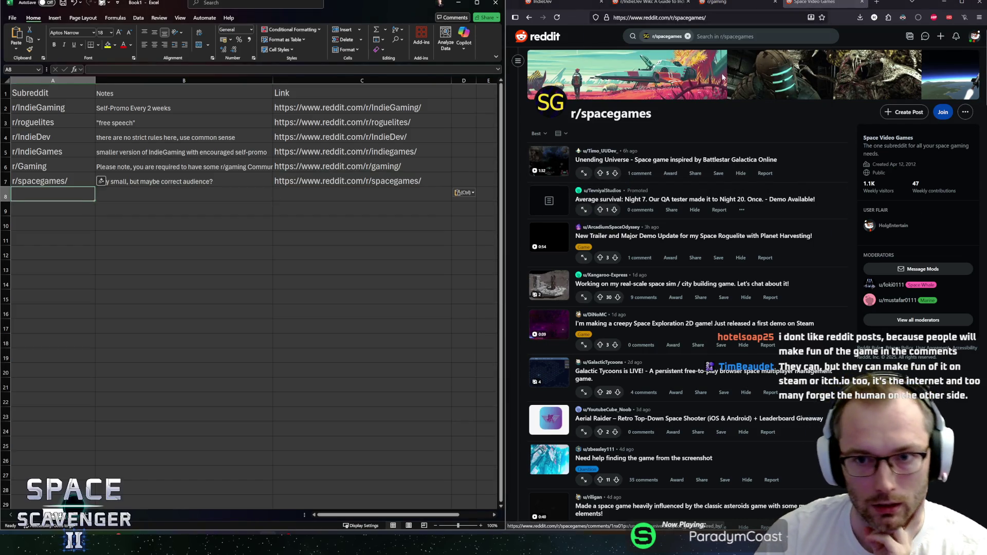
middle_click(821, 2)
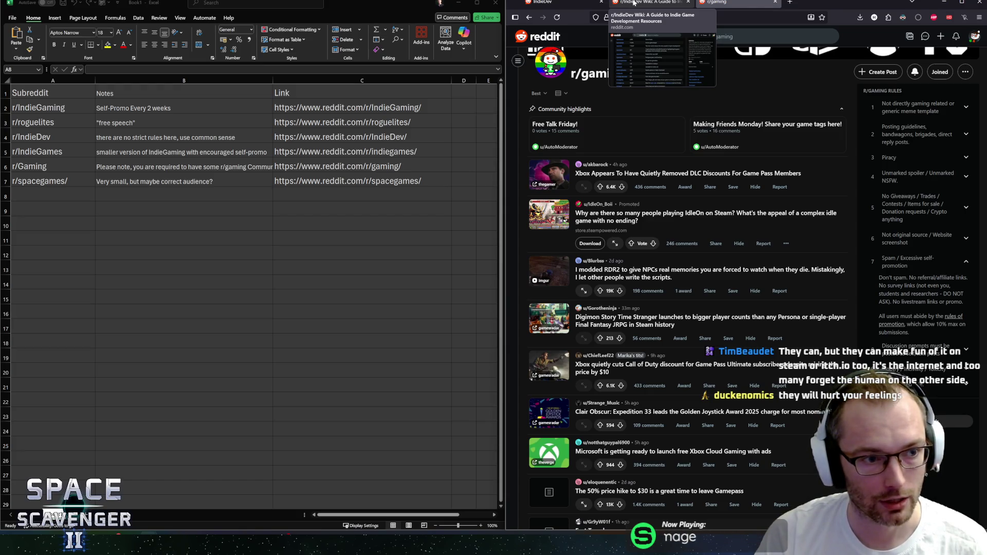
Search Reddit for 'indie', open and browse r/indie, then clear the community filter.
left_click(679, 37)
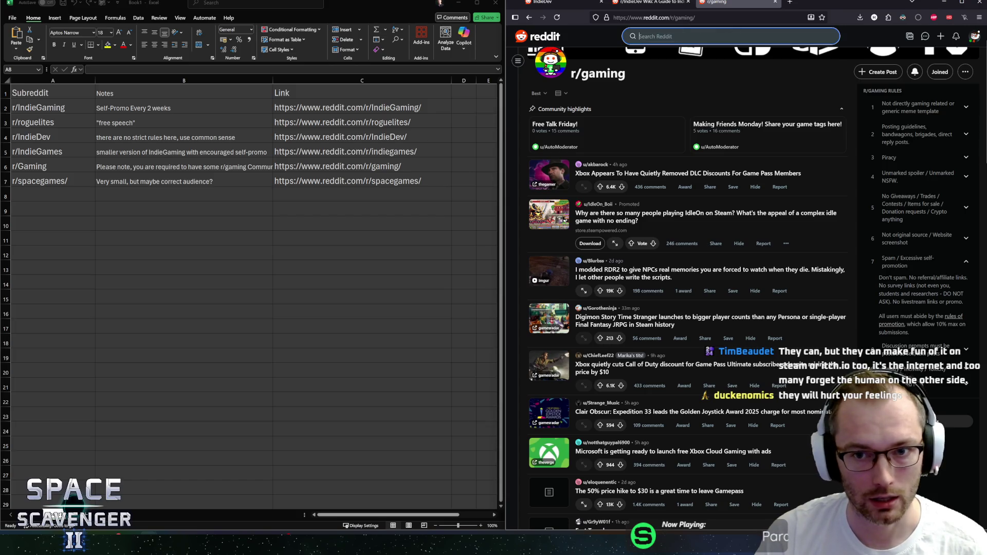
type("indie")
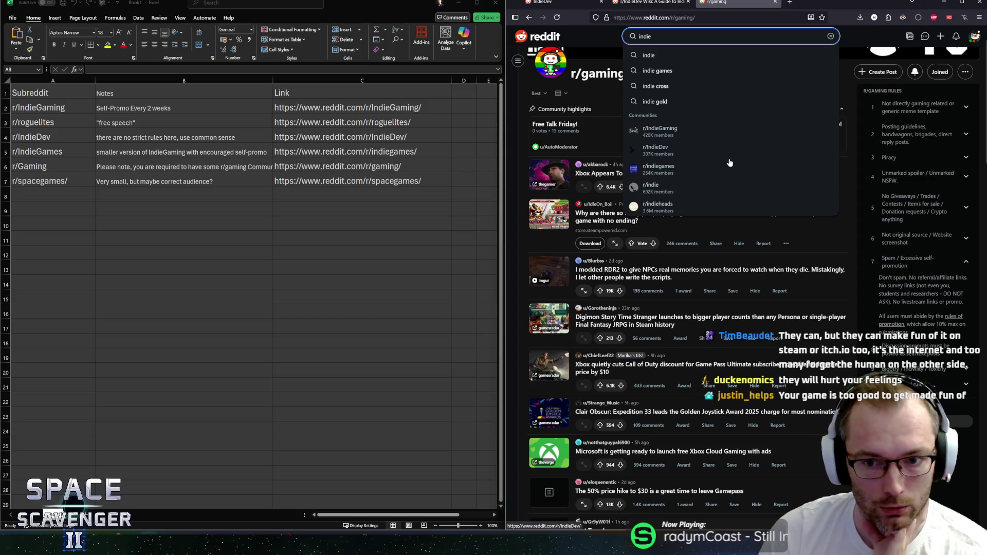
left_click(668, 190)
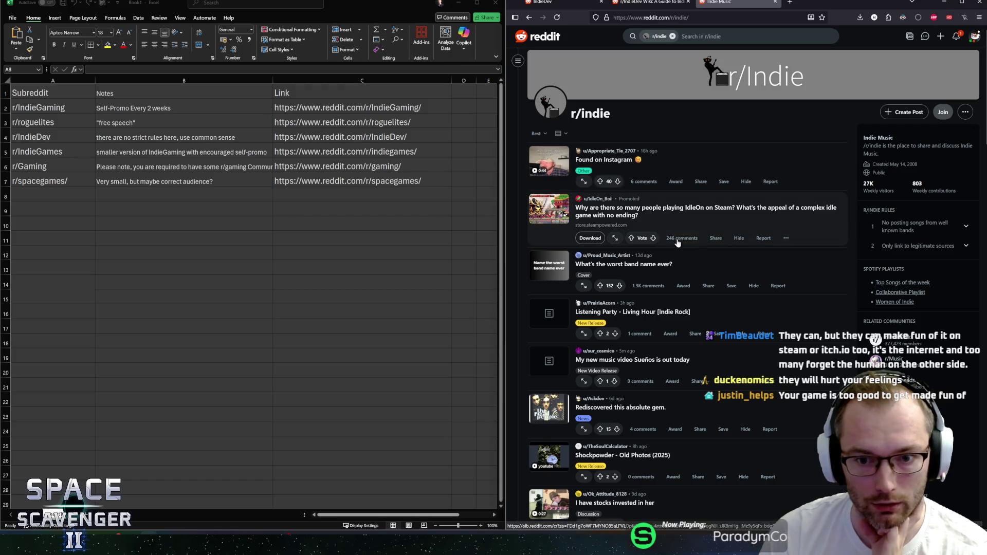
scroll(684, 252, "down", 2)
scroll(818, 196, "up", 2)
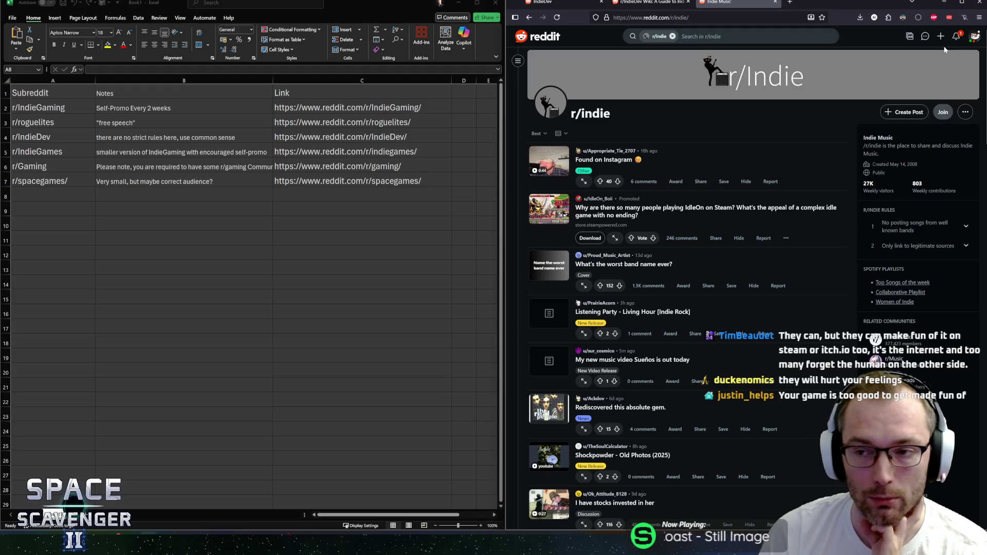
scroll(674, 89, "down", 3)
scroll(674, 77, "up", 3)
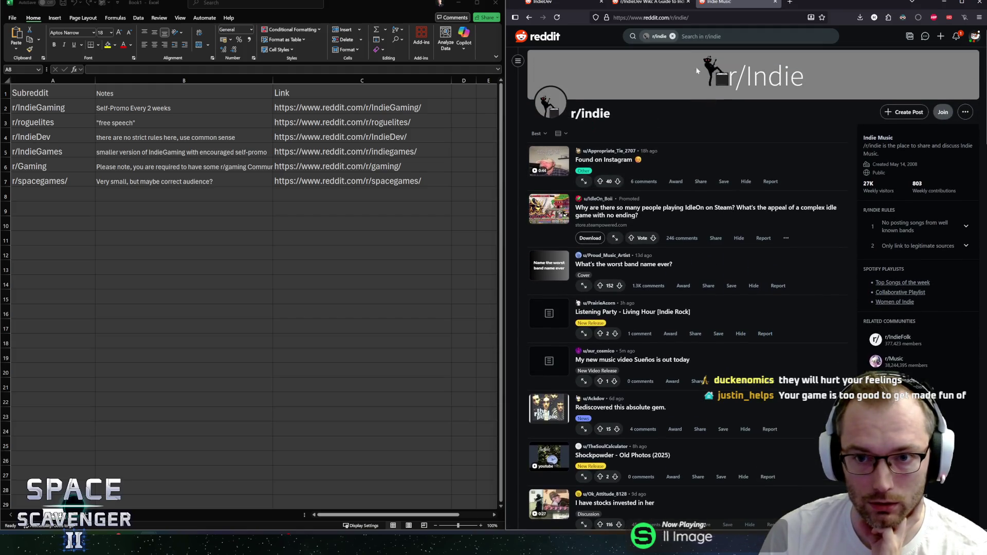
left_click(673, 37)
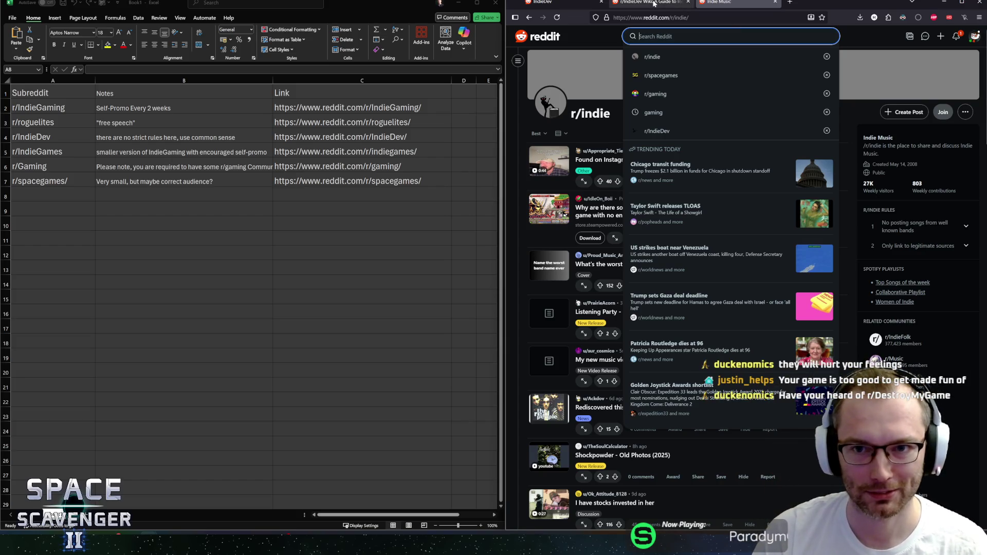
Close the r/IndieDev Wiki tab, select header row 1, and maximize the Excel window.
left_click(688, 2)
left_click(318, 202)
key("ctrl+v")
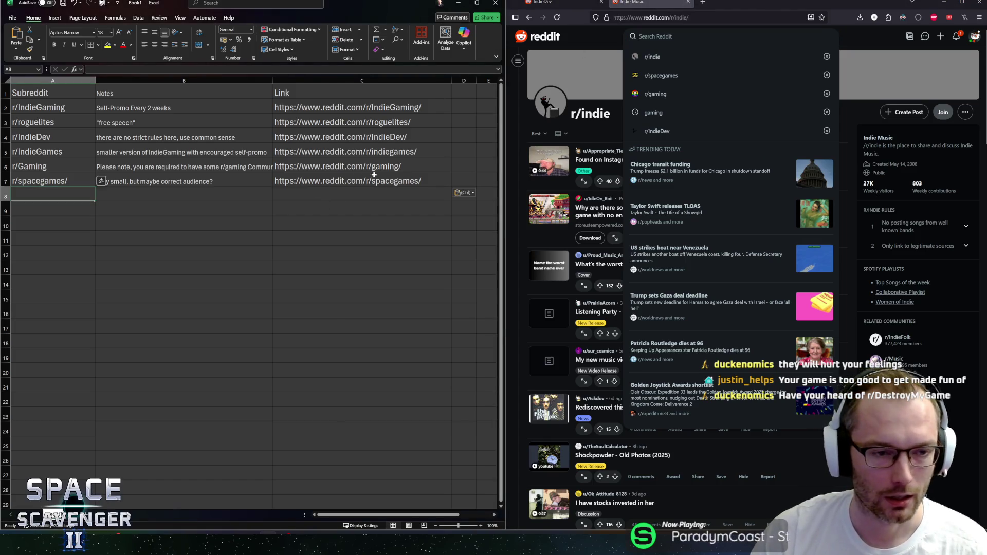
left_click(5, 93)
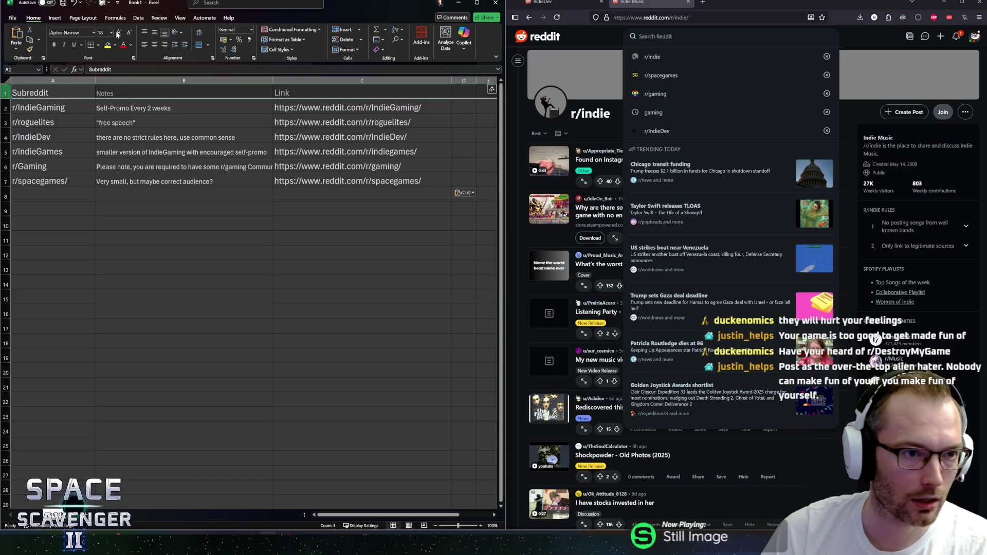
left_click(179, 18)
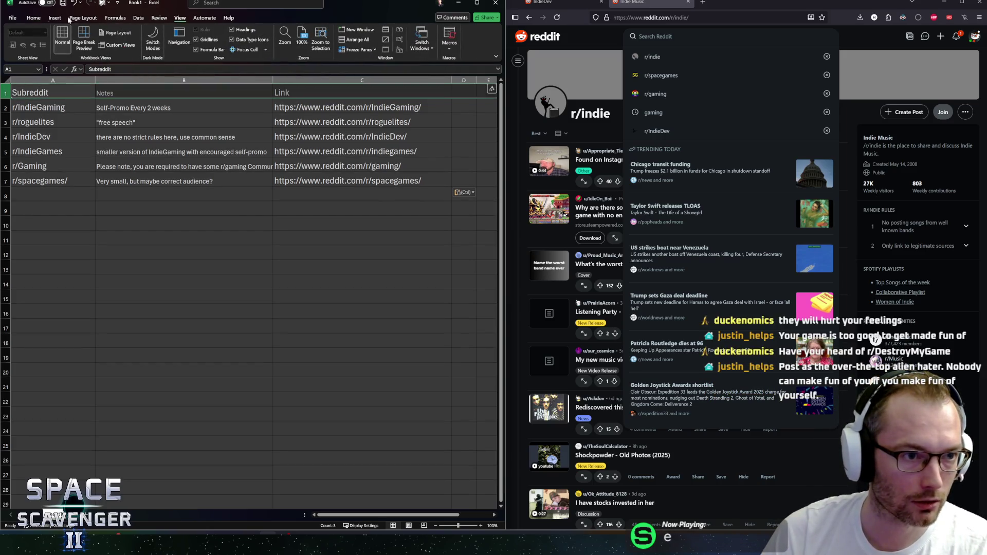
left_click(478, 4)
Freeze the top row using View > Freeze Panes > Freeze Top Row.
left_click(33, 19)
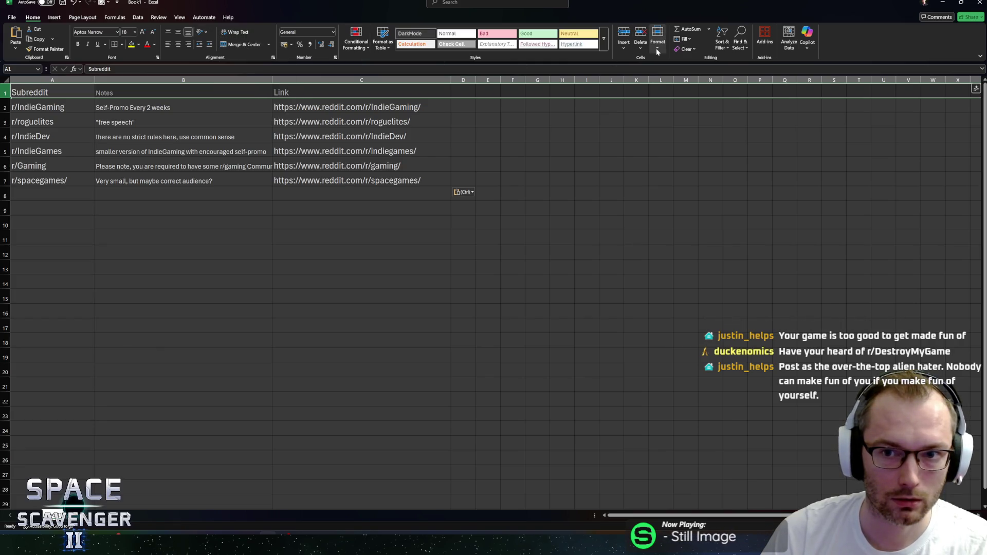
left_click(83, 18)
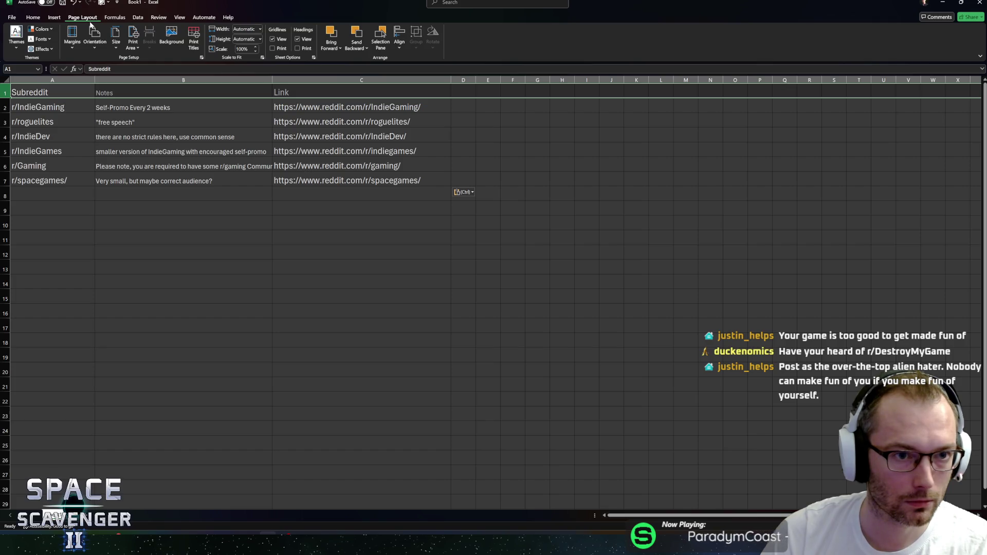
left_click(118, 18)
left_click(138, 19)
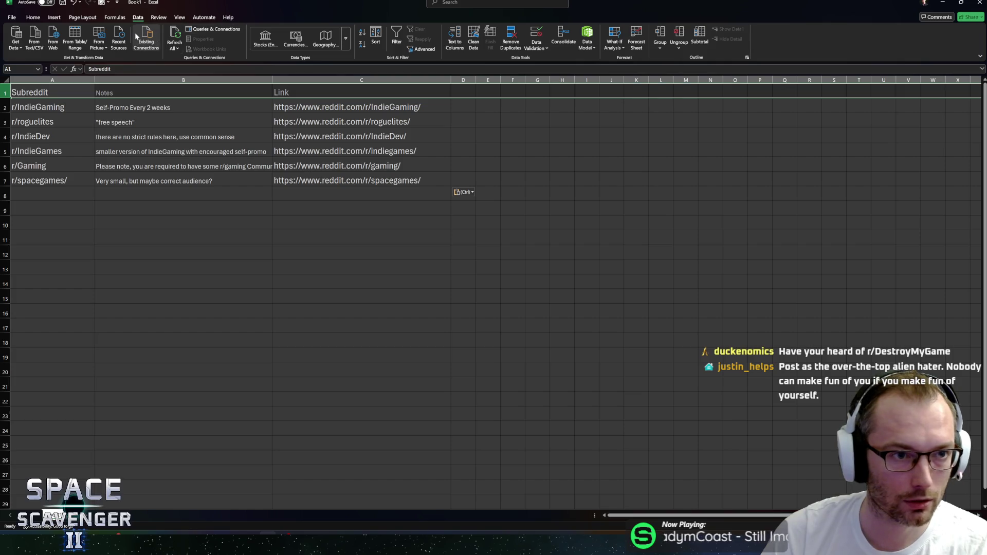
left_click(159, 18)
left_click(180, 18)
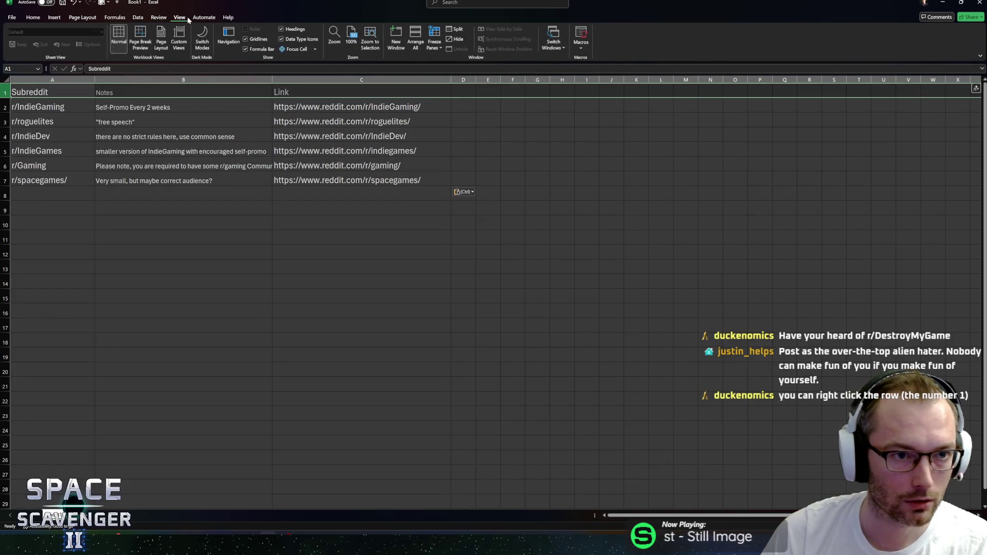
left_click(434, 41)
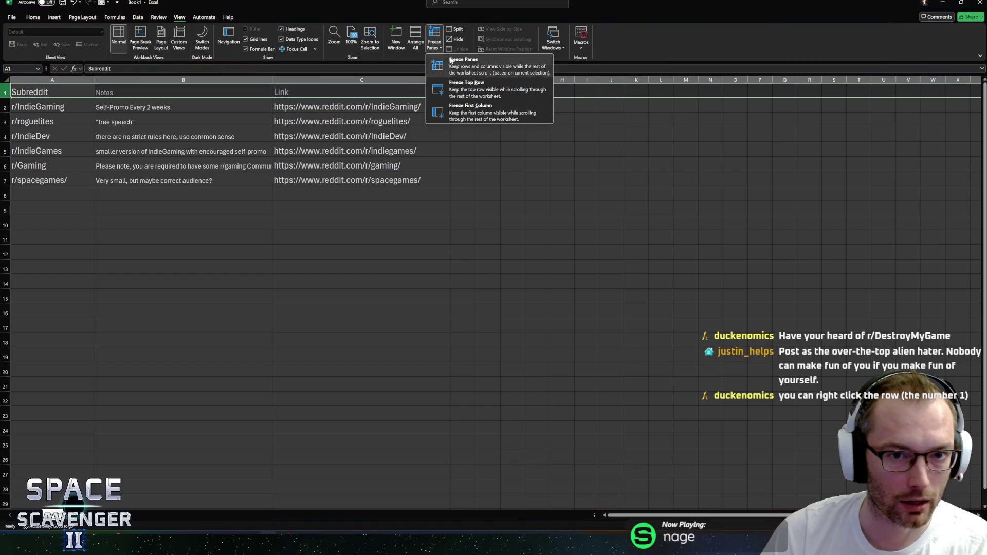
left_click(469, 90)
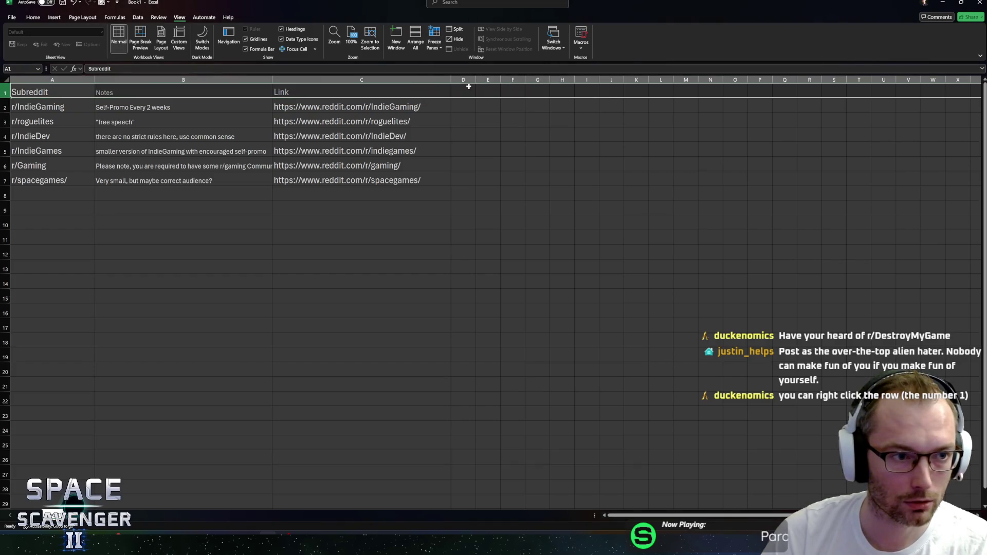
Select header row 1, try the Good and DarkMode cell styles, then undo both.
left_click(144, 106)
scroll(218, 174, "down", 6)
scroll(217, 175, "up", 6)
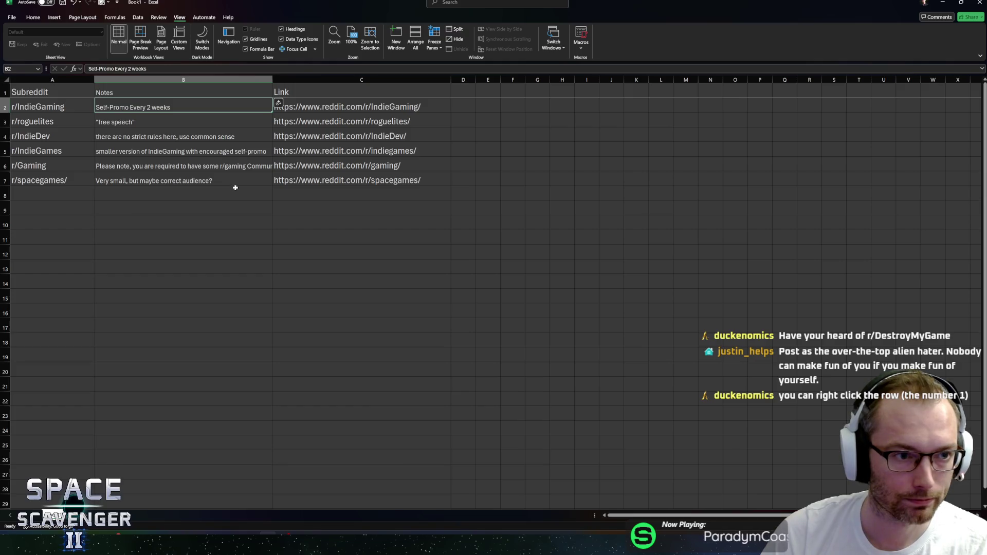
left_click(5, 92)
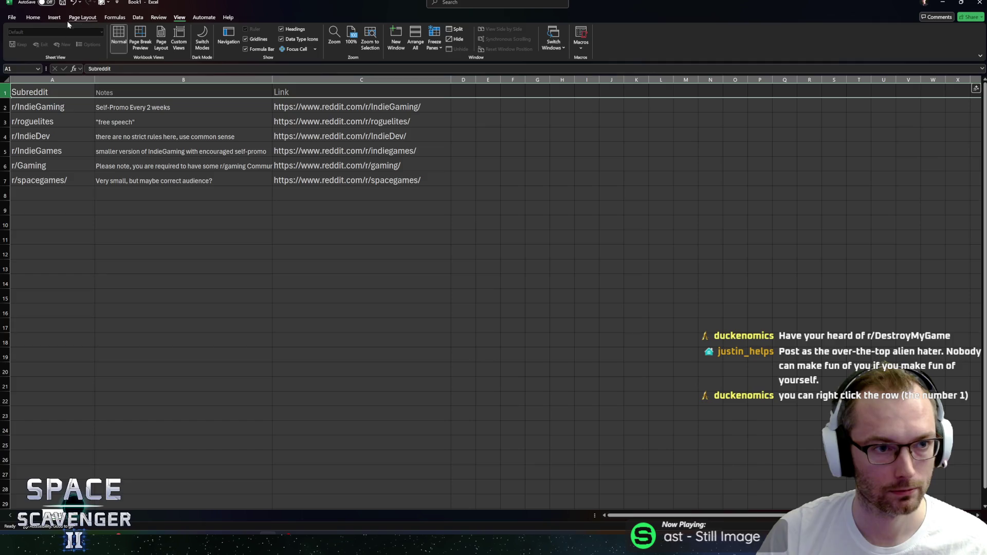
left_click(33, 17)
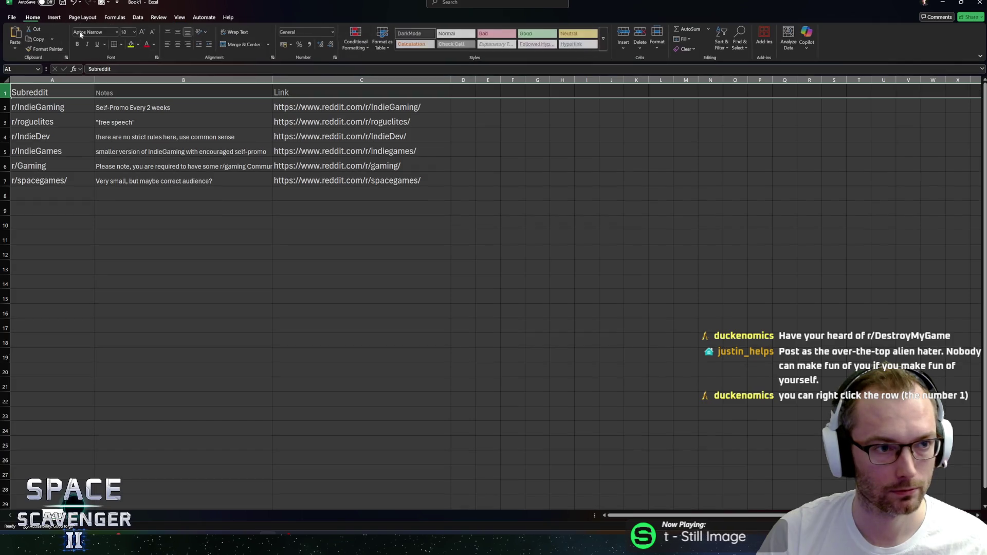
left_click(523, 36)
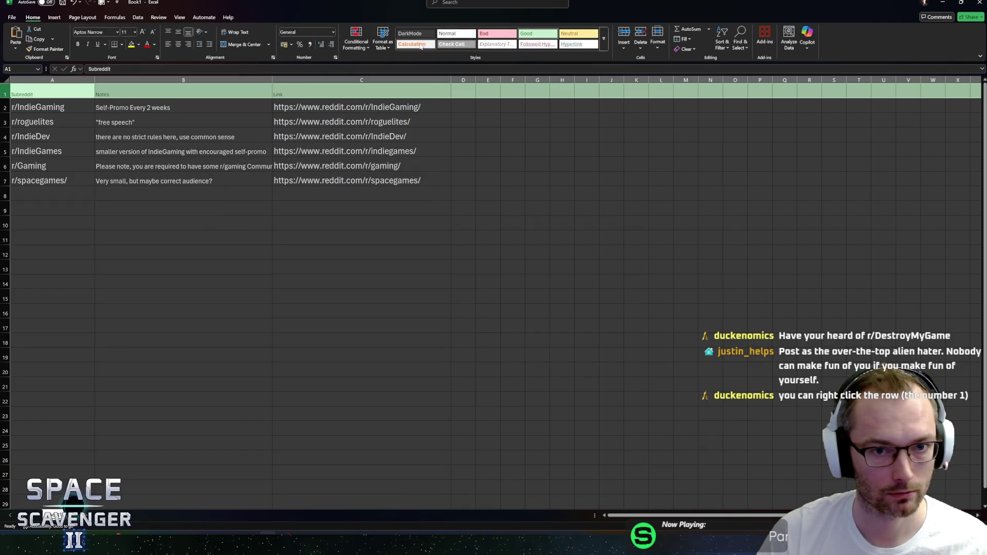
left_click(415, 36)
key("ctrl+z")
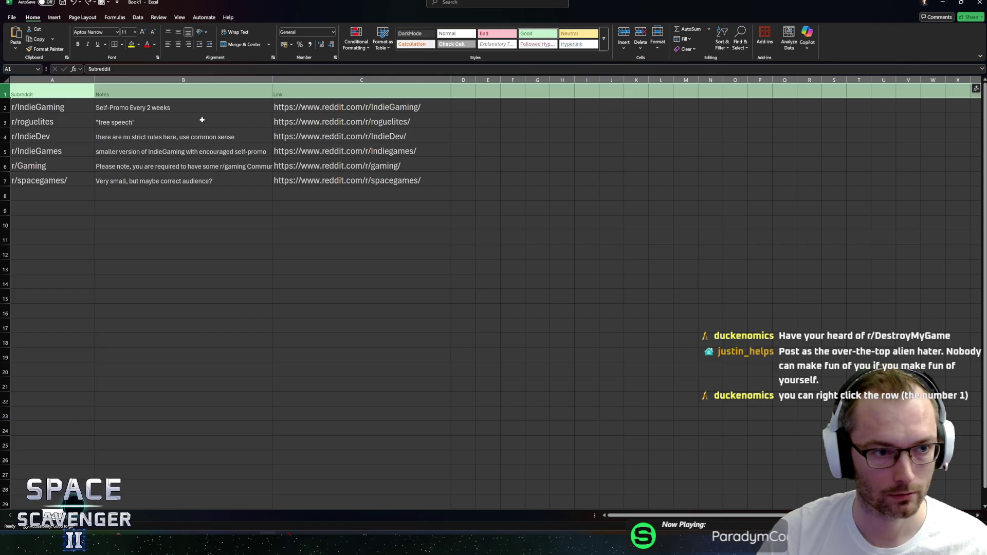
key("ctrl+z")
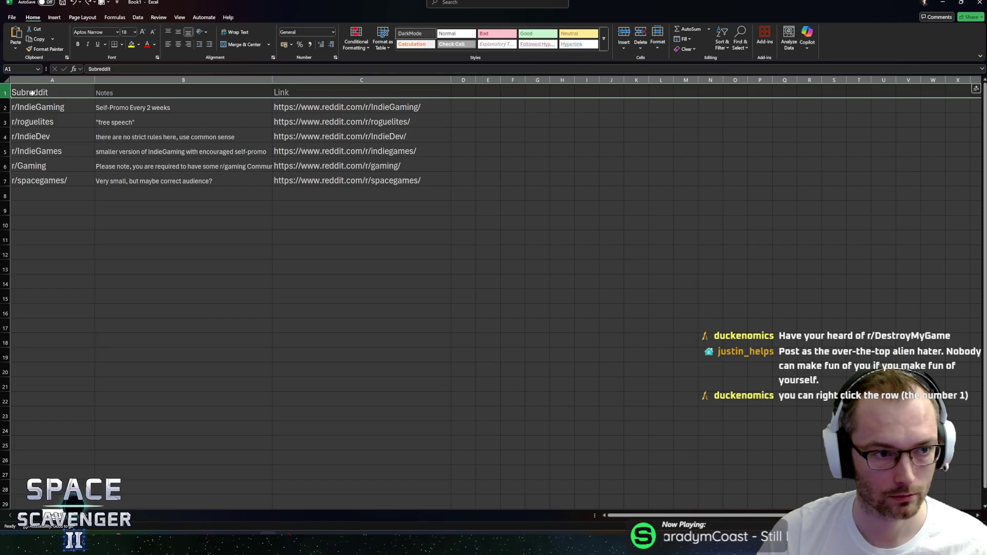
Make the header row bold with a light grey fill.
left_click(78, 46)
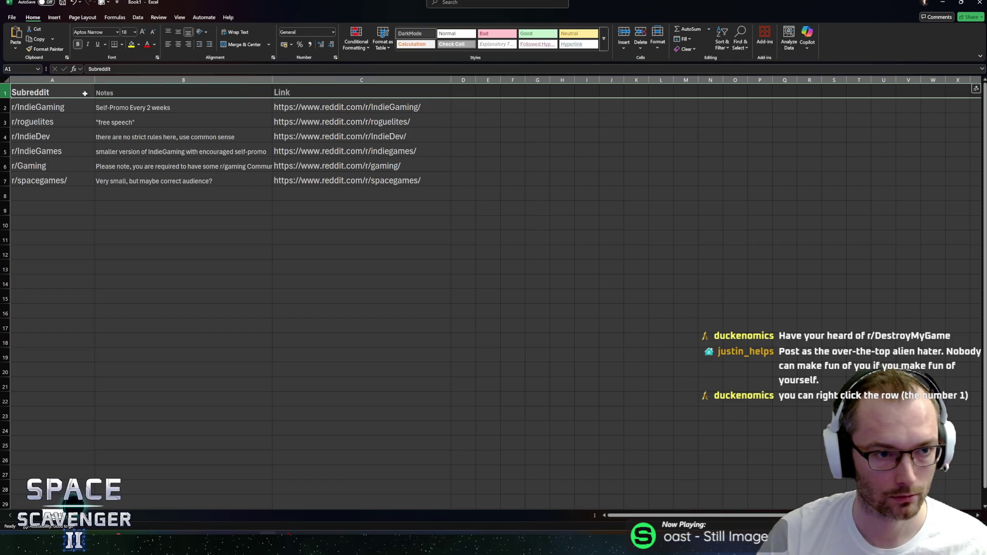
left_click(138, 45)
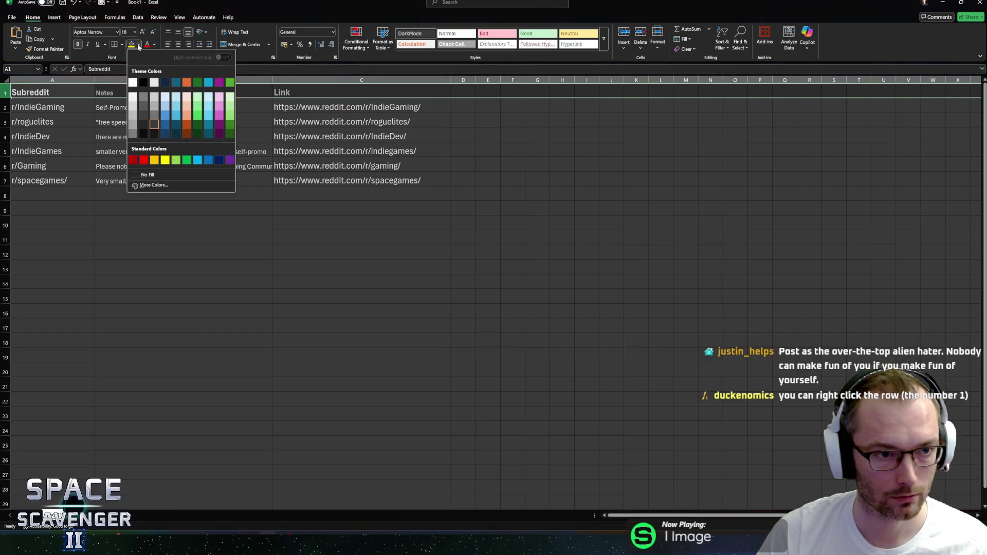
left_click(142, 97)
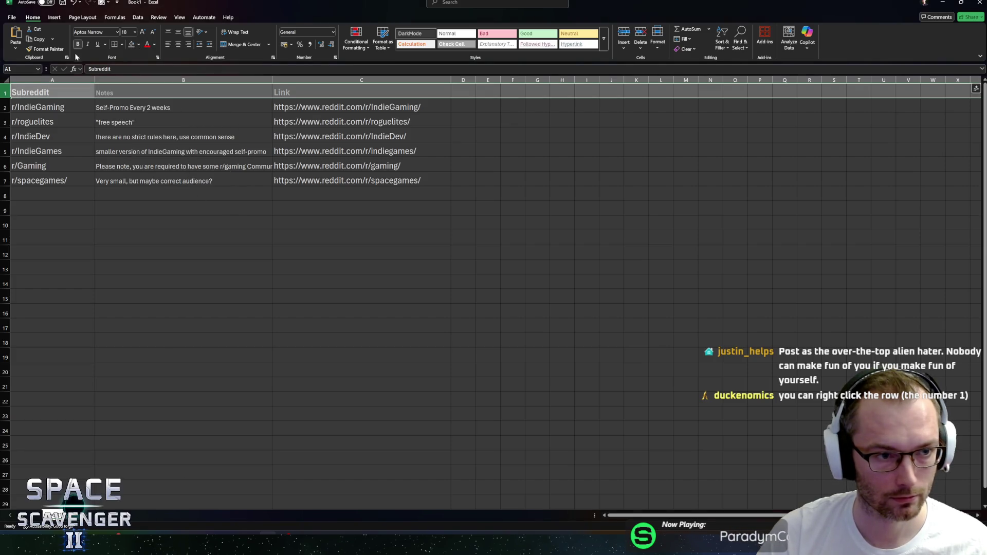
left_click(284, 238)
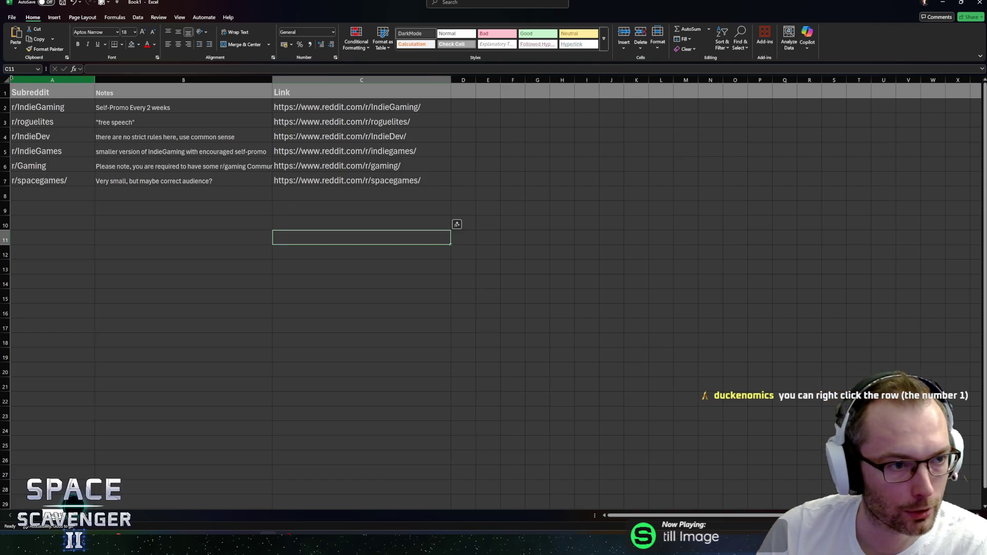
Dismiss the row 1 right-click menu and deselect the header by clicking an empty cell.
right_click(7, 89)
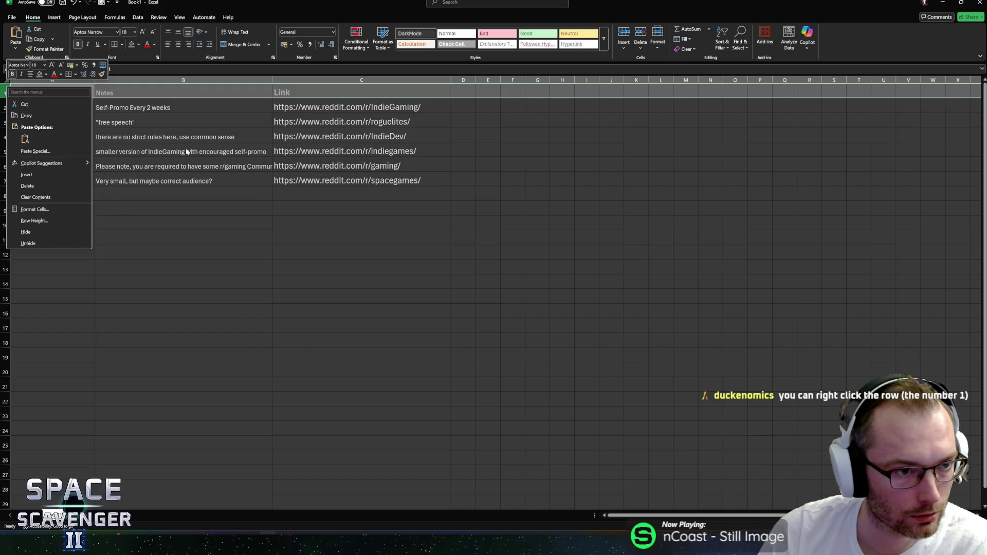
left_click(43, 91)
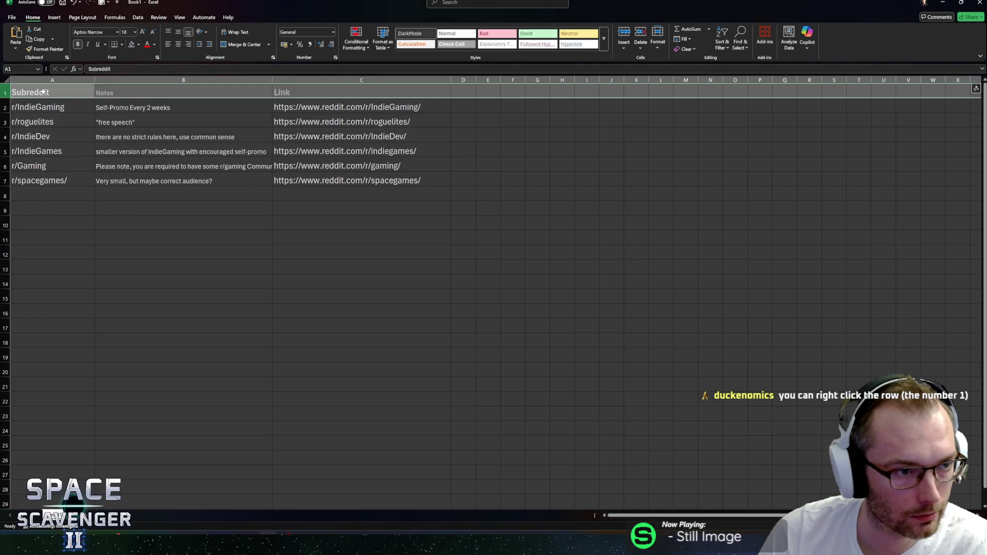
right_click(6, 93)
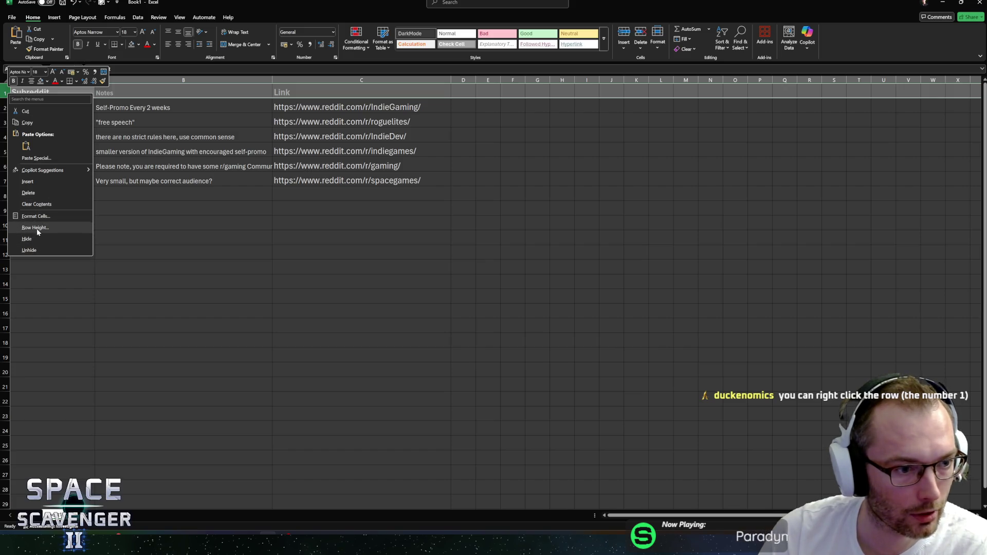
left_click(158, 104)
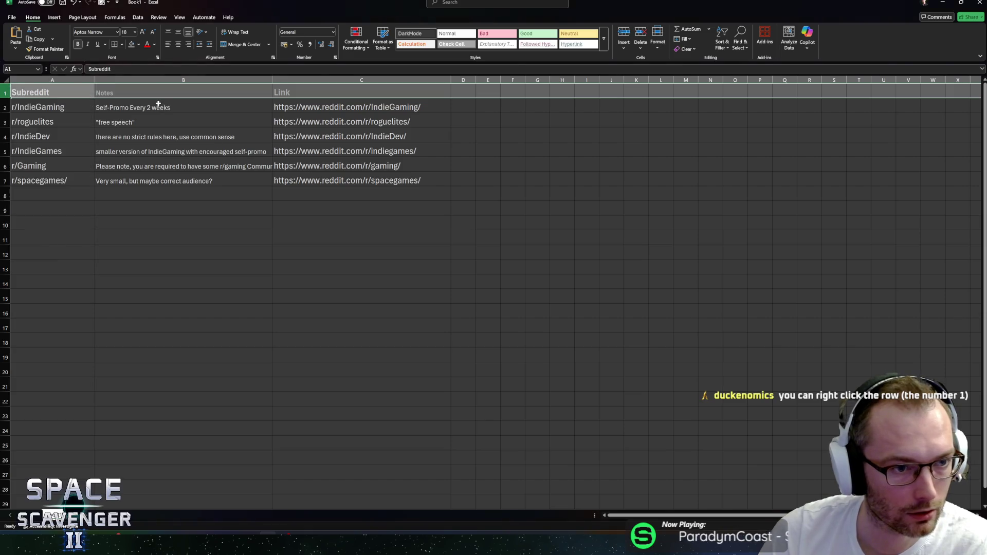
left_click(230, 234)
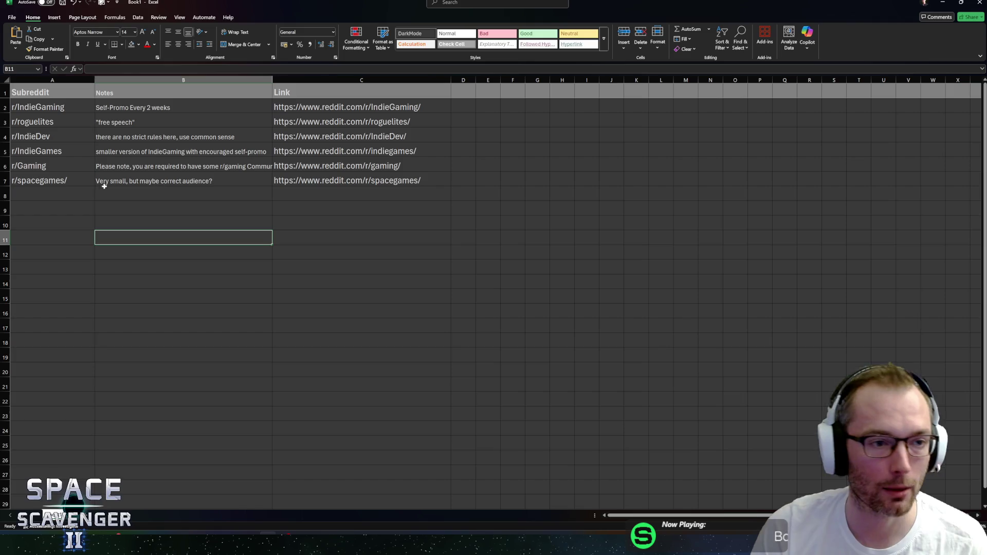
Search Reddit for destroymygame and paste its web address into the row 8 Link cell.
left_click(51, 195)
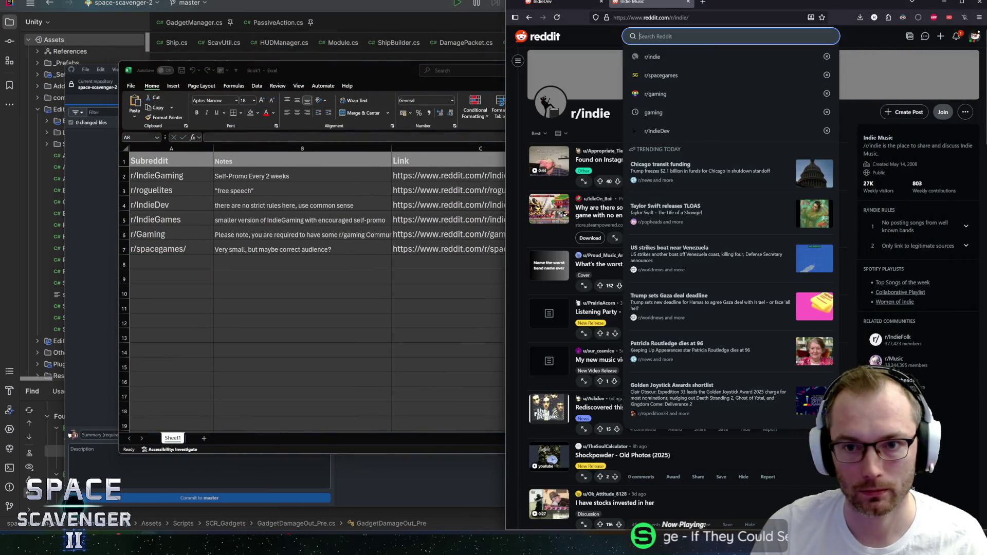
type("destroymygame")
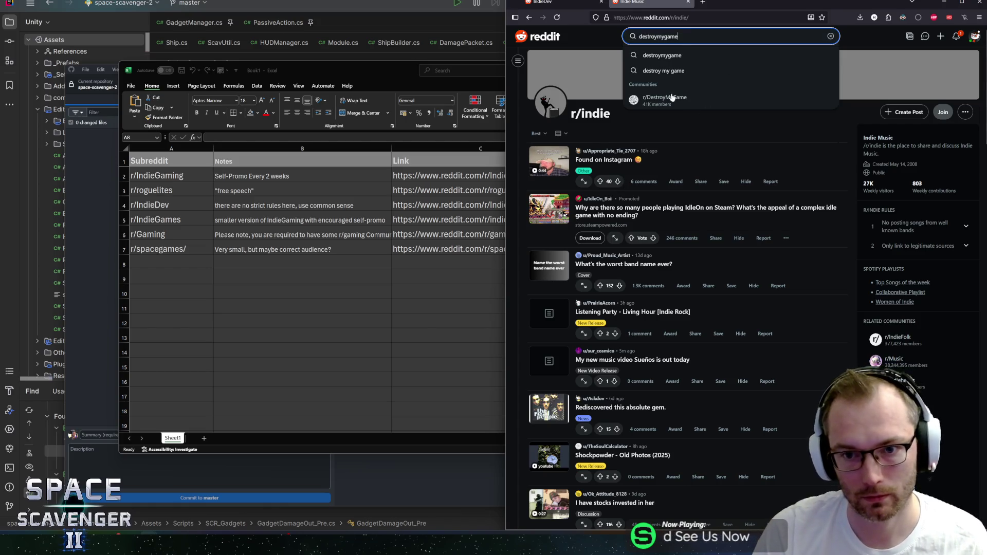
left_click(669, 102)
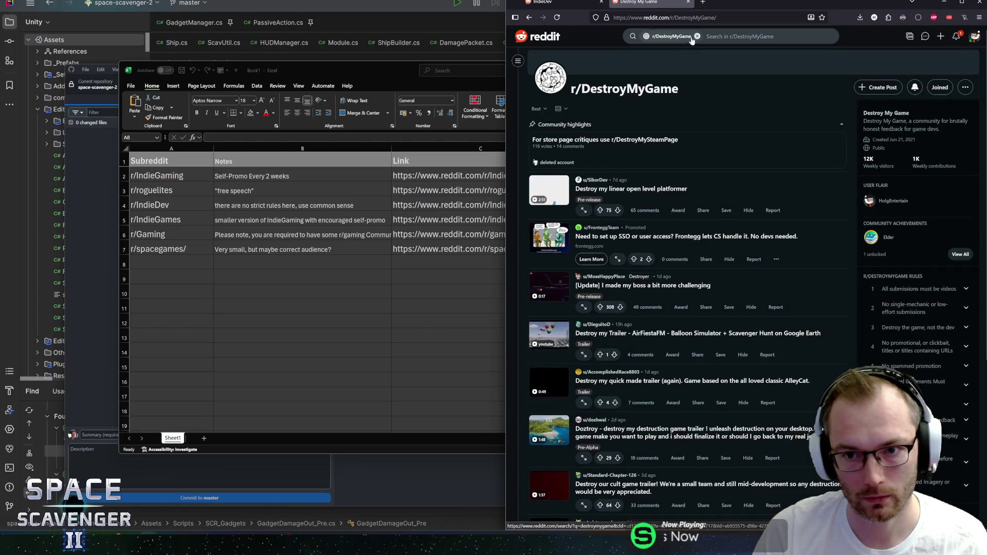
left_click(668, 18)
left_click(425, 260)
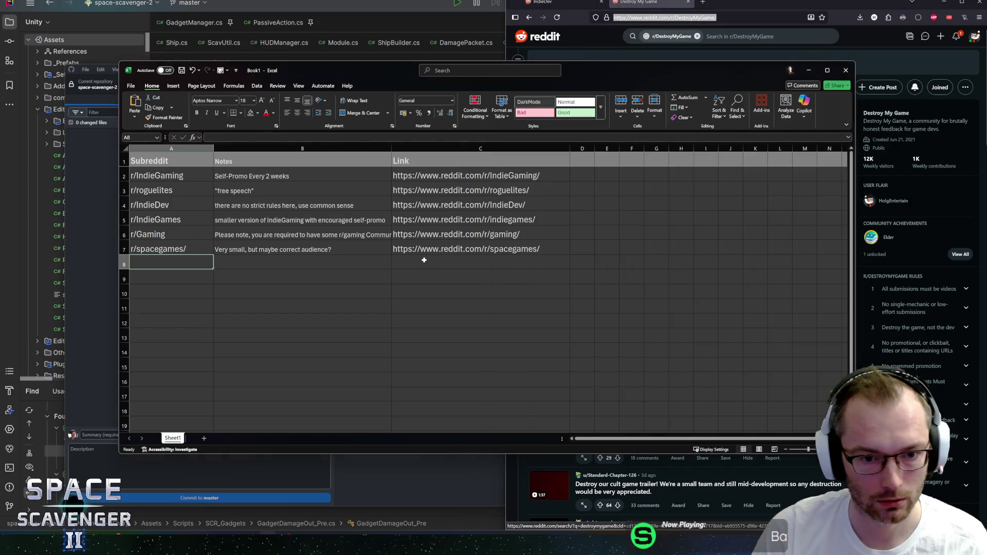
type("https://www.reddit.com/r/DestroyMyGame/")
left_click(326, 262)
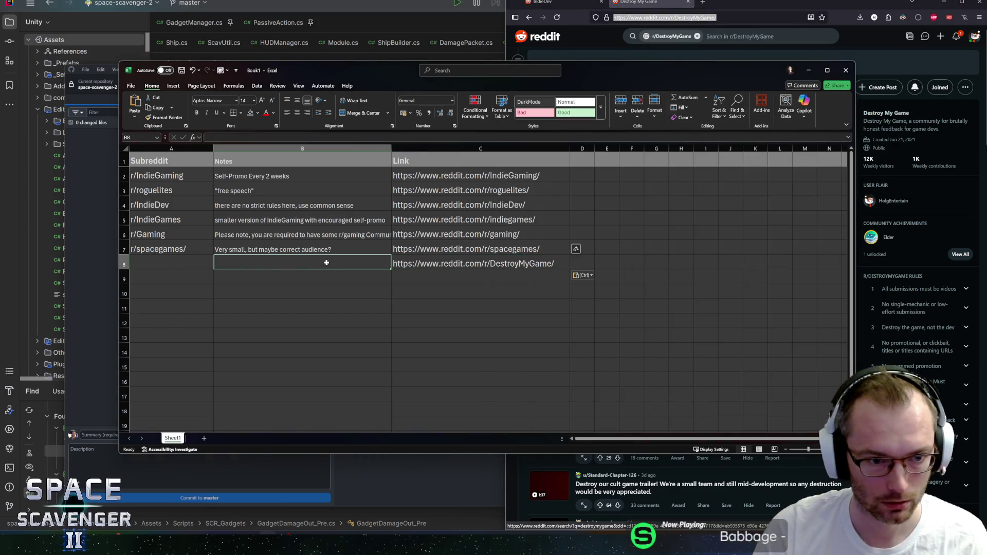
Enter r/DestroyMyGame in A8 and expand the subreddit's 'all submissions must be videos' rule.
left_click(162, 264)
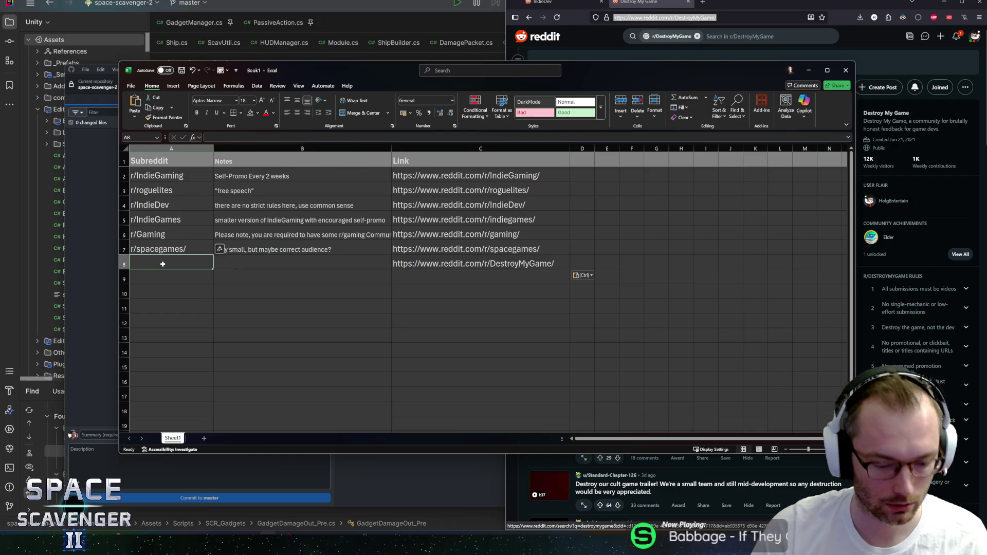
type("r/DestroyMyy")
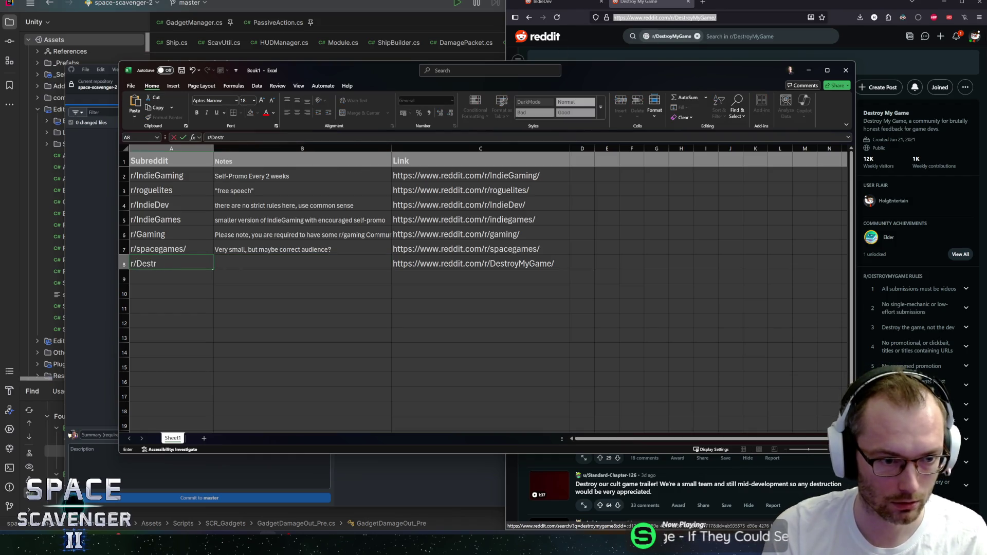
key("BackSpace")
type("Game")
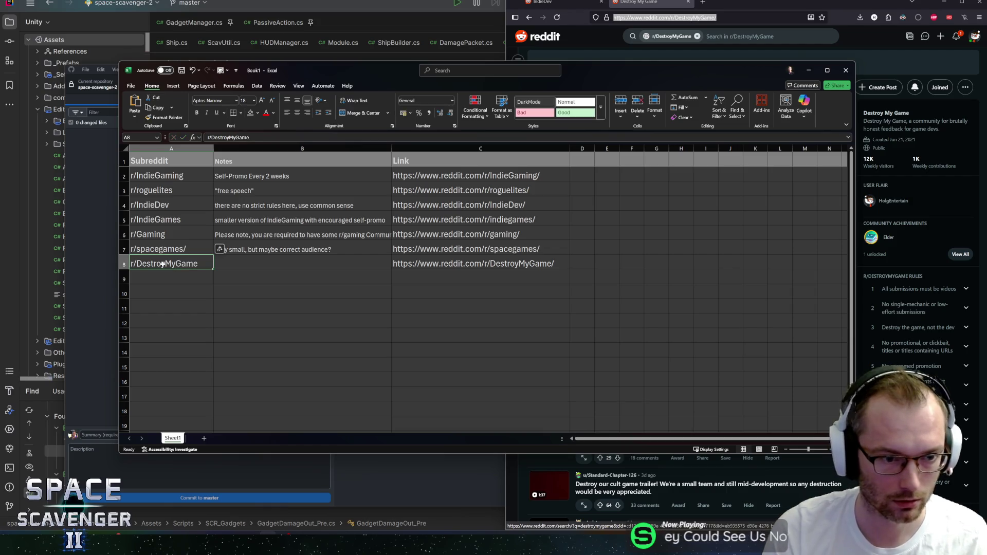
key("Tab")
left_click(686, 36)
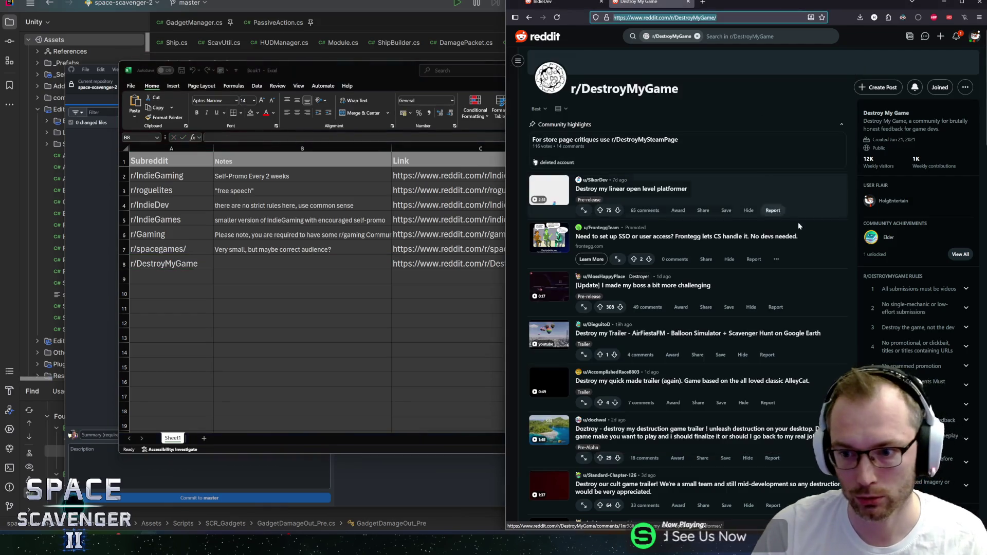
left_click(920, 288)
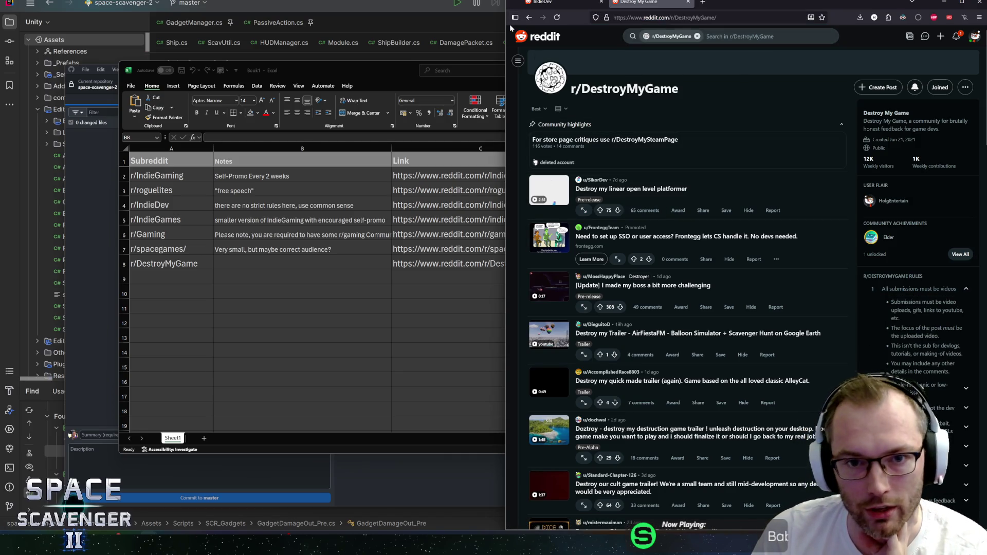
Copy the first two r/DestroyMyGame video-submission rules and paste them as row 8's note.
left_click_drag(506, 25, 364, 31)
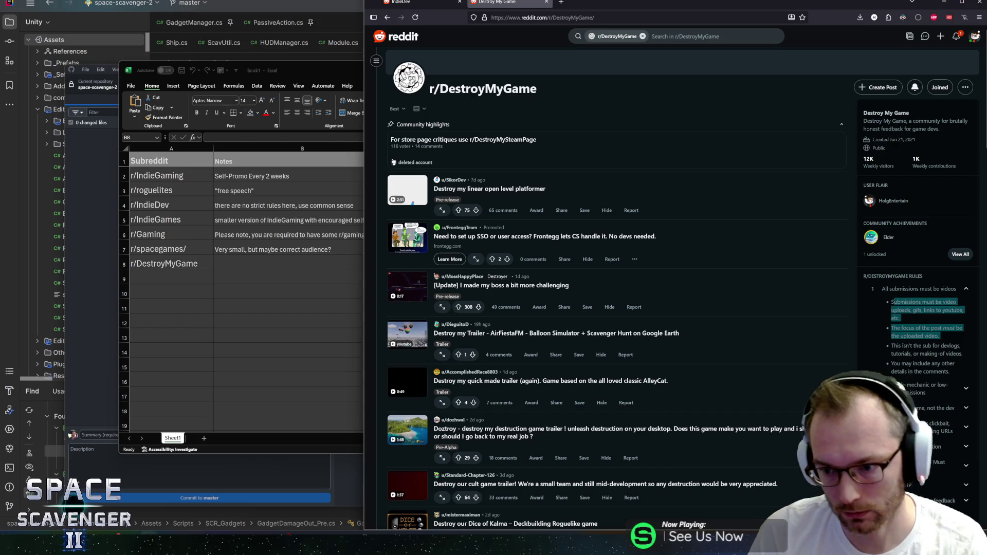
left_click_drag(943, 336, 892, 302)
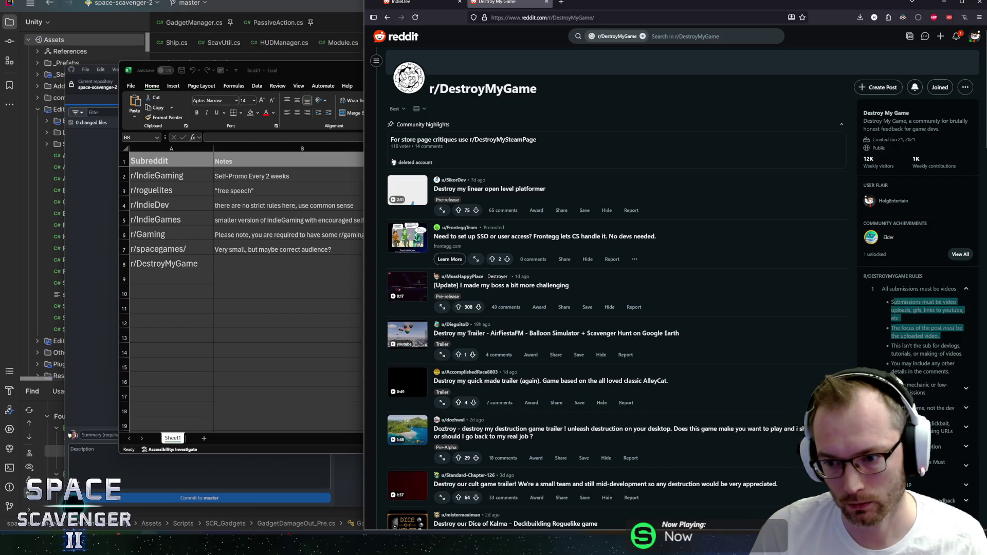
right_click(904, 304)
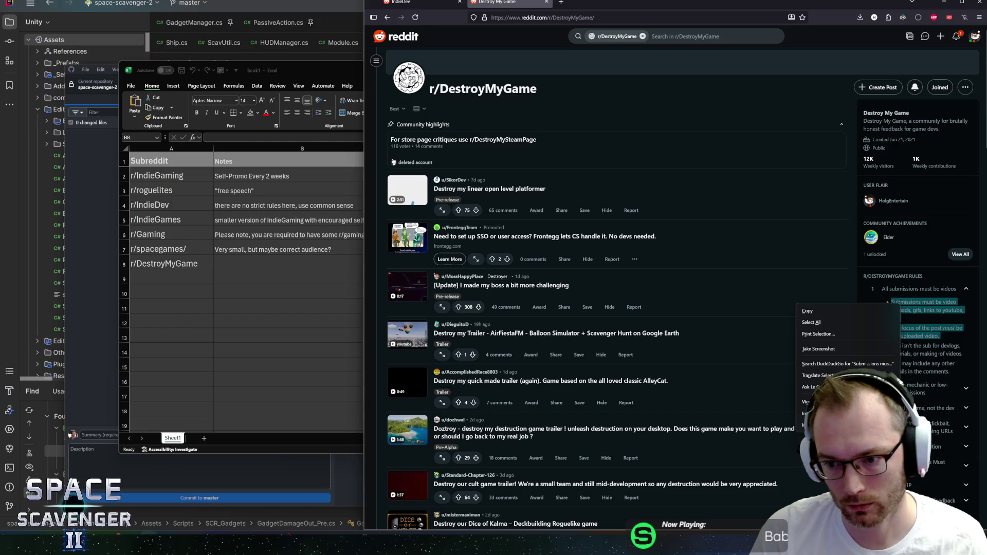
left_click(858, 315)
left_click(269, 264)
key("ctrl+v")
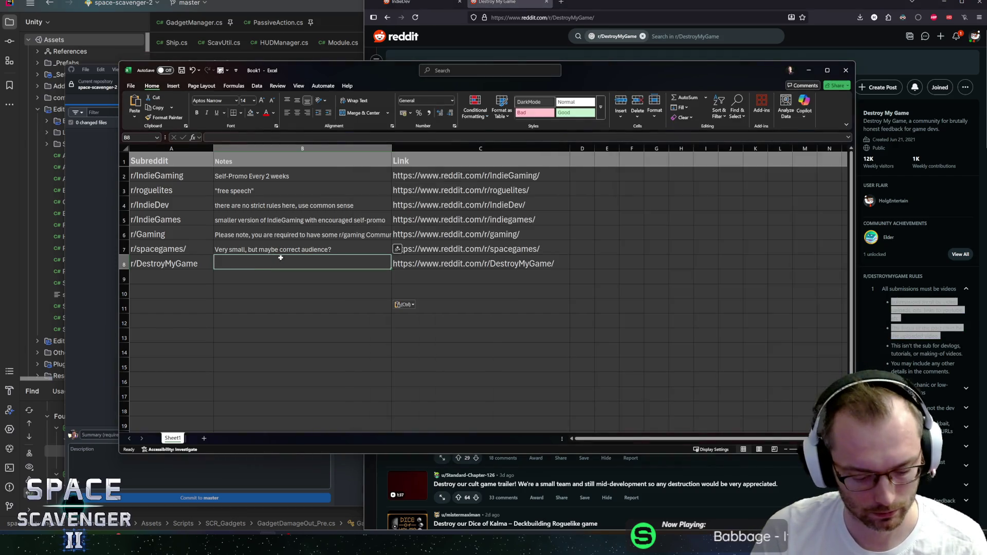
Merge both pasted rule lines into B8's note, clear the leftover cell, and widen the Notes column.
left_click(321, 139)
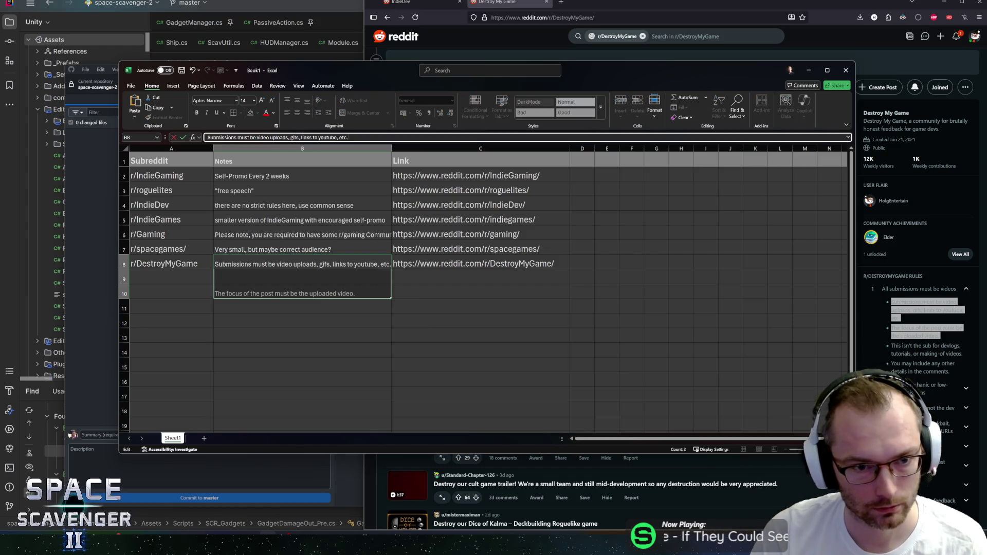
double_click(302, 264)
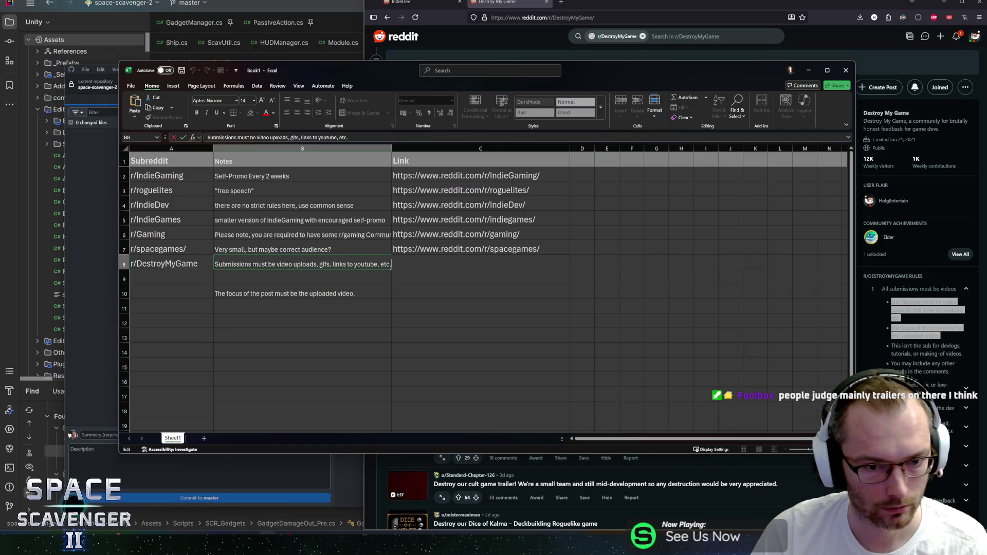
left_click(311, 296)
key("ctrl+c")
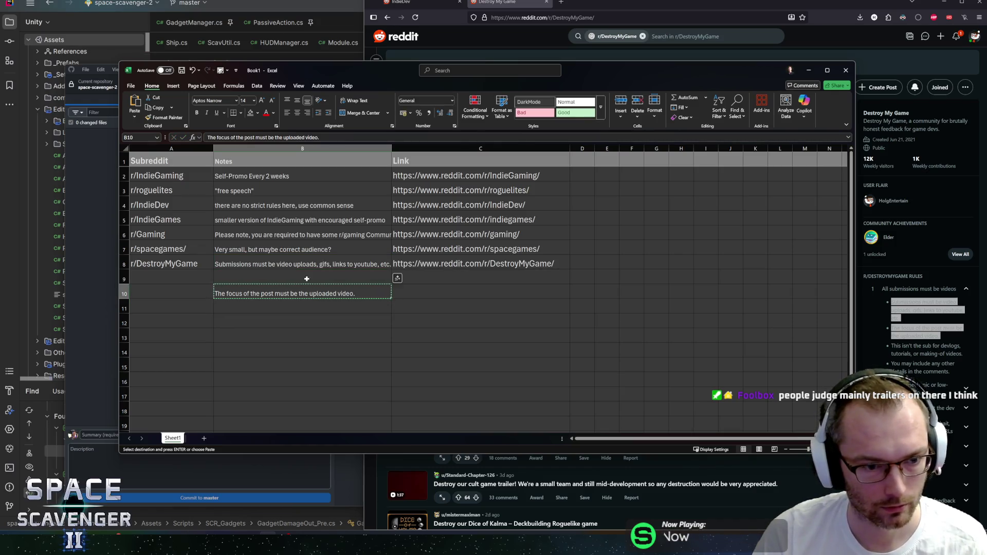
left_click(303, 264)
double_click(302, 263)
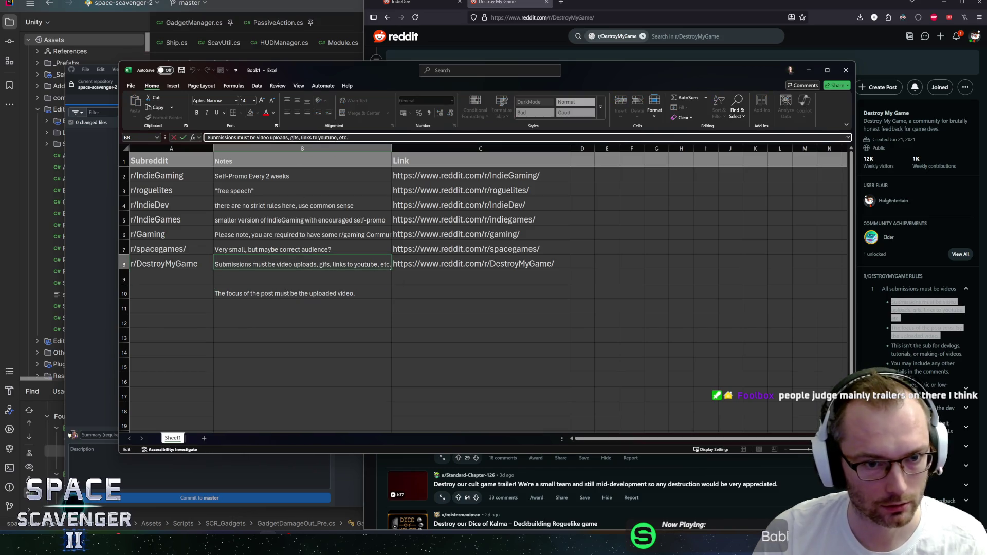
key("BackSpace")
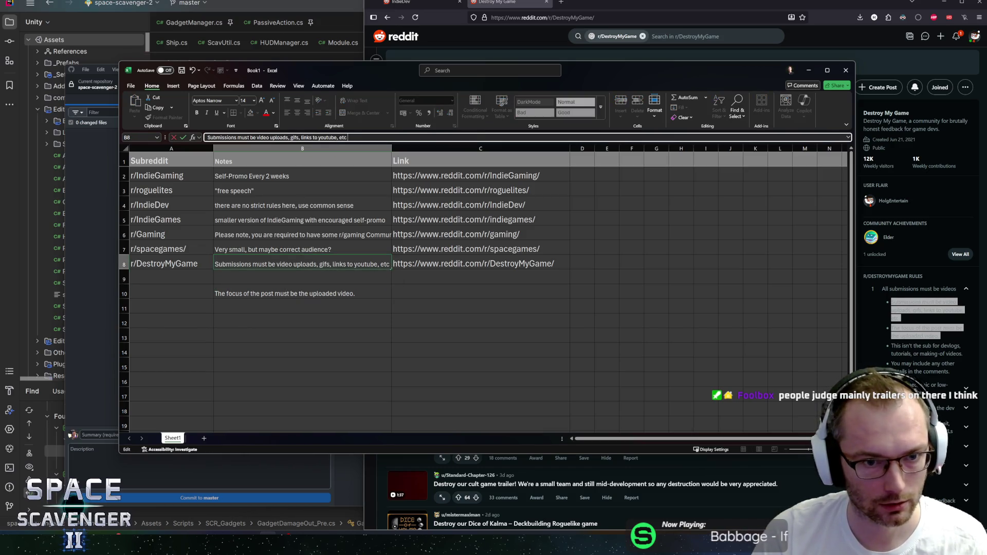
left_click(303, 293)
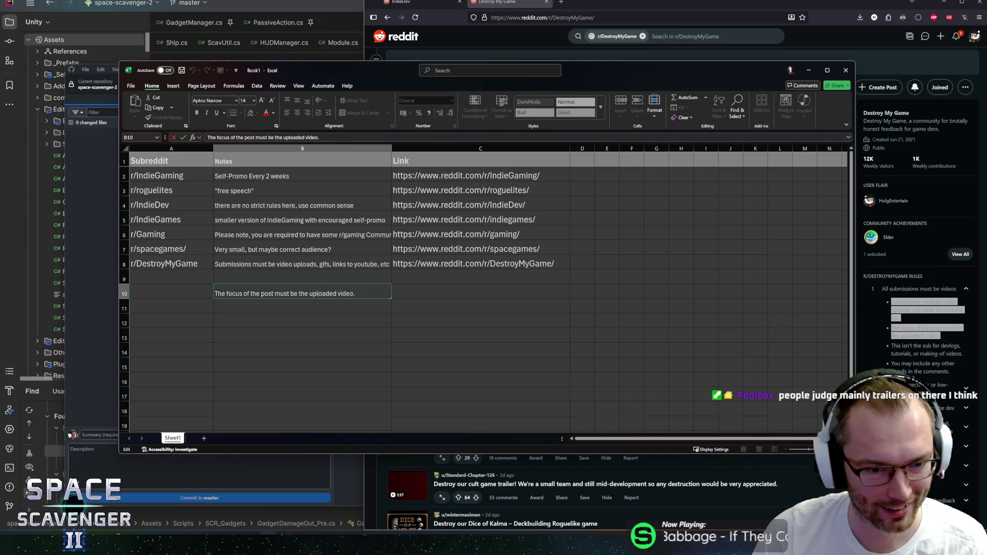
key("Delete")
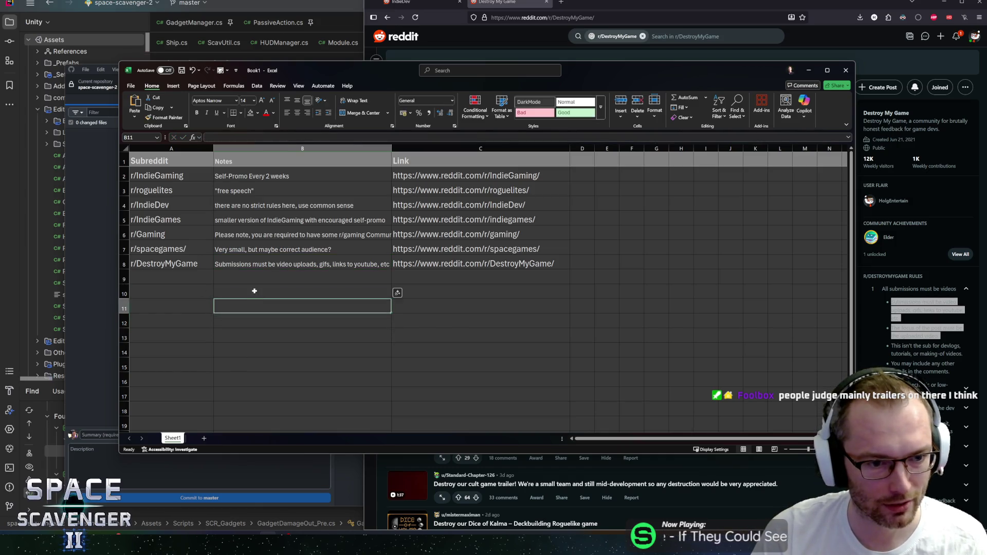
left_click(290, 265)
left_click(350, 138)
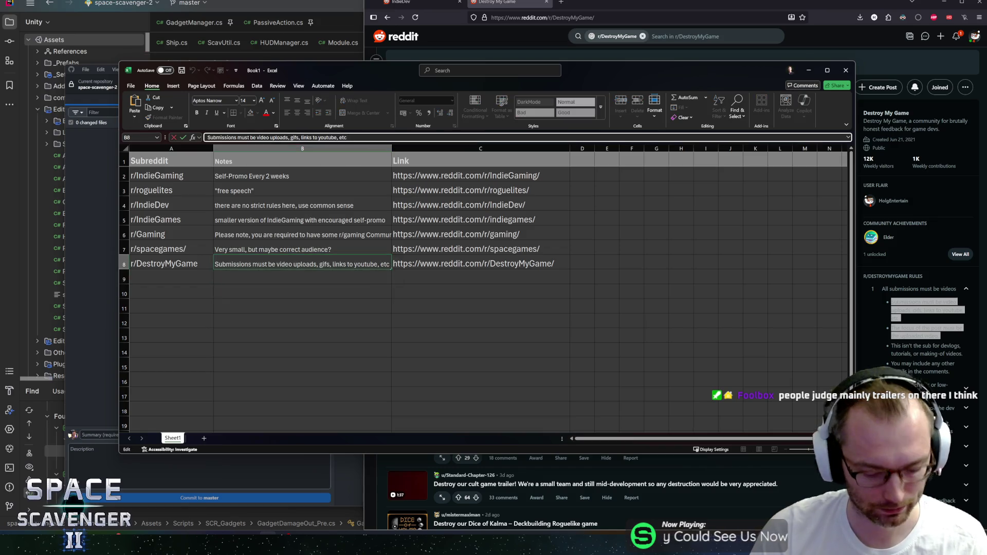
type(".")
key("ctrl+v")
key("ctrl+Return")
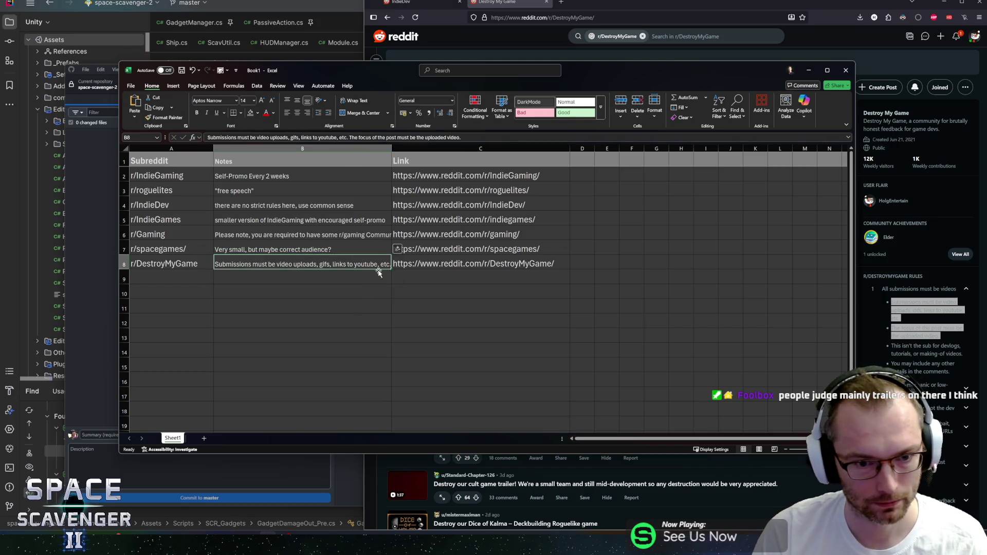
mouse_move(392, 148)
left_mouse_down()
mouse_move(471, 149)
mouse_move(457, 149)
left_mouse_up()
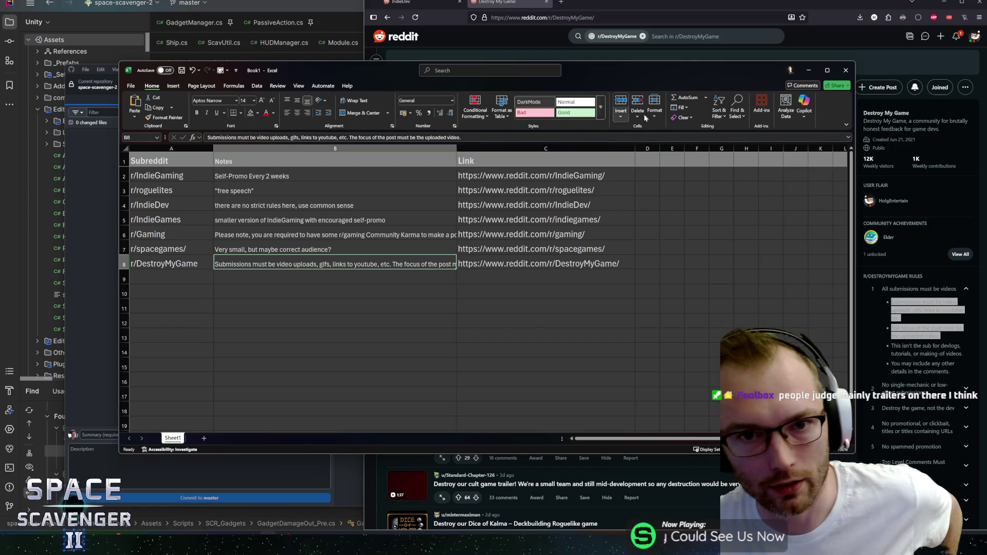
Back on r/DestroyMyGame, expand the 'Destroy the game, not the dev' and 'No promotional or clickbait' rules.
key("alt+Tab")
left_click(413, 204)
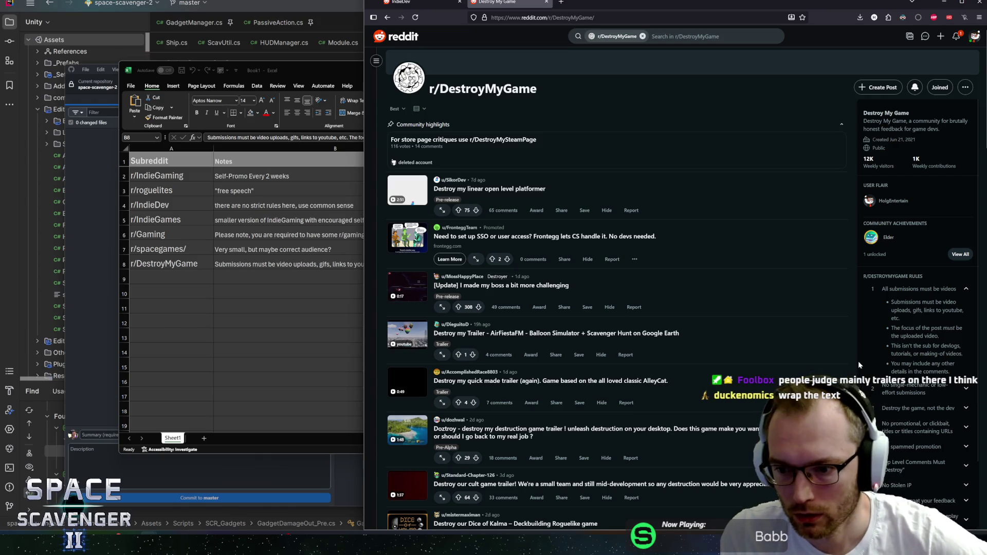
scroll(859, 361, "down", 1)
scroll(915, 339, "down", 1)
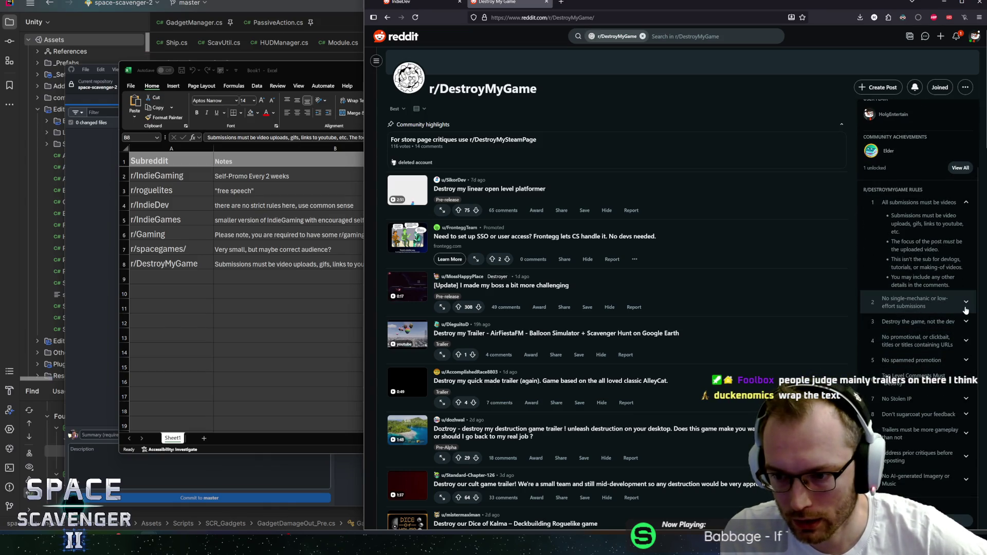
left_click(952, 323)
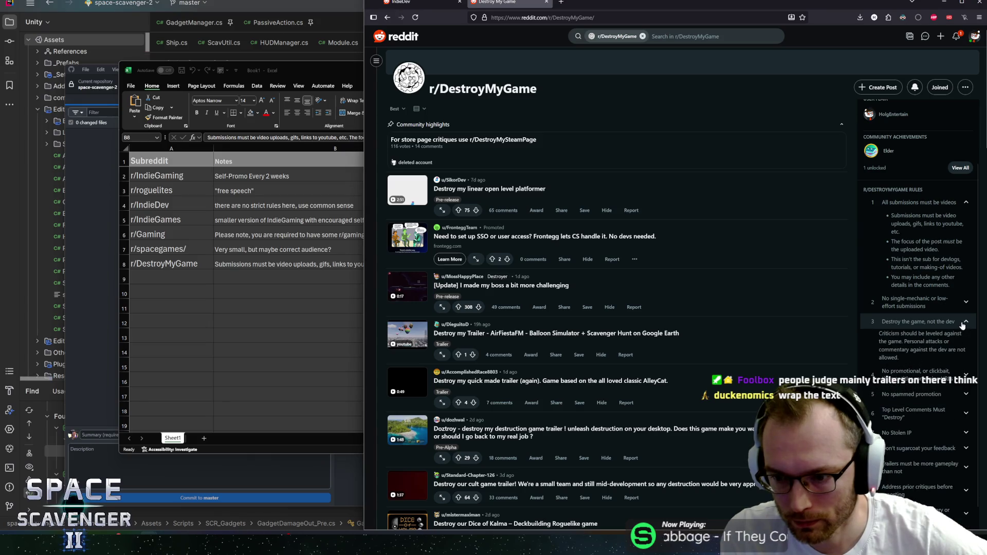
scroll(926, 340, "down", 1)
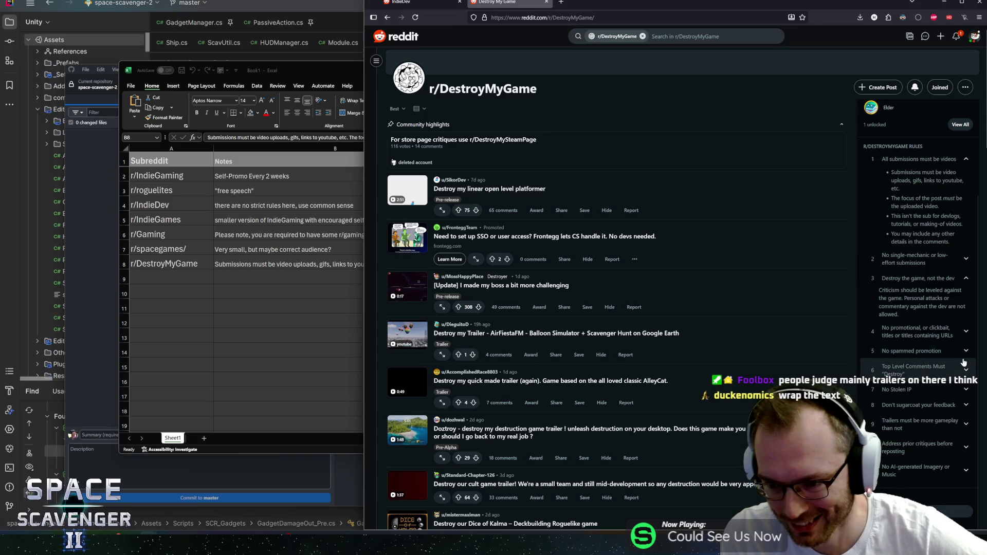
left_click(967, 331)
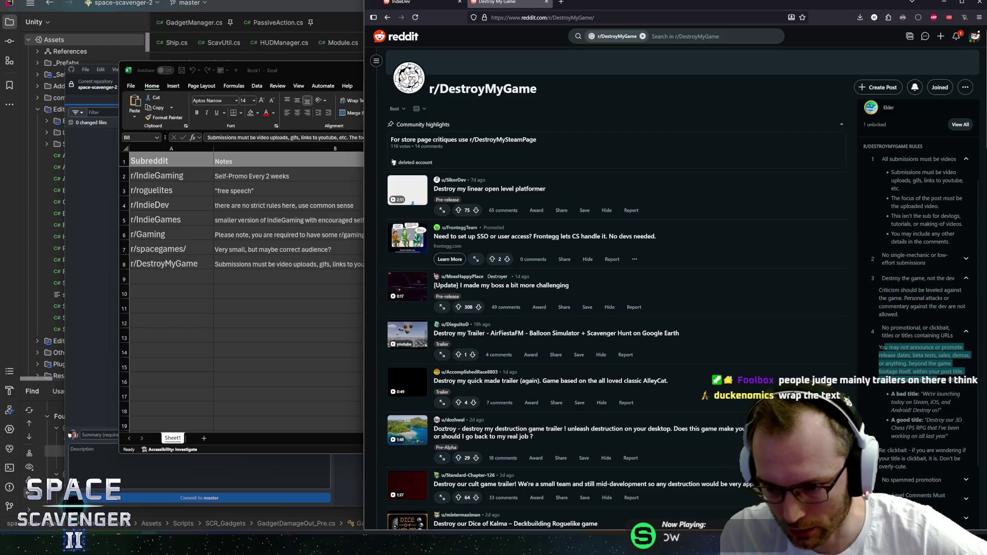
scroll(920, 308, "down", 1)
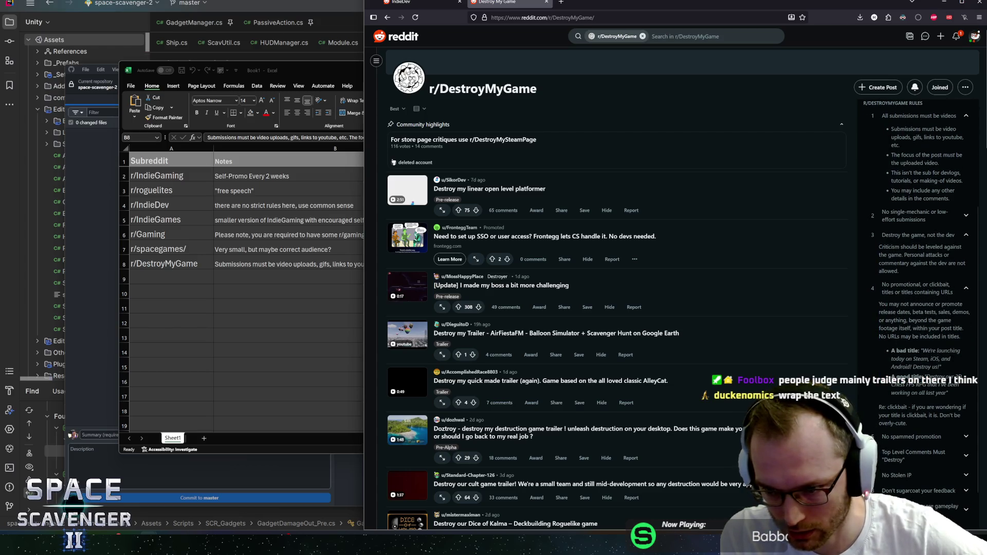
Read the rule on promoting releases and its bad and good post title examples.
mouse_move(889, 304)
left_mouse_down()
mouse_move(926, 328)
mouse_move(925, 319)
left_mouse_up()
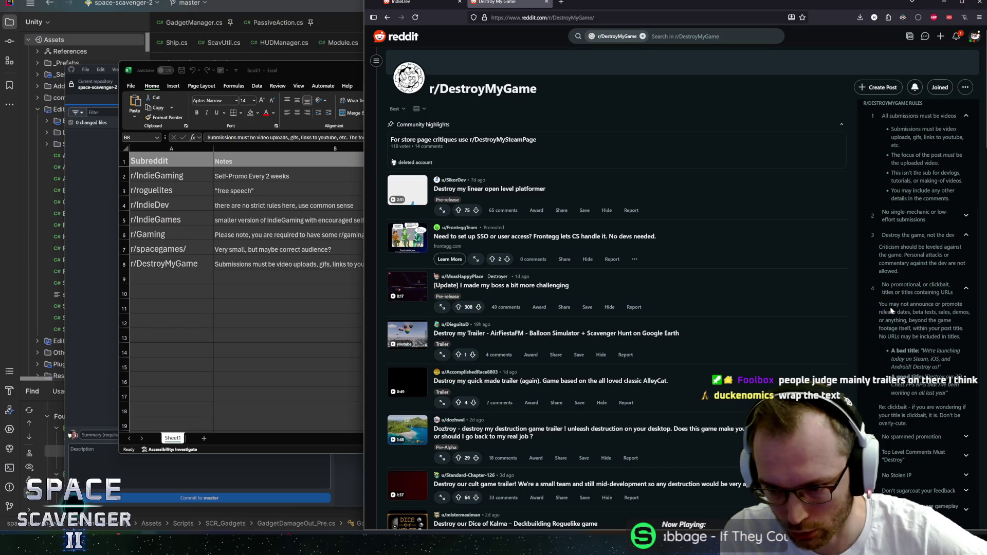
scroll(925, 319, "down", 1)
mouse_move(910, 285)
left_mouse_down()
mouse_move(962, 293)
mouse_move(924, 308)
mouse_move(941, 324)
left_mouse_up()
left_click(941, 324)
scroll(921, 309, "down", 1)
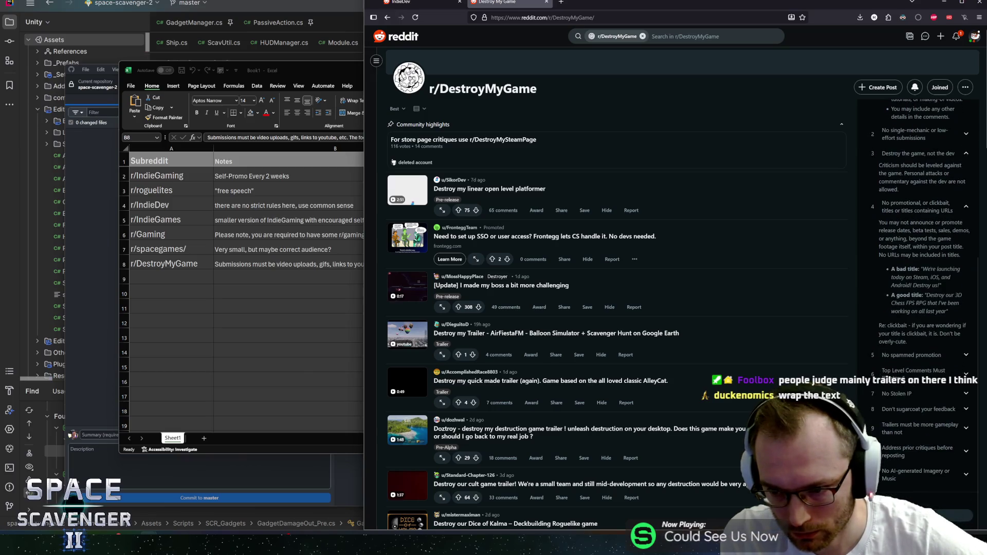
left_click_drag(912, 290, 947, 307)
left_click(948, 307)
scroll(927, 292, "down", 1)
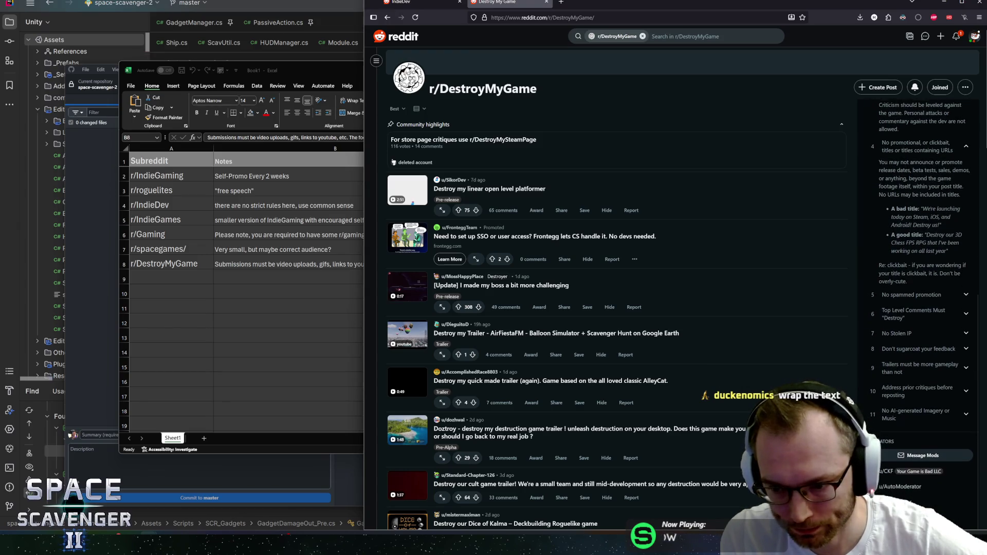
Expand and read rule 6, 'Top Level Comments Must Destroy', then close the browser.
left_click(965, 315)
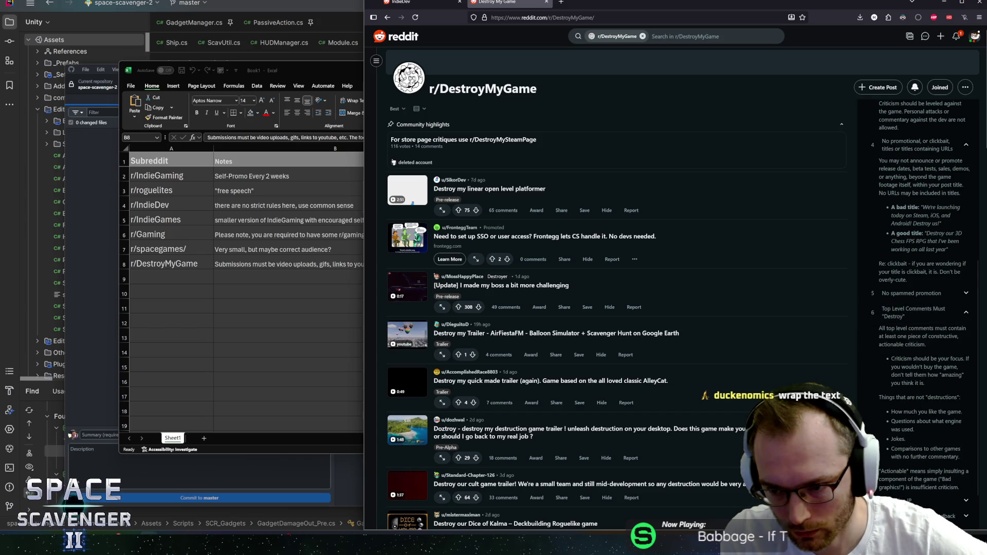
scroll(893, 326, "down", 1)
mouse_move(879, 284)
left_mouse_down()
mouse_move(926, 301)
mouse_move(945, 416)
mouse_move(906, 323)
left_mouse_up()
left_click(945, 417)
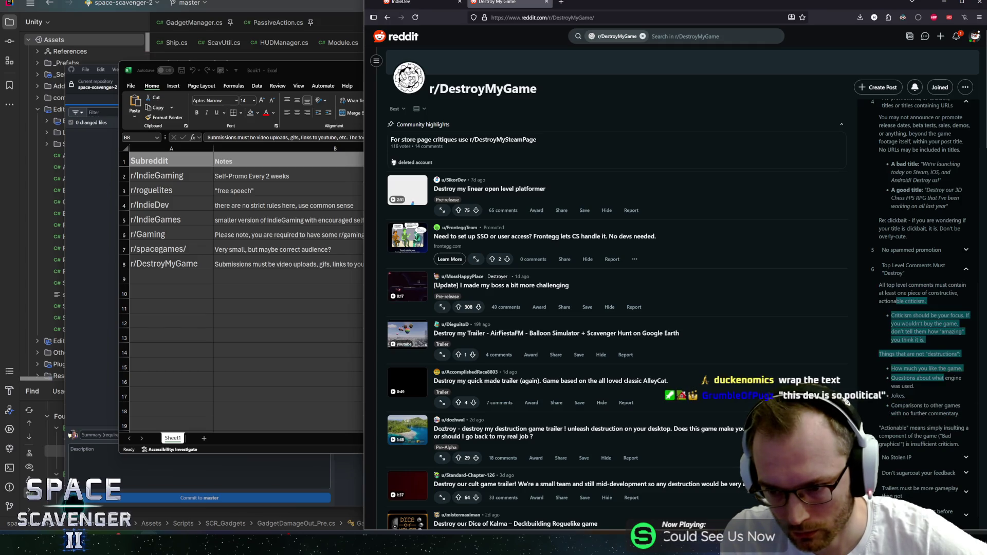
left_click(929, 380)
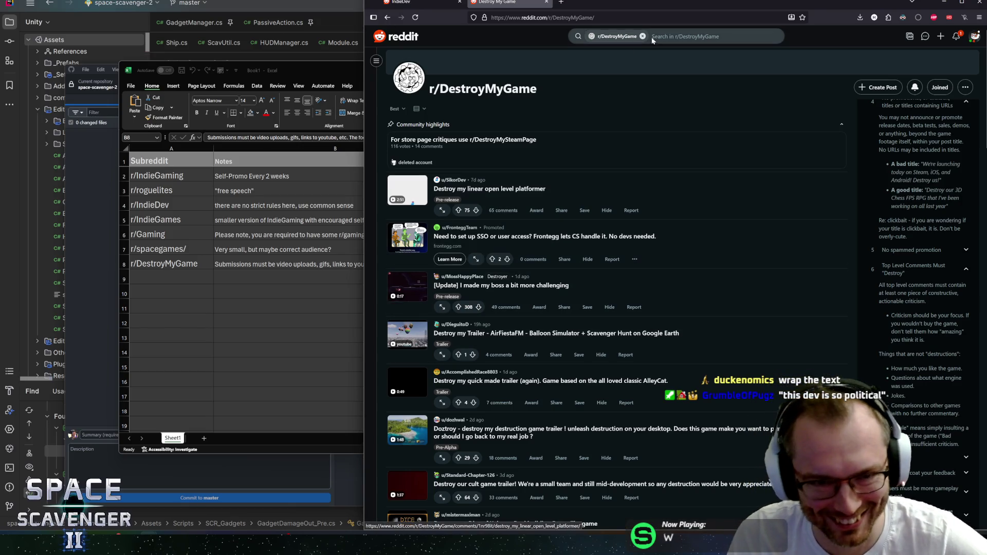
left_click(975, 6)
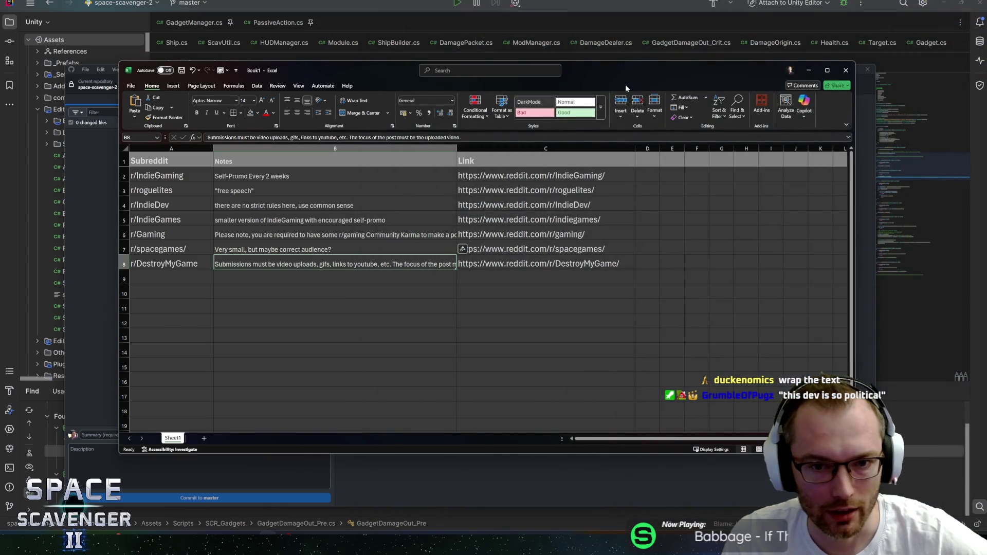
Move and enlarge the Excel window so the Notes and Link columns fit, landing on B2.
left_click_drag(793, 81, 796, 63)
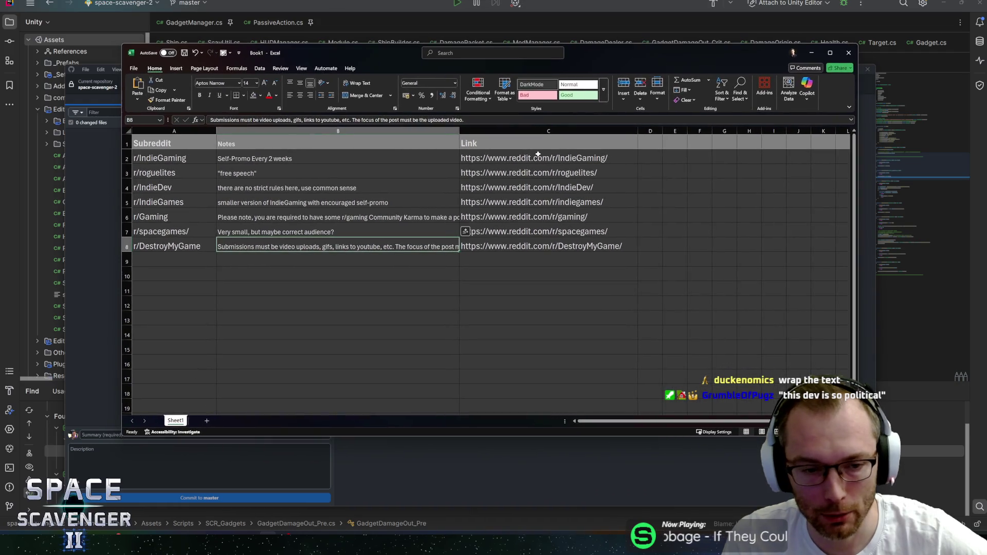
mouse_move(855, 436)
left_mouse_down()
mouse_move(910, 469)
mouse_move(920, 495)
mouse_move(822, 470)
mouse_move(730, 474)
mouse_move(810, 485)
left_mouse_up()
left_click_drag(352, 53, 375, 57)
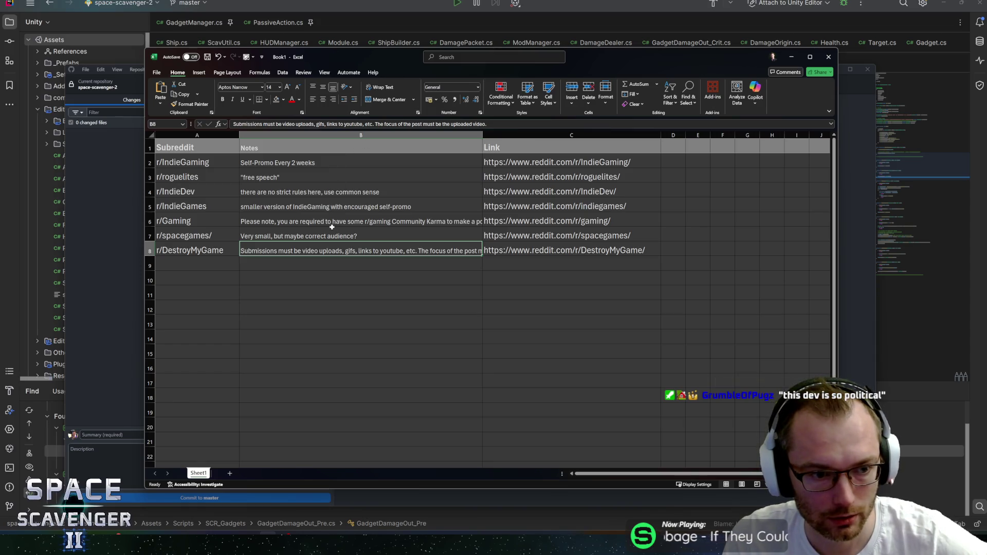
key("Up")
key("Up")
key("Up")
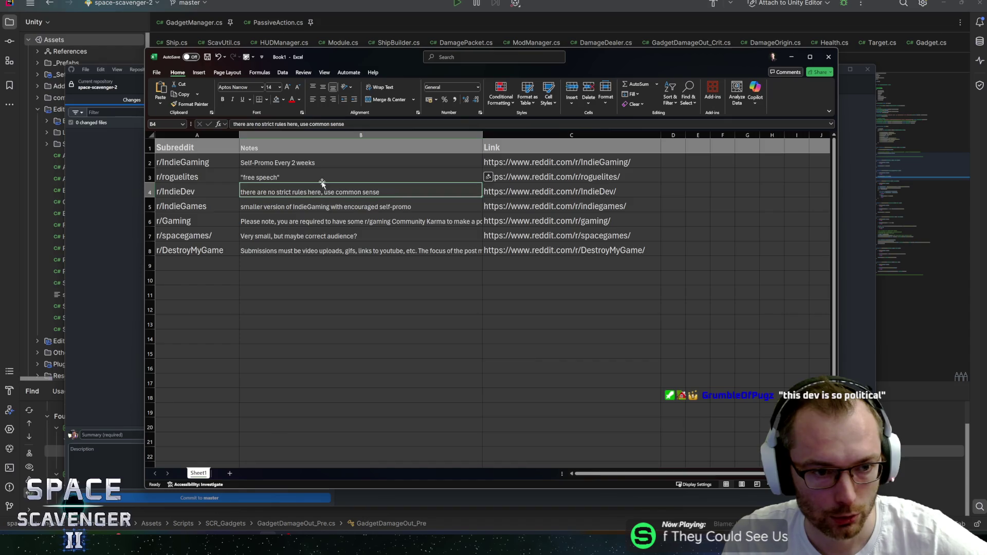
key("Up")
key("Up")
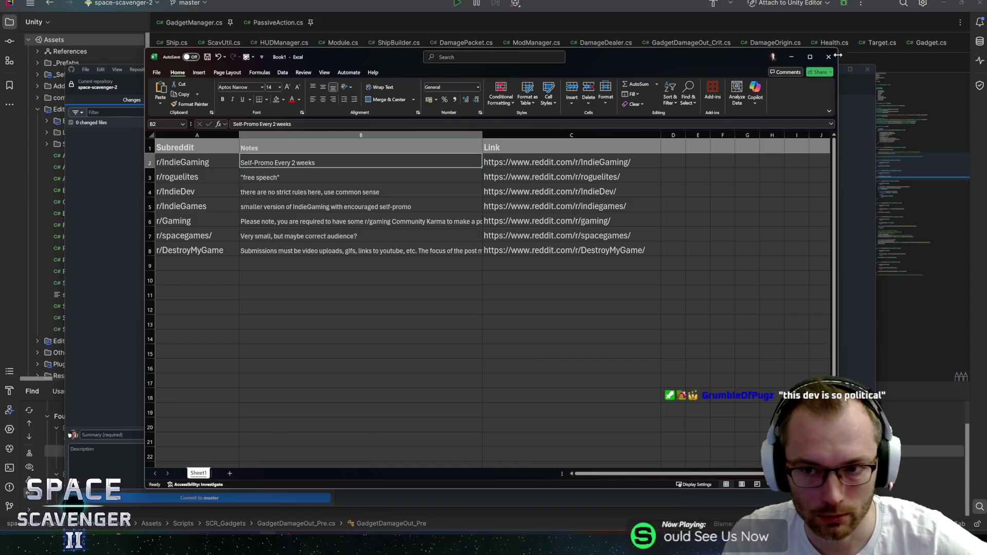
Minimize GitHub Desktop, bring Excel back and select the Notes column B.
left_click(789, 60)
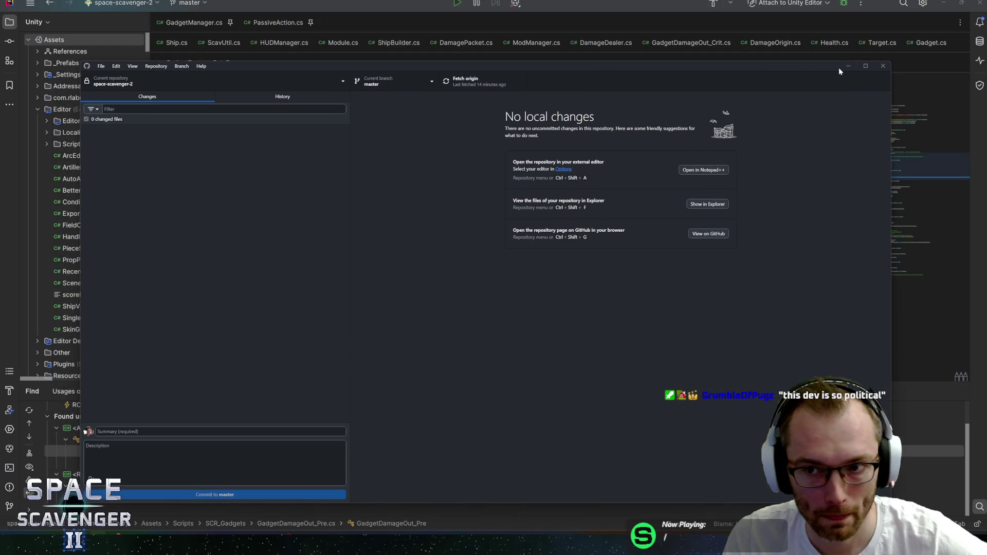
left_click(848, 66)
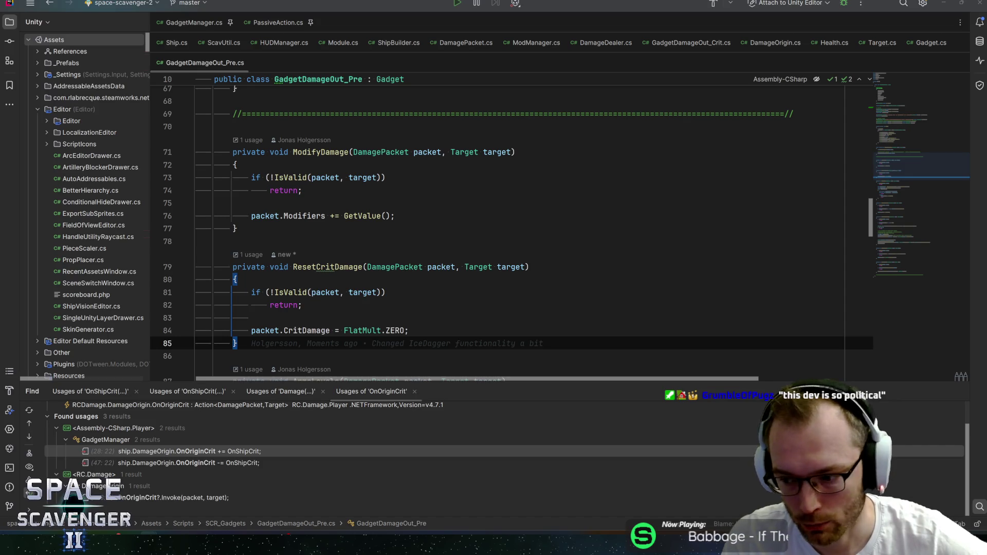
key("alt+Tab")
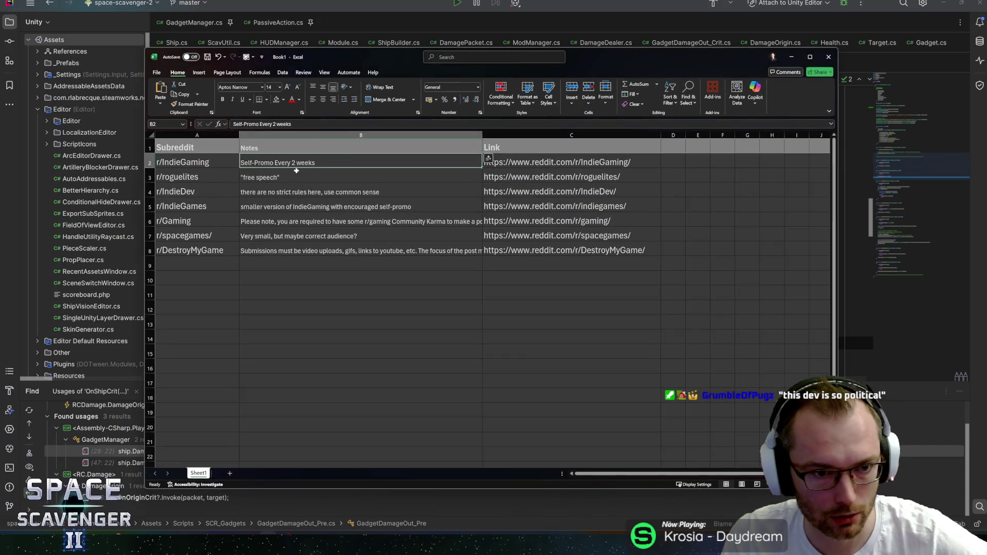
left_click(313, 134)
Turn on Wrap text for the Notes column B through Format Cells' Alignment settings.
right_click(314, 135)
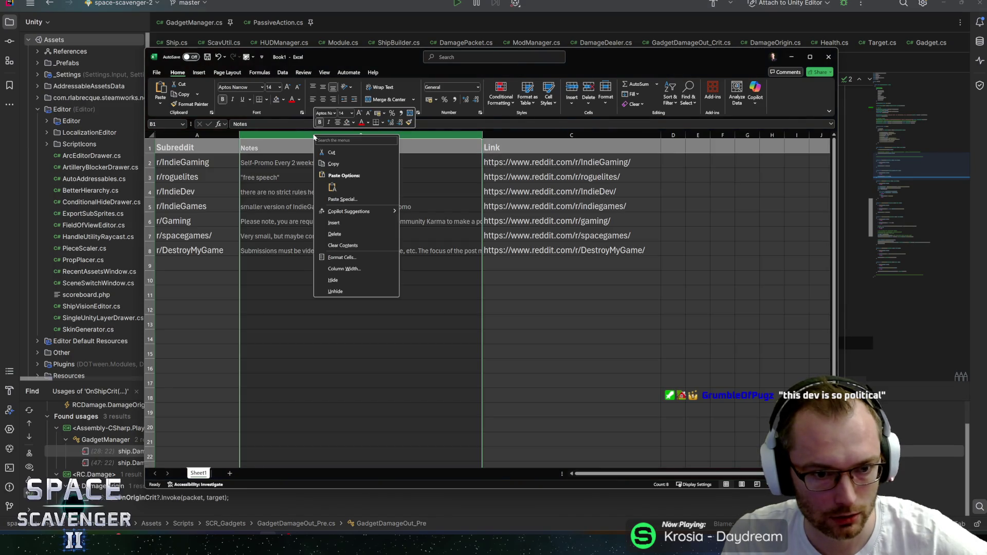
left_click(353, 261)
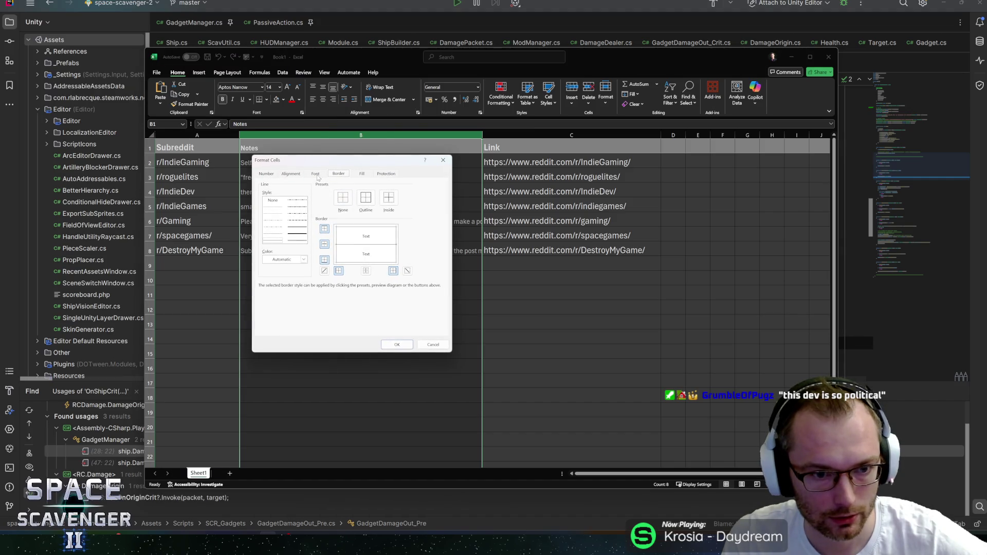
left_click(291, 174)
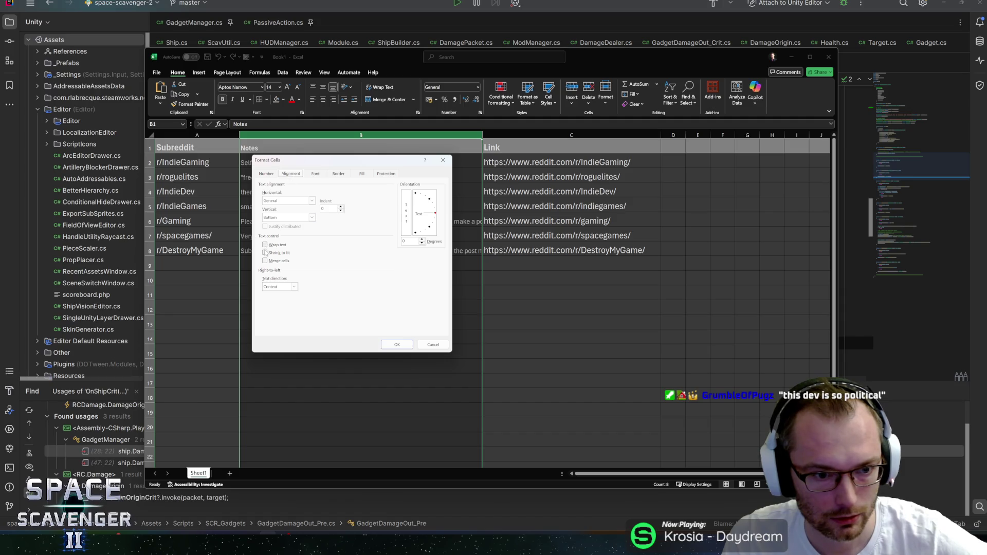
left_click(265, 245)
left_click(397, 344)
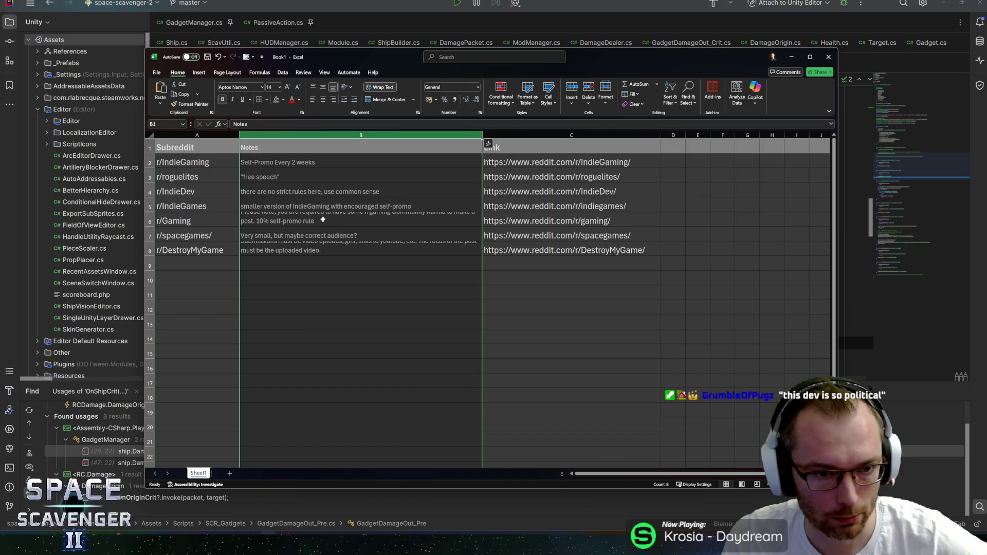
right_click(312, 138)
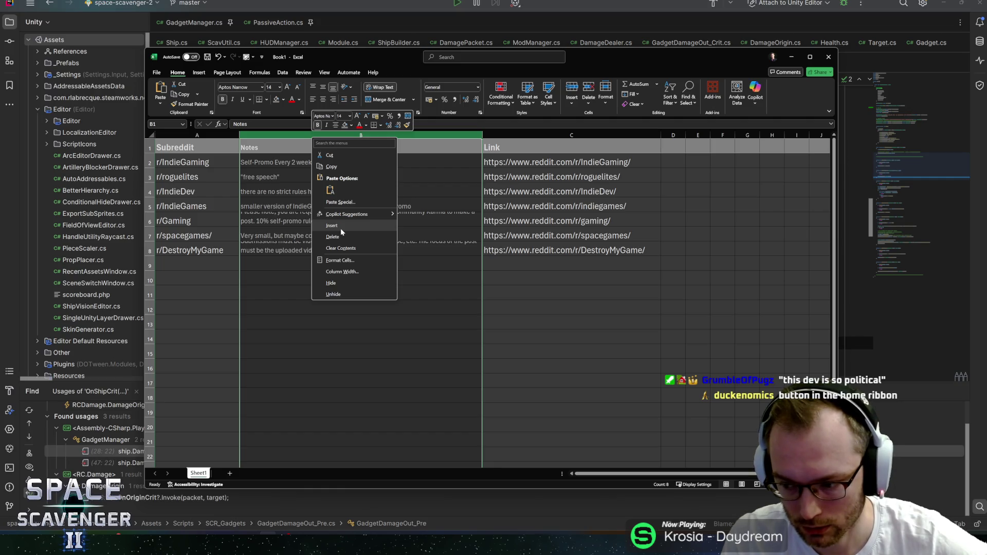
key("Escape")
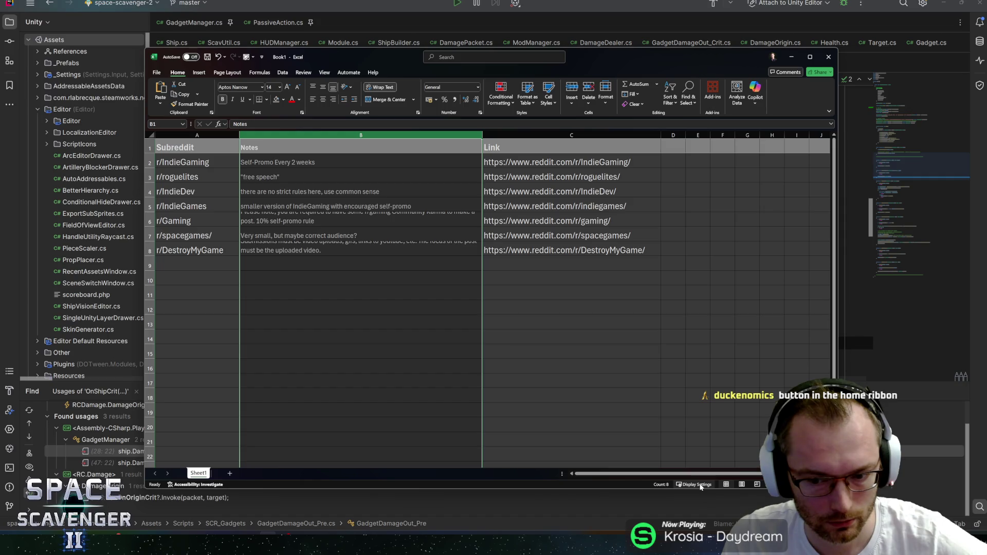
Briefly view page break preview, return to normal view, and make header row 1 taller.
left_click(758, 485)
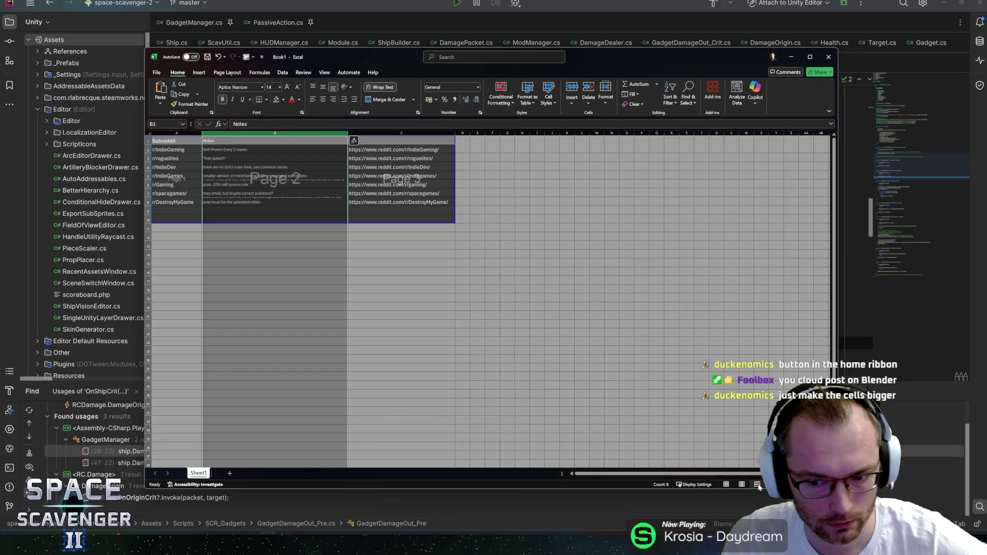
left_click(743, 484)
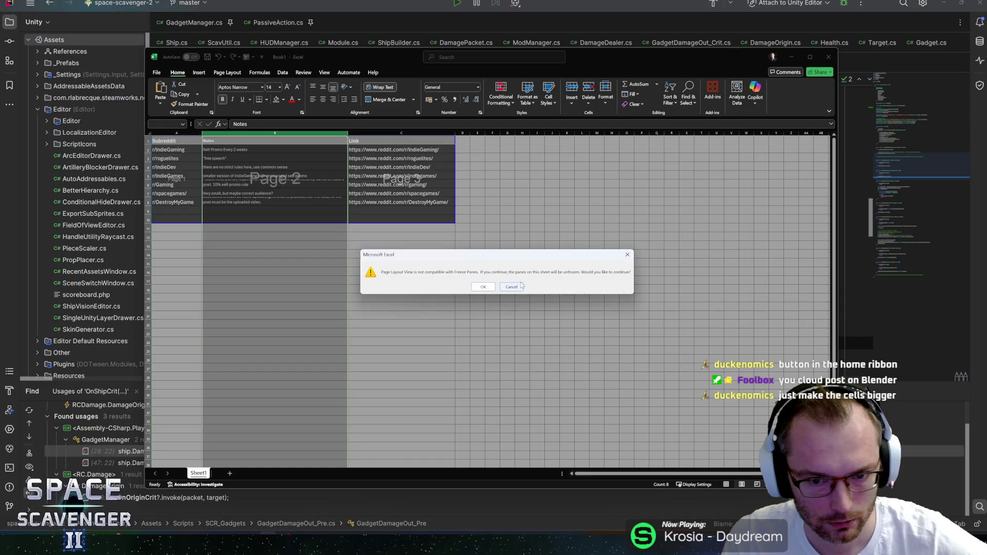
left_click(516, 288)
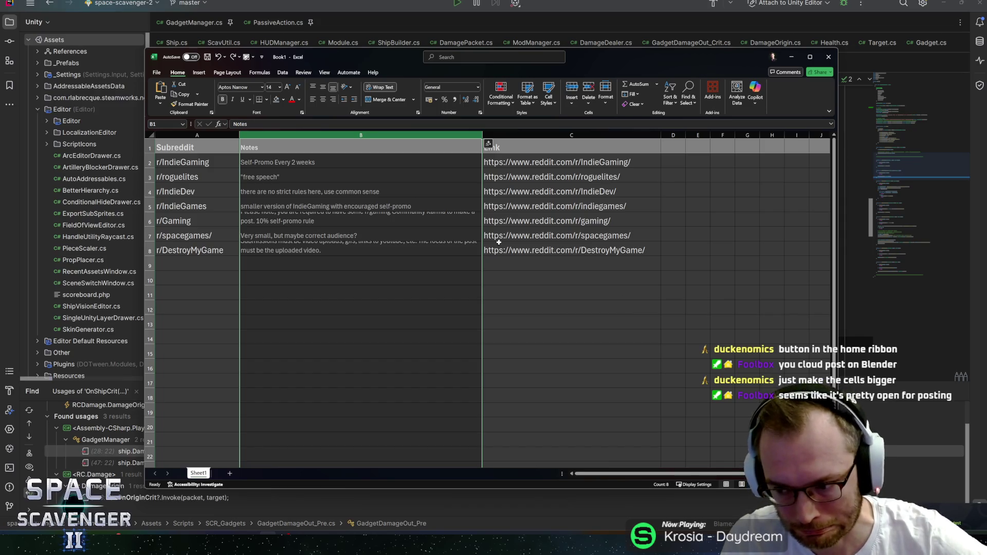
left_click_drag(150, 152, 149, 160)
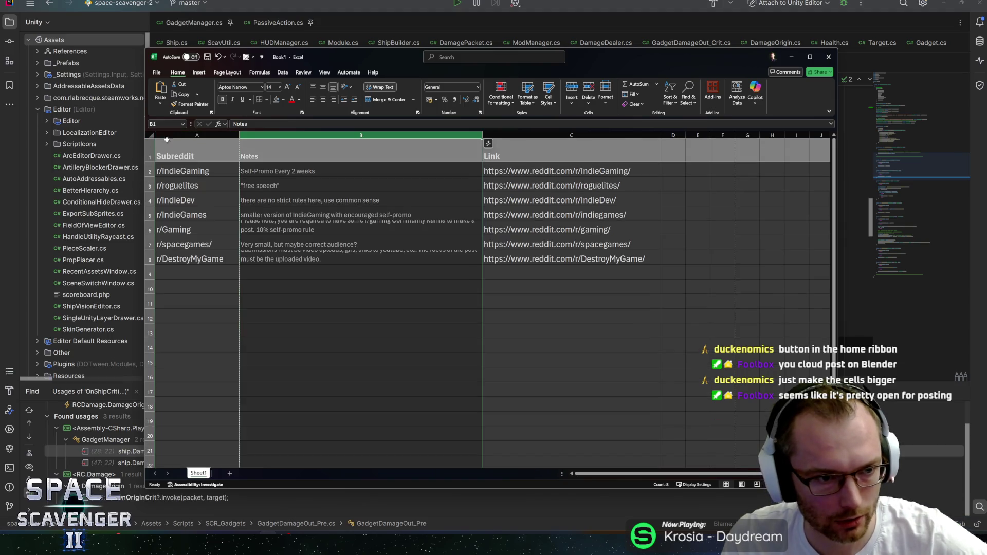
Undo the header height change and make all table rows taller so wrapped notes show.
key("ctrl+z")
left_click(149, 135)
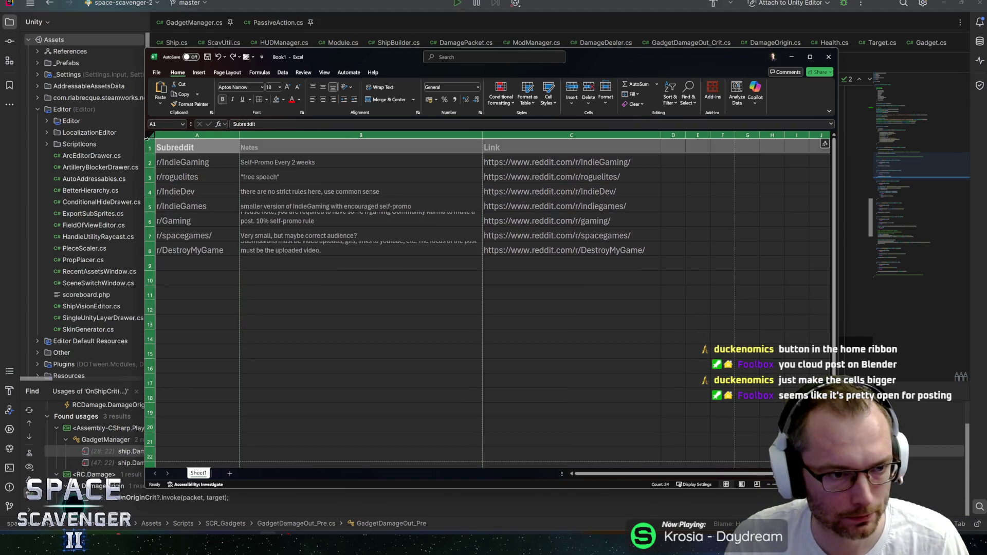
left_click_drag(150, 169, 150, 178)
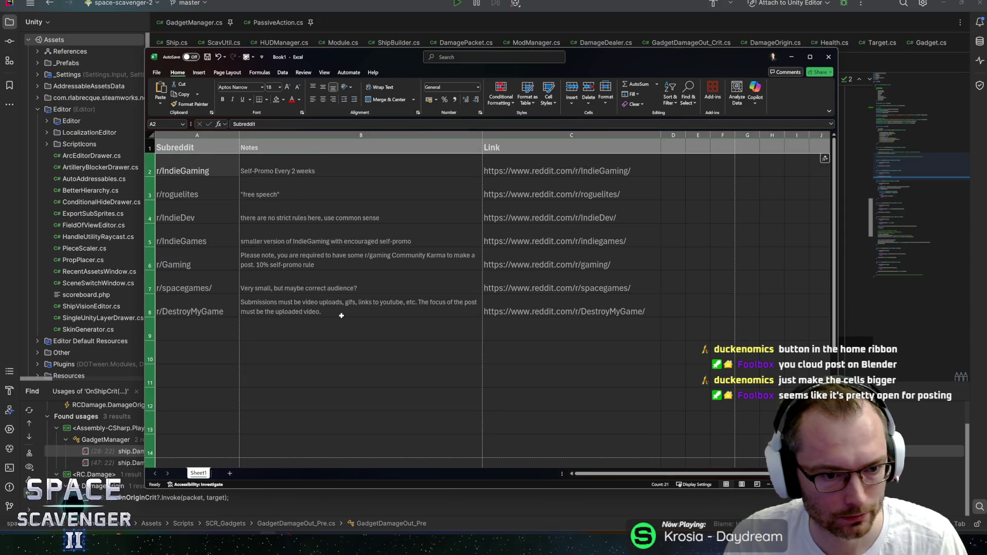
left_click(342, 316)
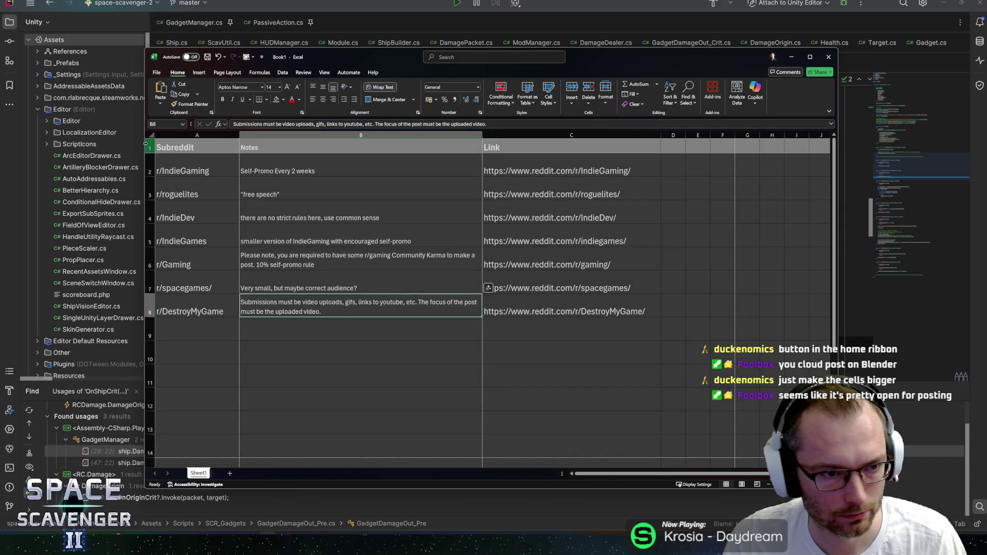
left_click(149, 136)
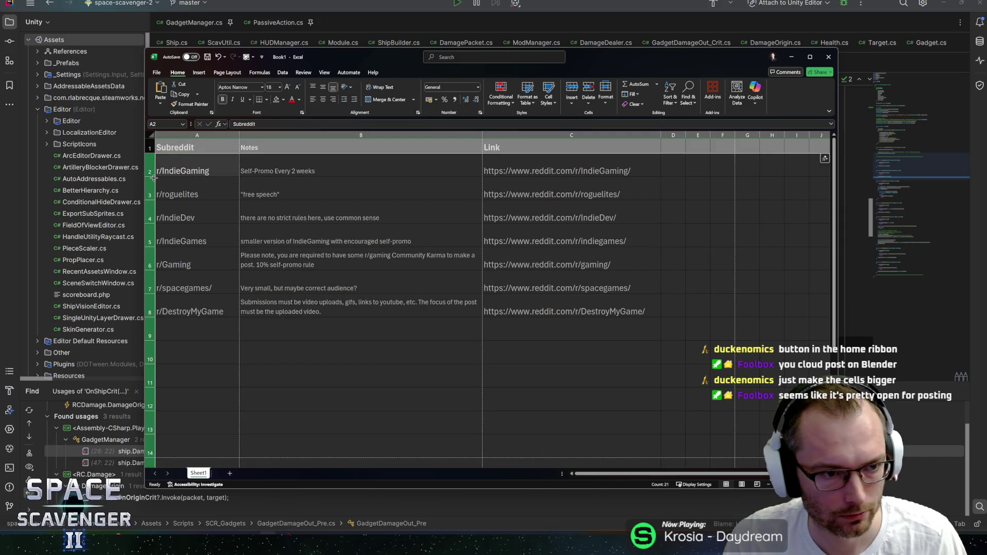
left_click_drag(153, 178, 154, 185)
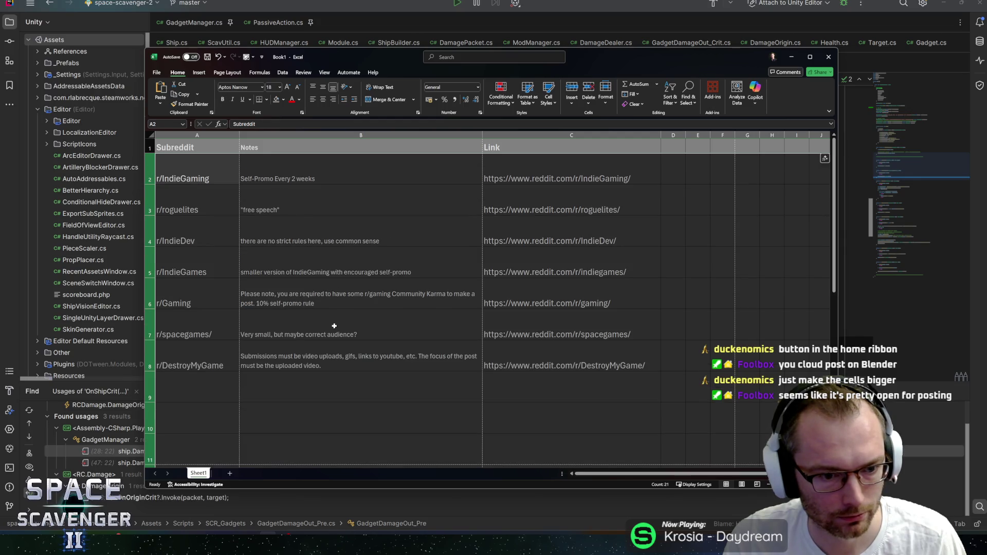
left_click(332, 350)
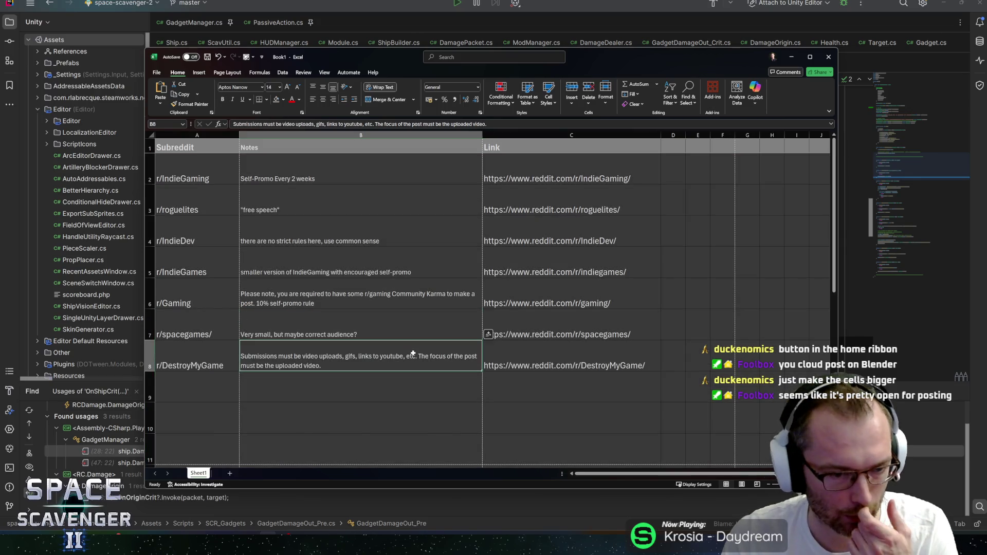
Top-align the Notes column B and middle-align the Subreddit column A.
left_click(302, 133)
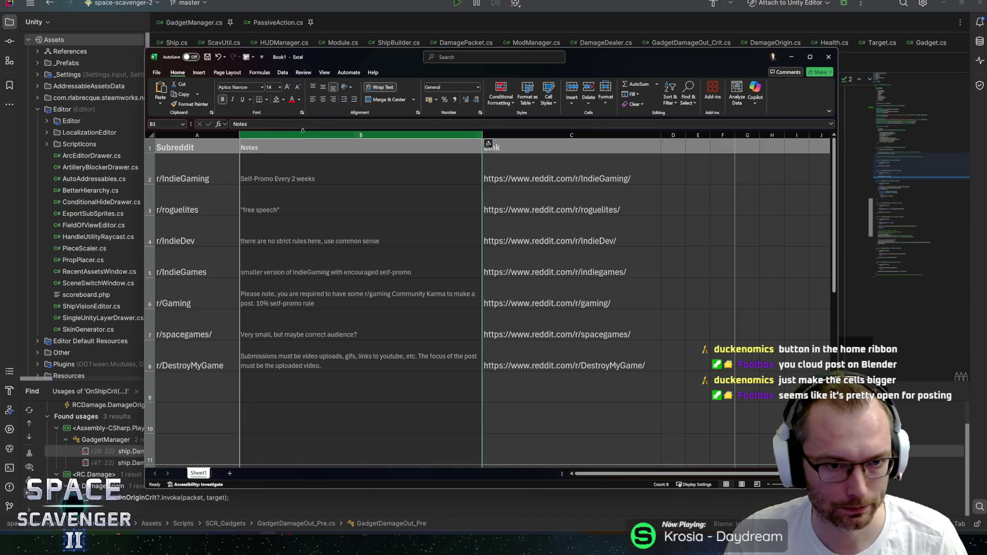
left_click(323, 89)
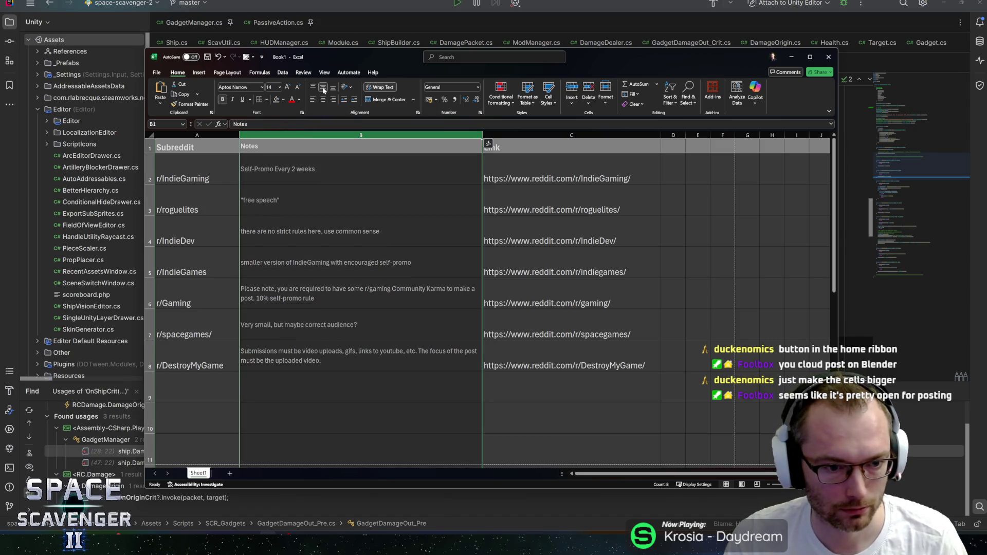
left_click(313, 90)
left_click(186, 136)
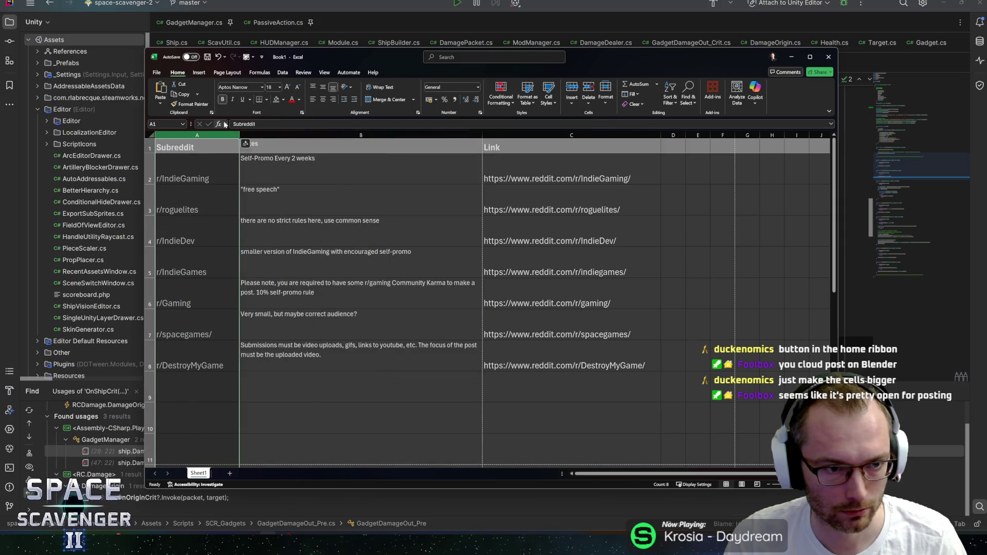
left_click(314, 90)
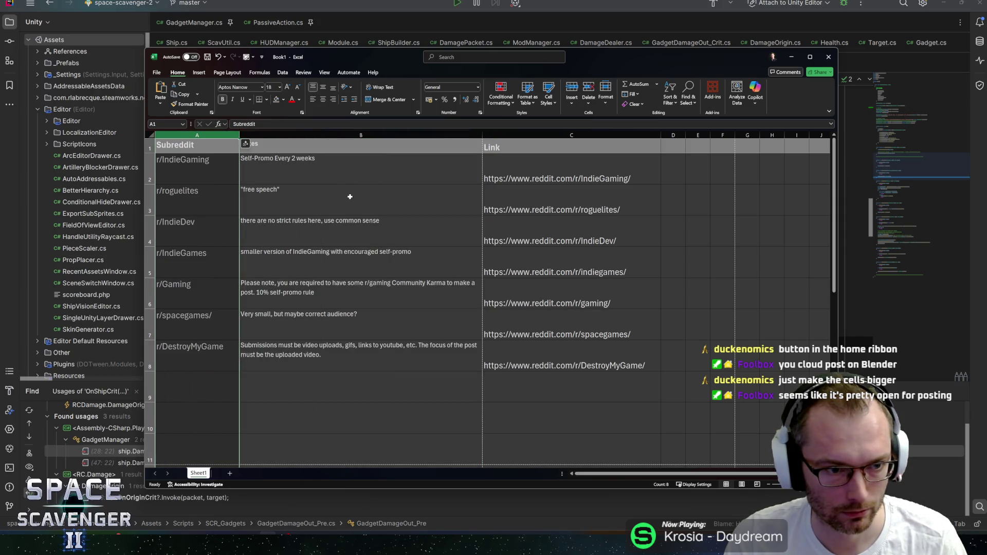
left_click(322, 89)
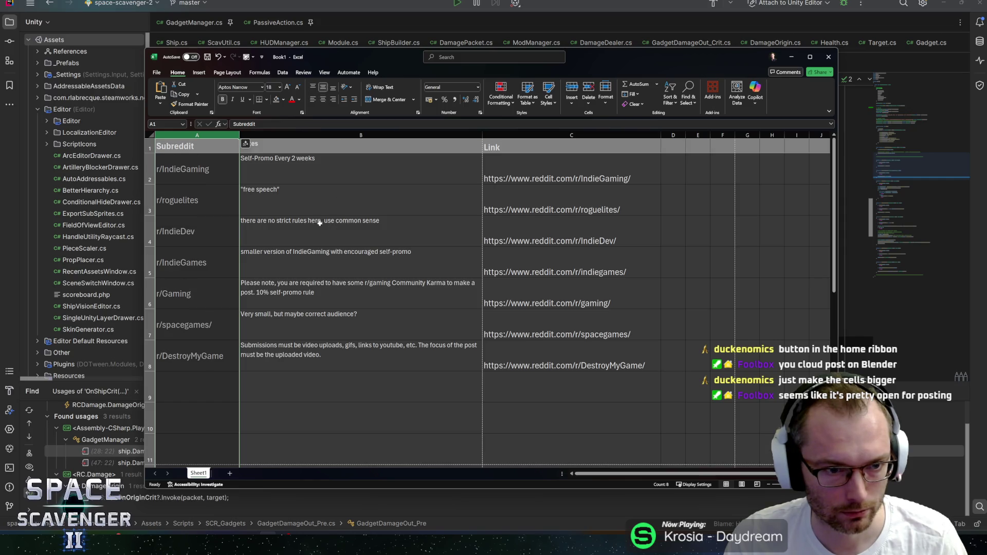
left_click(342, 346)
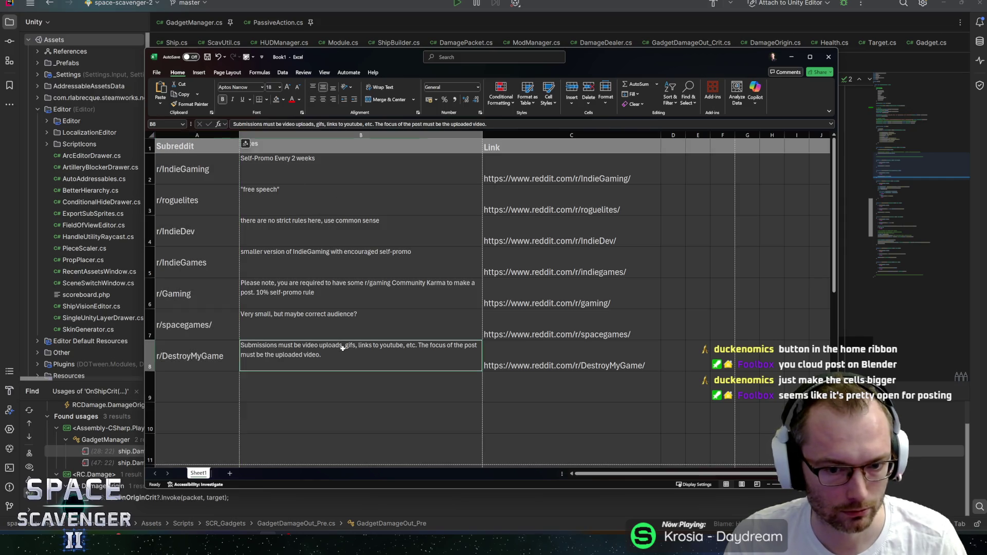
left_click(535, 353)
Middle-align the Link column C vertically in its cells.
left_click(518, 133)
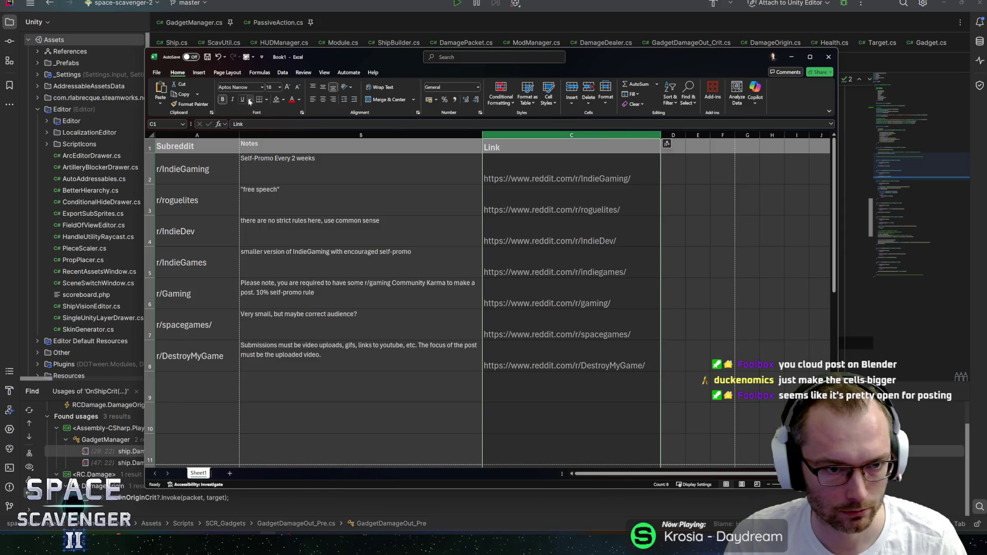
left_click(313, 87)
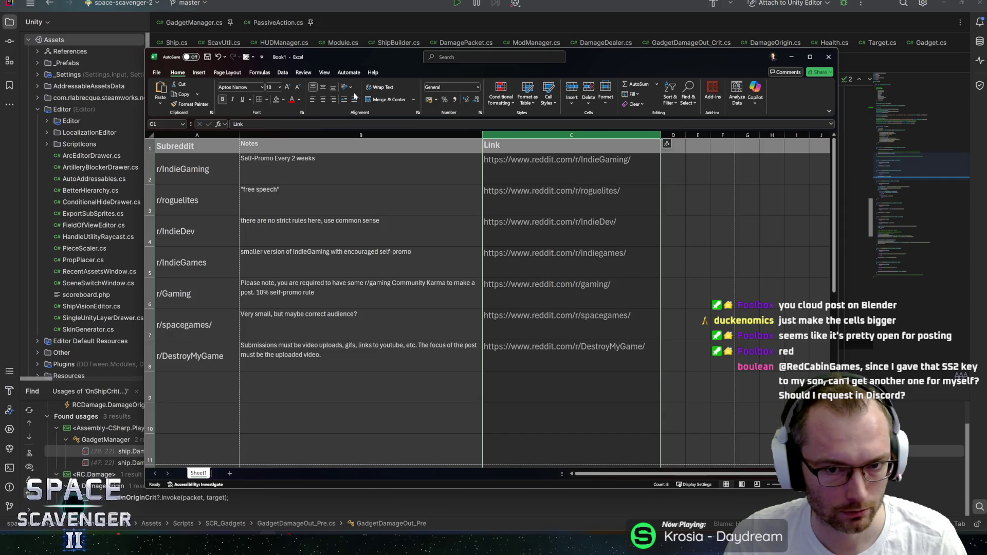
left_click(323, 87)
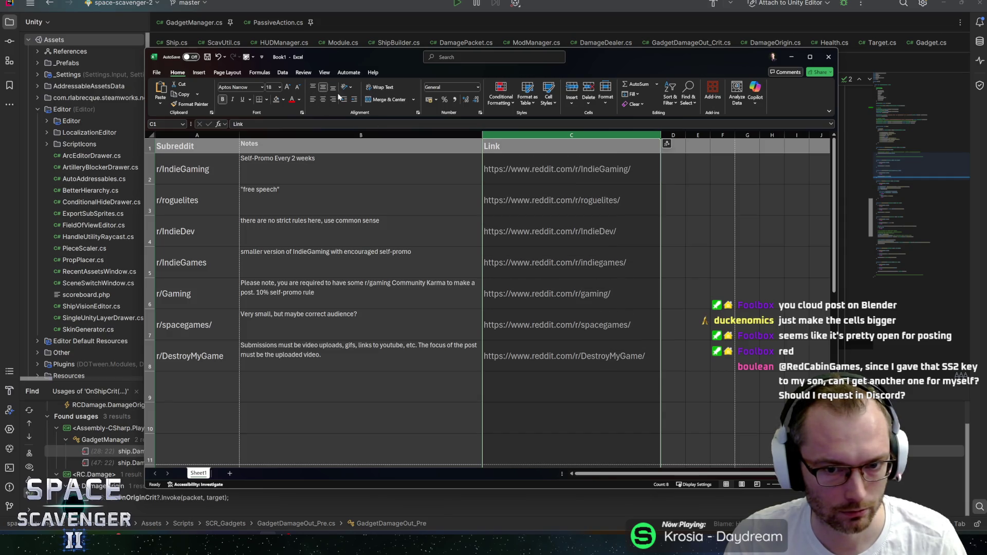
key("alt+Tab")
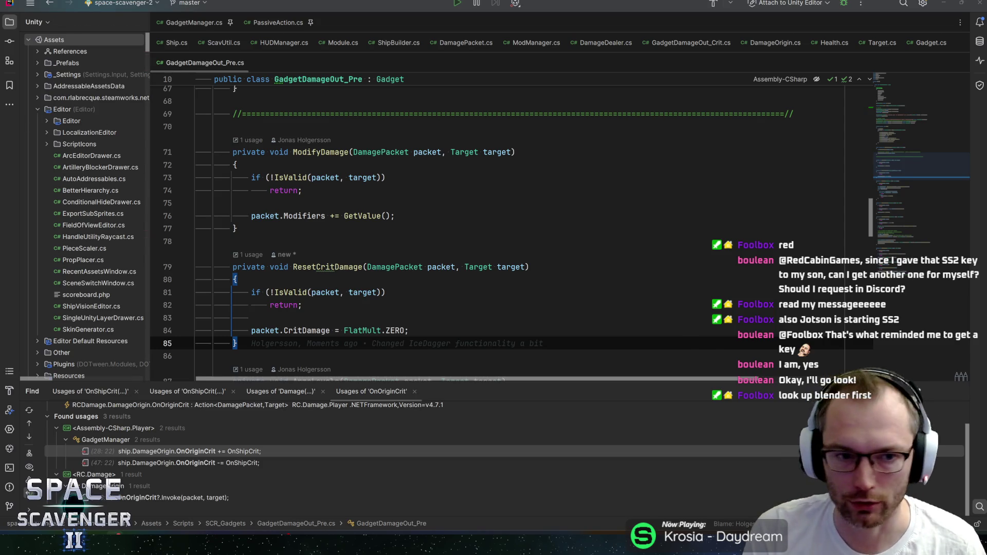
Cycle through the open windows to leave the spreadsheet for the Rider code.
key("alt+Tab")
key("alt+Tab")
Return to the browser, search all of Reddit for 'blender' and open r/blender.
key("Escape")
key("alt+Tab")
key("alt+Tab")
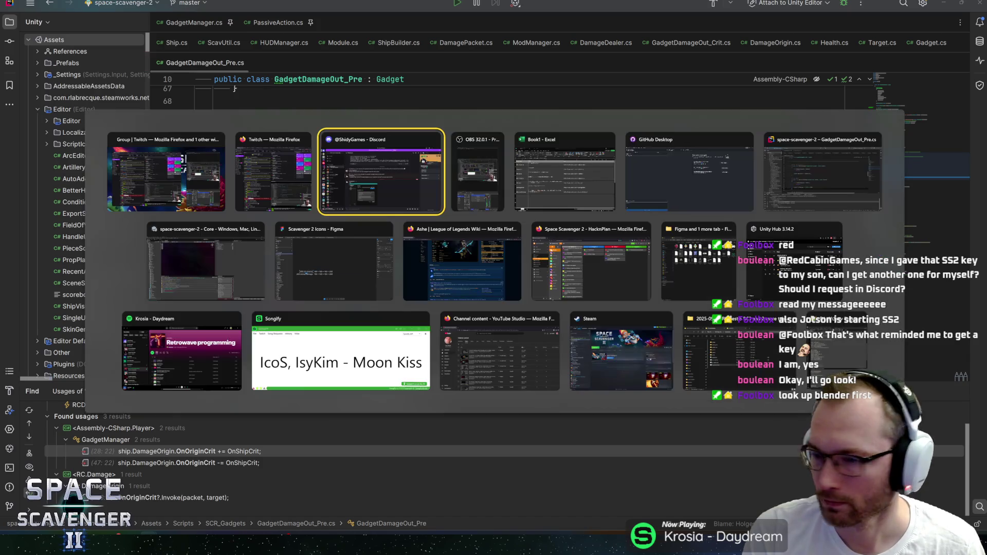
key("alt+shift+Tab")
key("alt+shift+Tab")
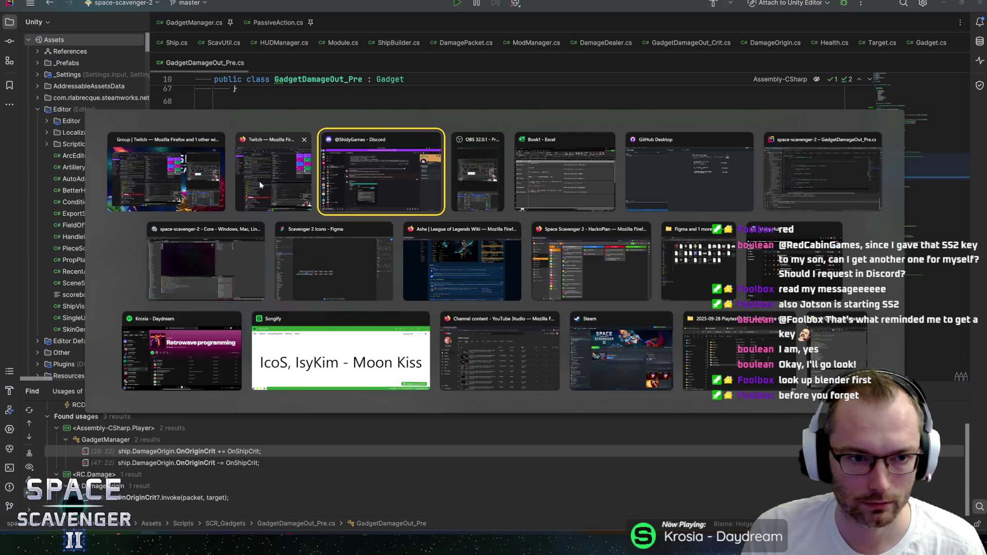
key("Escape")
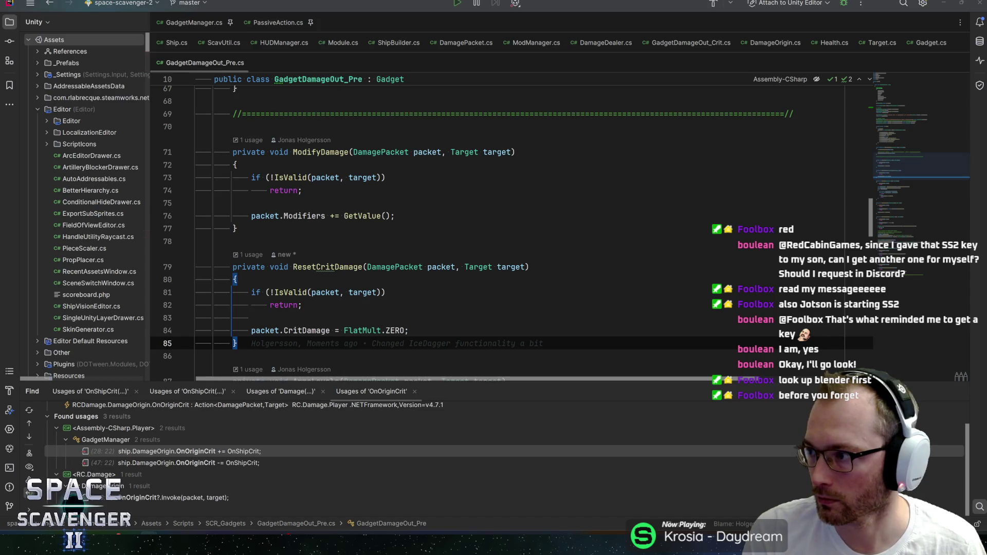
key("alt+Tab")
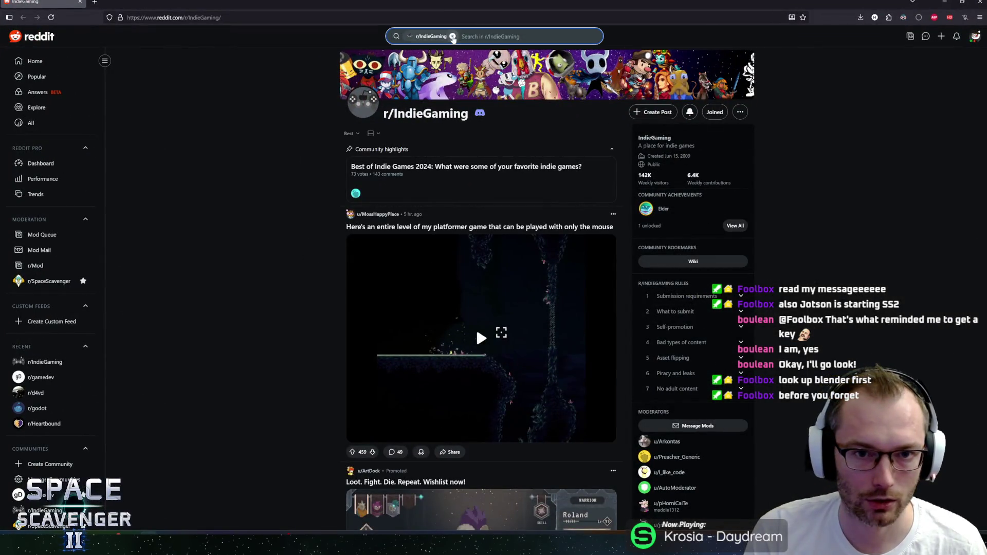
left_click(452, 36)
type("blender")
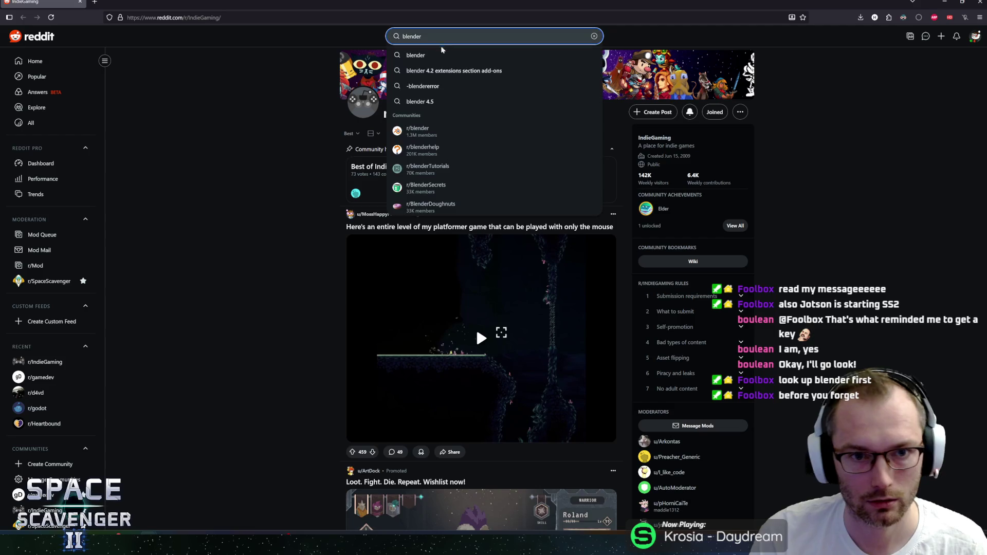
left_click(425, 132)
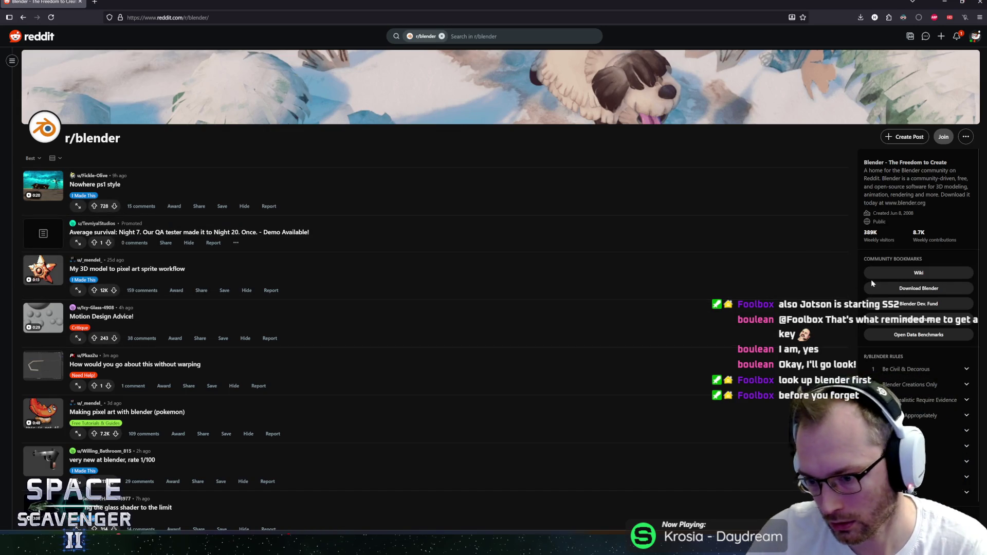
Read the Blender Creations Only rule, then expand Photorealistic Require Evidence and shrink the browser window.
left_click(959, 386)
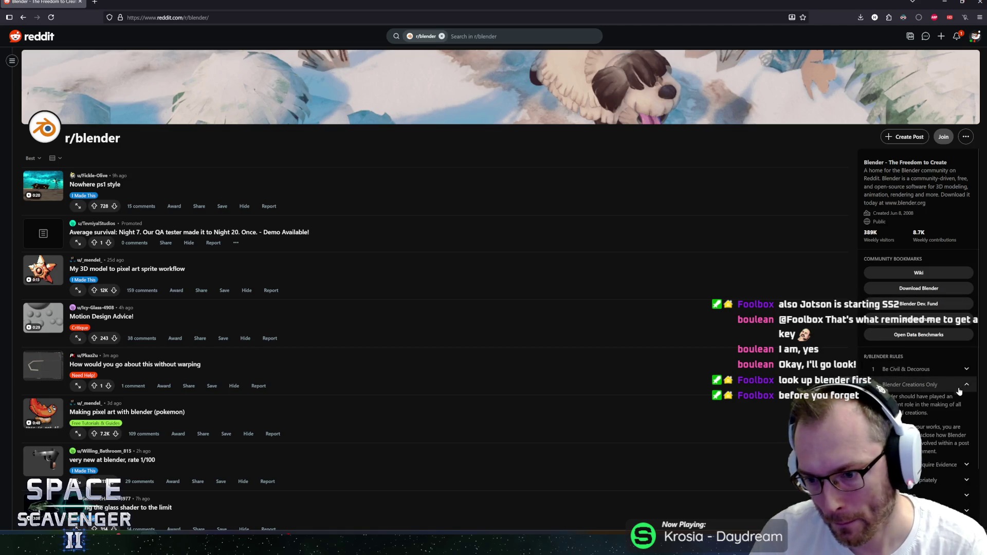
scroll(959, 390, "down", 3)
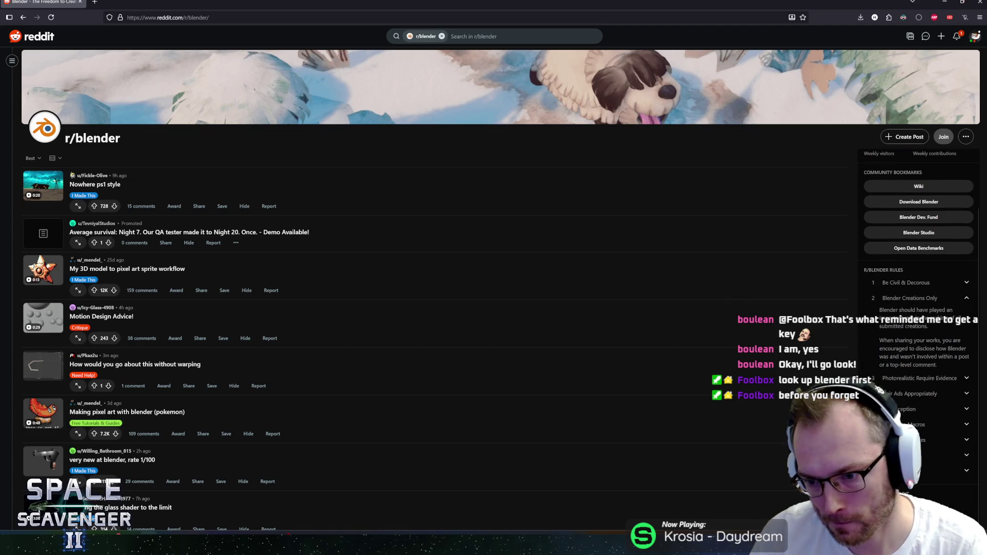
mouse_move(881, 309)
left_mouse_down()
mouse_move(925, 310)
mouse_move(934, 356)
mouse_move(967, 358)
mouse_move(938, 366)
left_mouse_up()
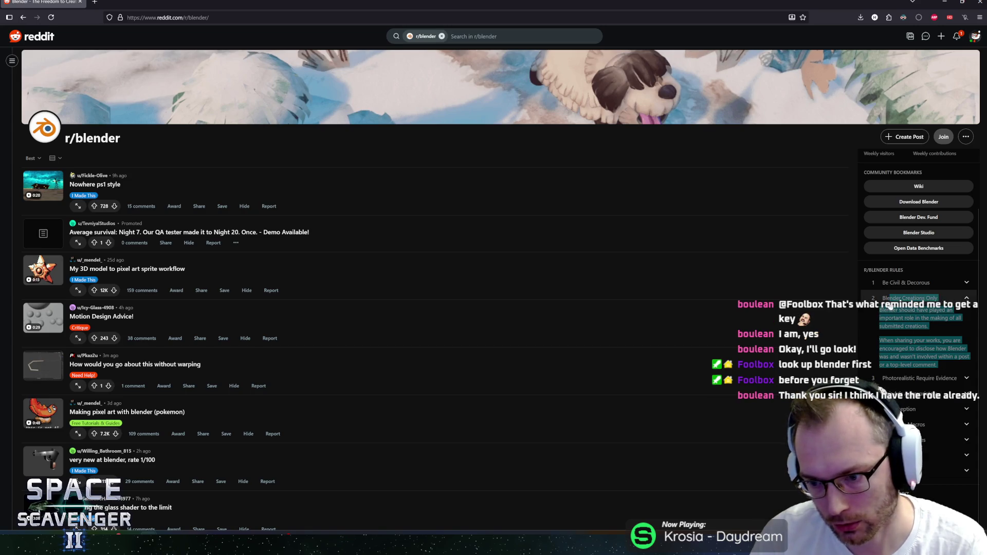
left_click(965, 300)
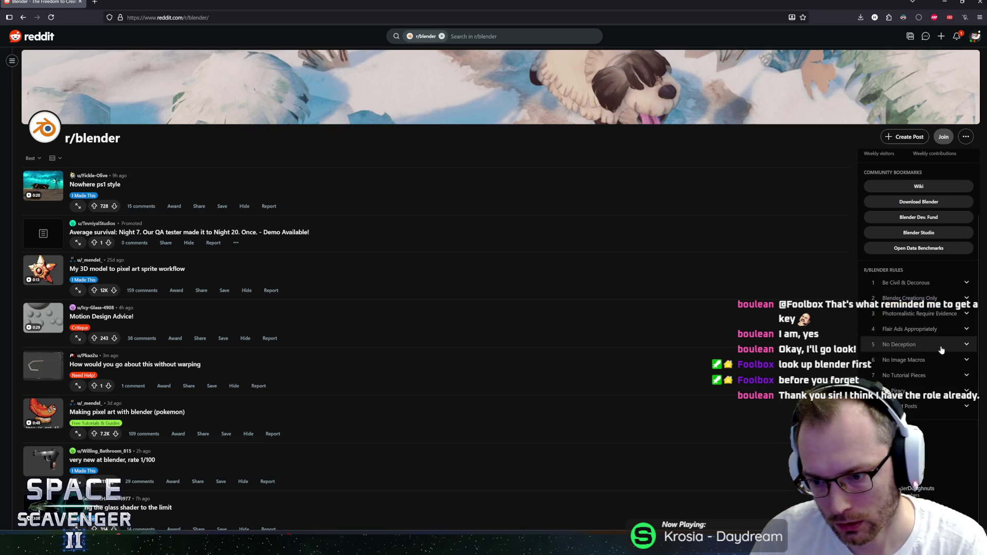
left_click(966, 315)
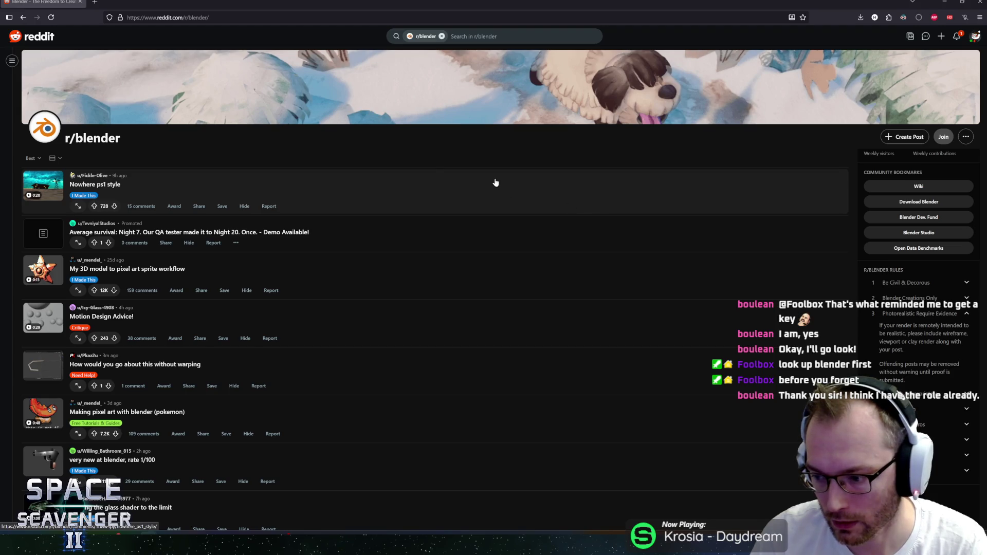
mouse_move(66, 5)
left_mouse_down()
mouse_move(62, 28)
mouse_move(433, 29)
mouse_move(393, 24)
mouse_move(401, 21)
left_mouse_up()
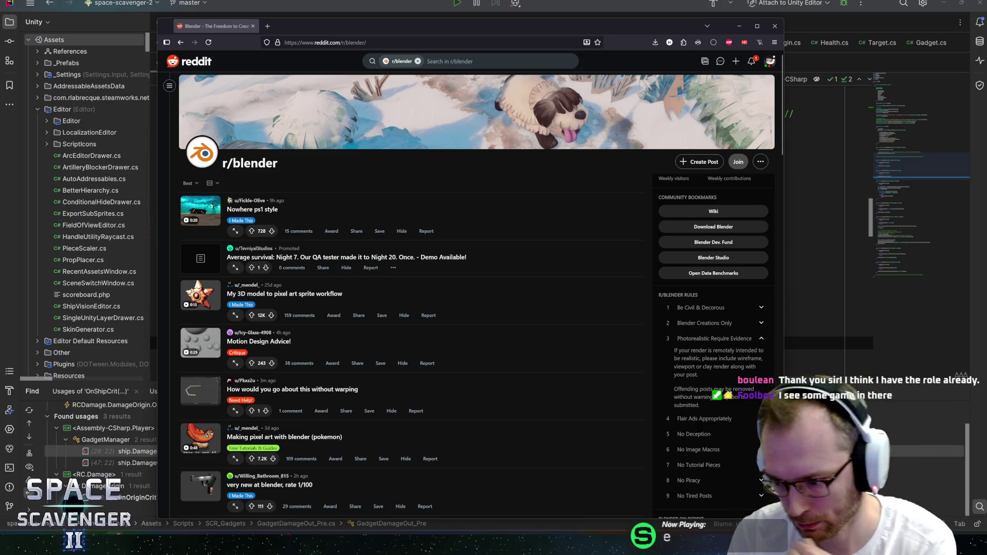
Scroll through the r/blender feed of creations, then put the cursor at the end of the address bar.
scroll(340, 347, "down", 5)
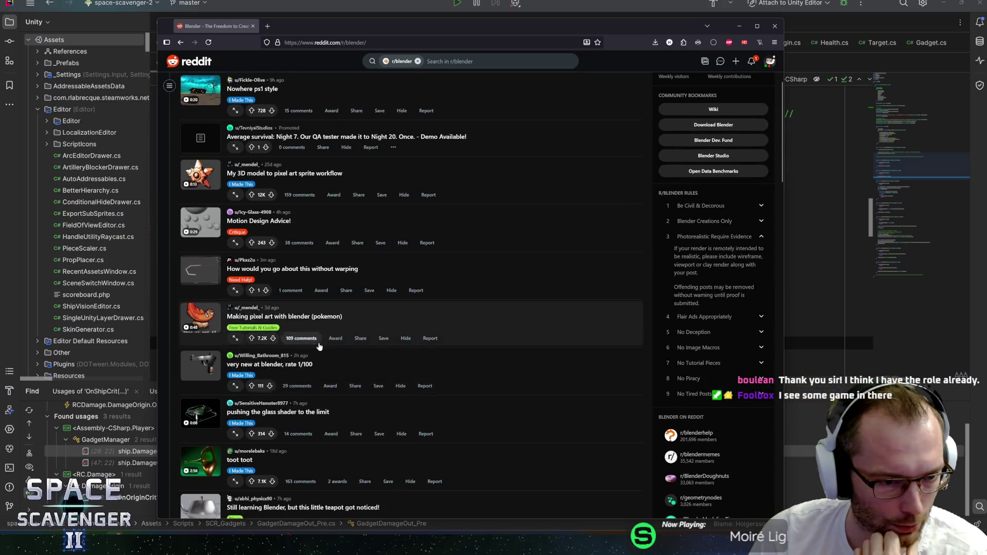
scroll(419, 356, "down", 2)
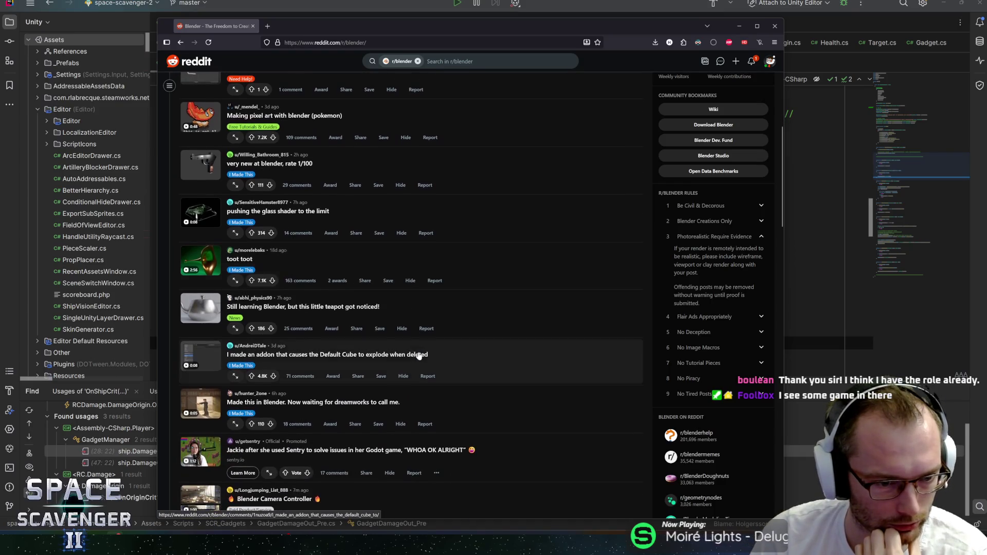
scroll(492, 372, "down", 2)
scroll(455, 370, "down", 2)
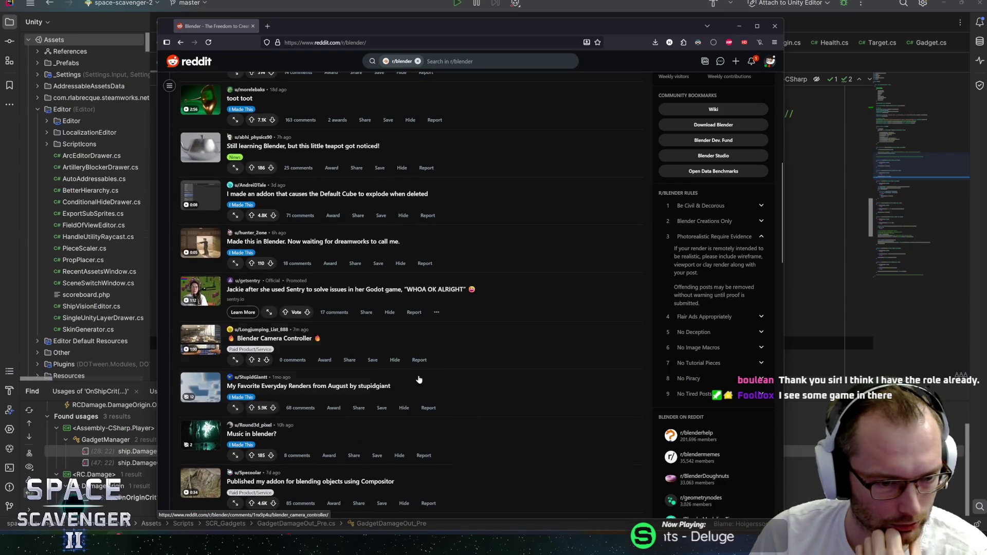
scroll(453, 396, "down", 2)
scroll(502, 395, "down", 2)
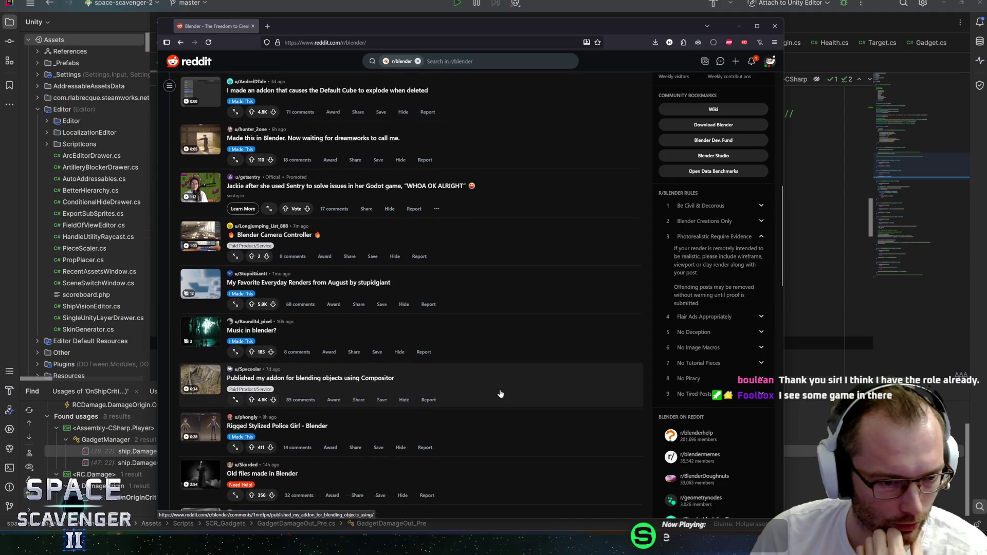
scroll(502, 395, "down", 2)
scroll(452, 365, "down", 6)
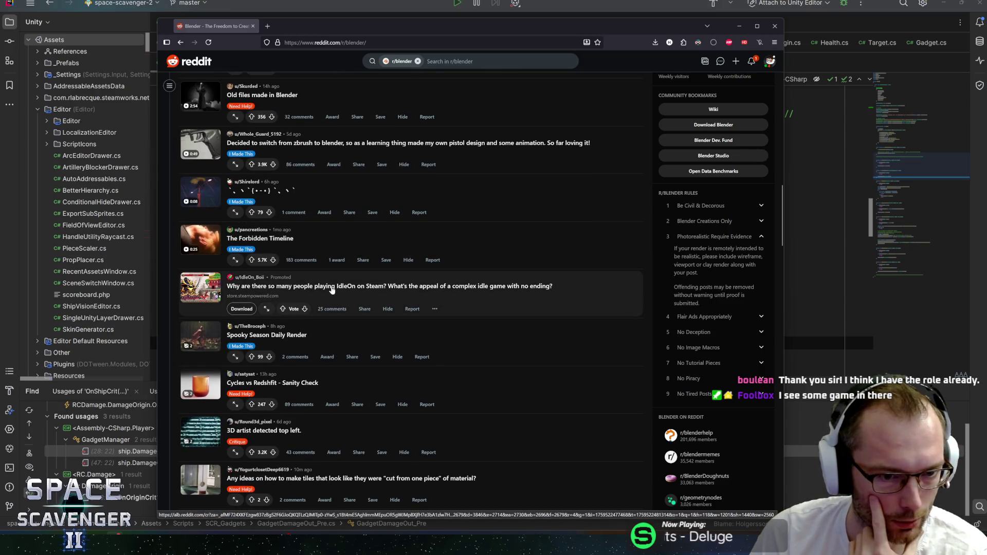
scroll(256, 316, "down", 2)
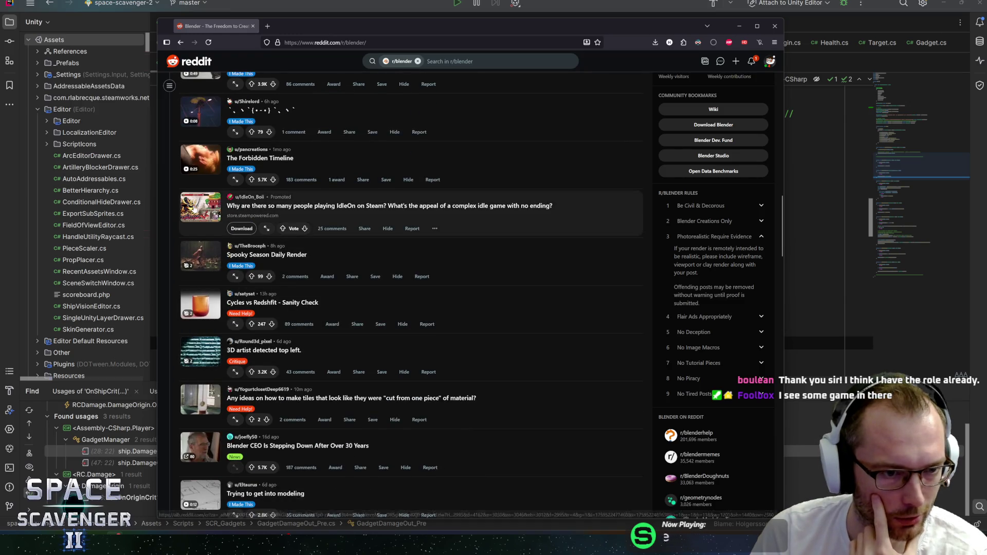
scroll(299, 355, "down", 1)
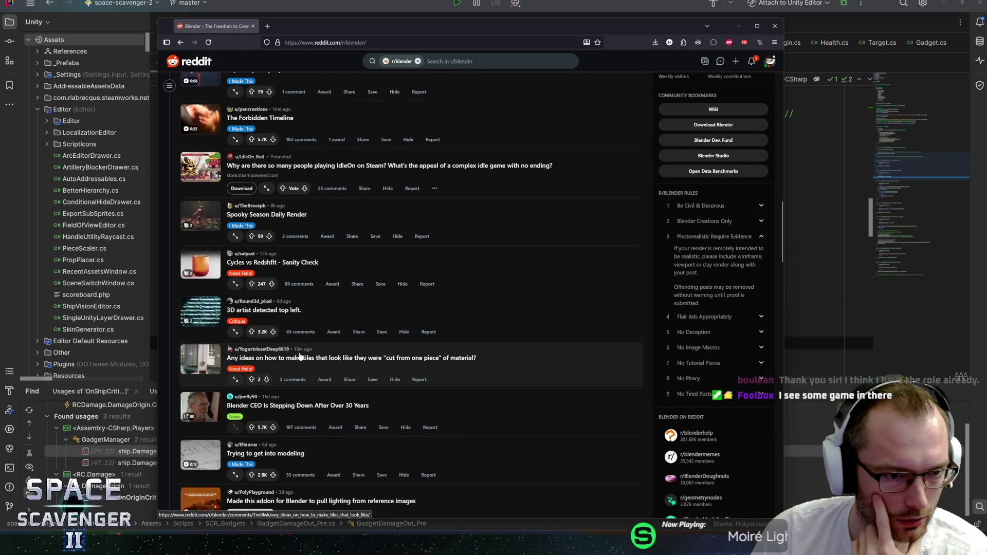
scroll(300, 356, "down", 3)
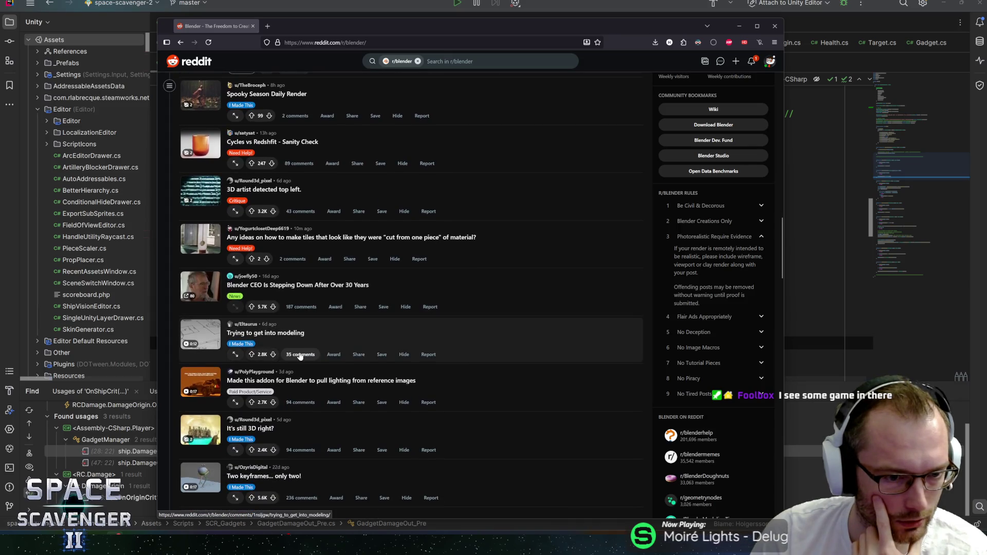
scroll(300, 356, "down", 2)
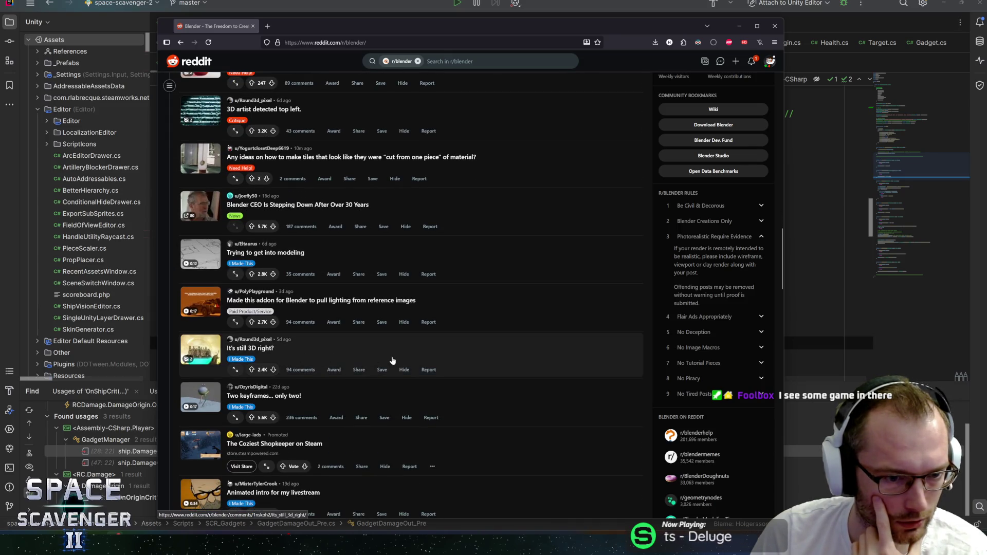
scroll(392, 361, "down", 4)
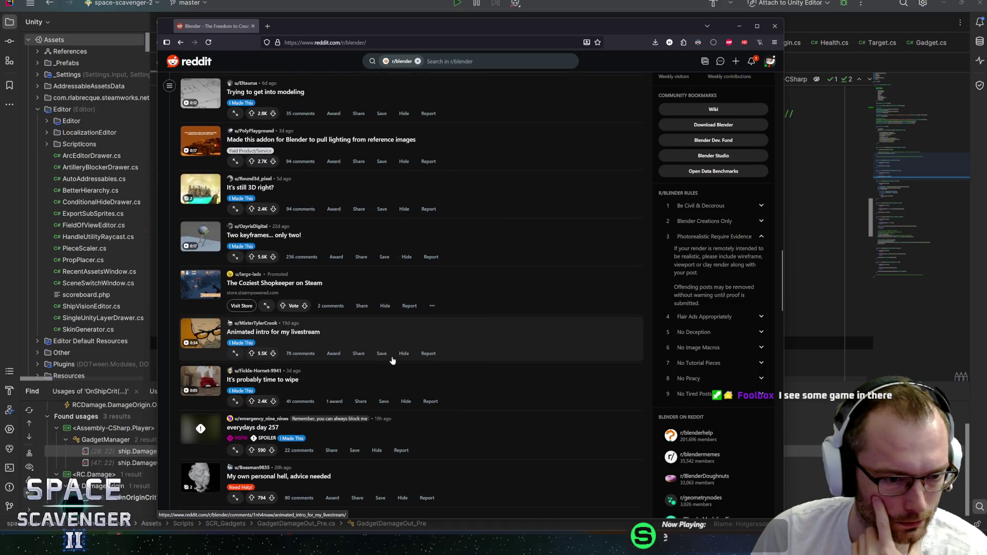
scroll(393, 361, "down", 8)
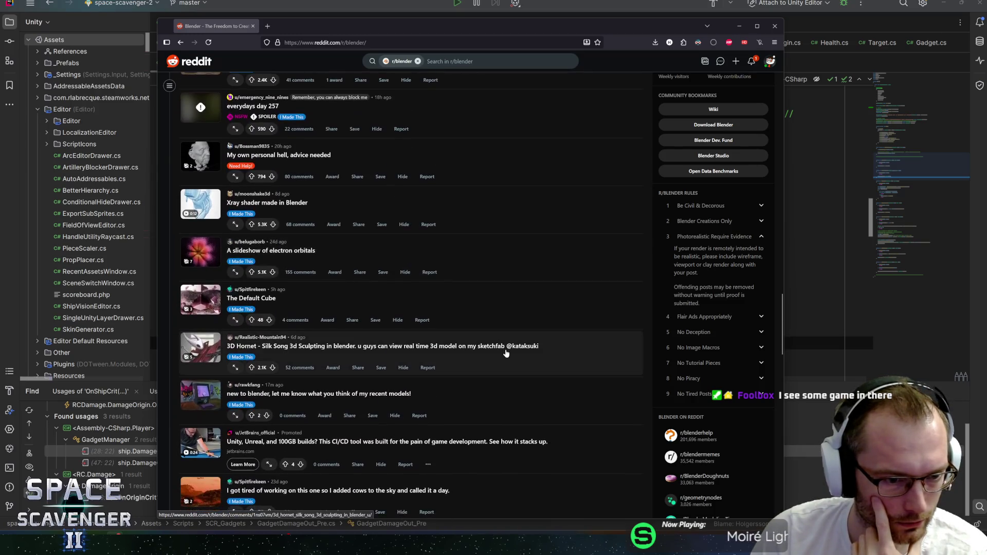
scroll(506, 353, "down", 3)
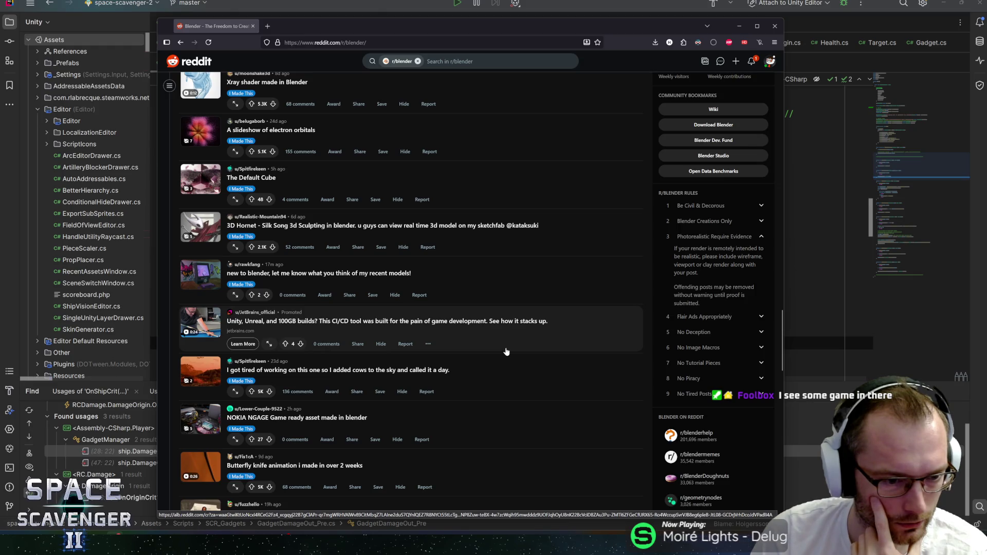
scroll(509, 349, "up", 20)
scroll(526, 245, "up", 10)
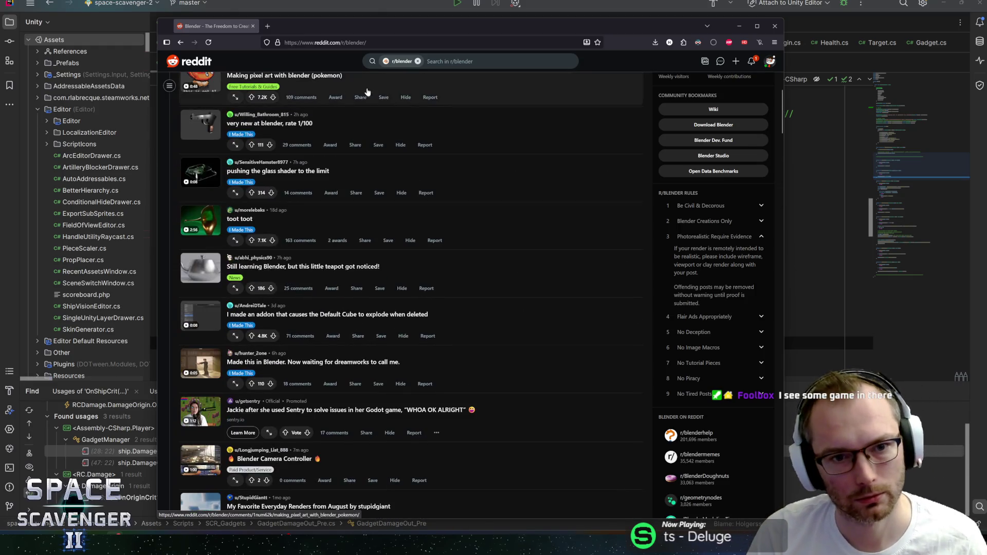
key("ctrl+l")
key("End")
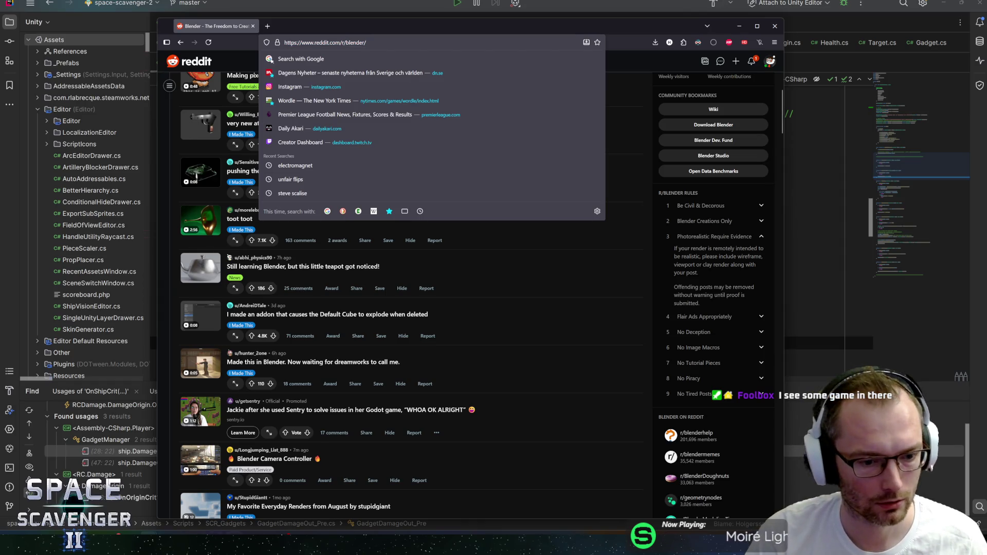
key("Escape")
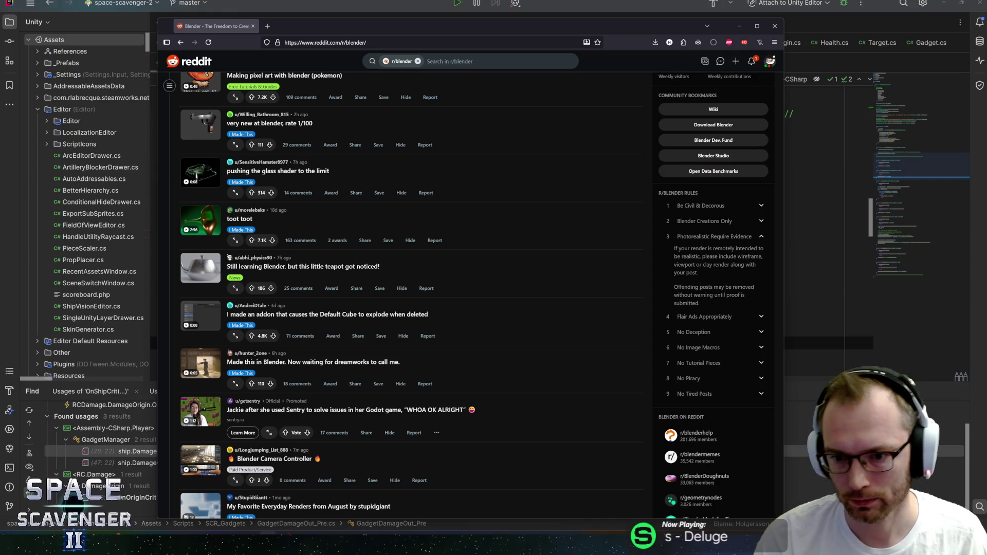
left_click(426, 41)
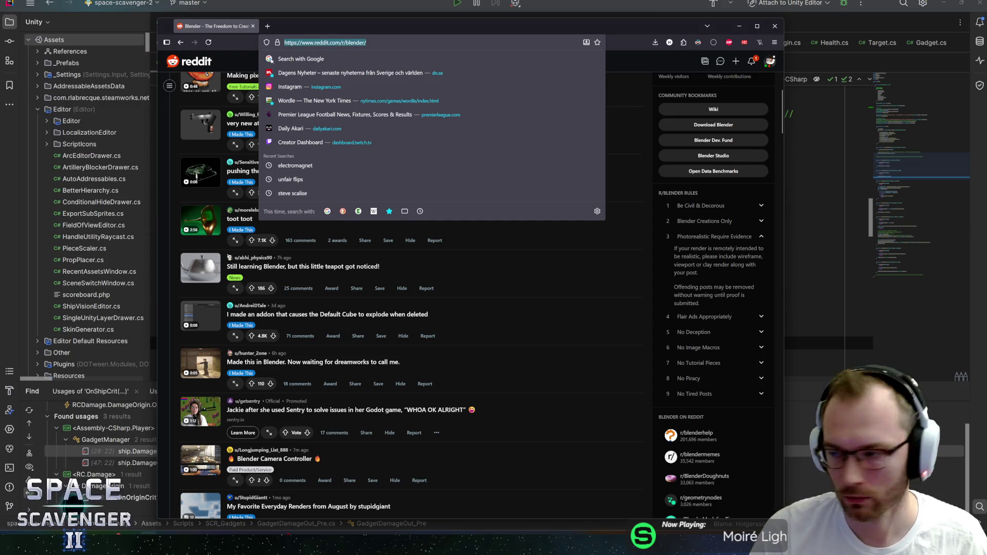
key("Escape")
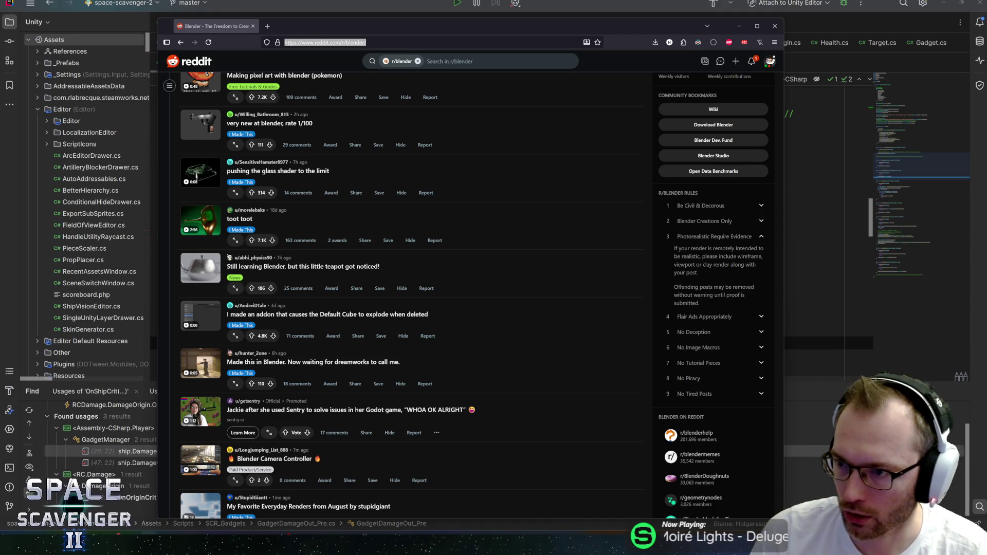
left_click(742, 26)
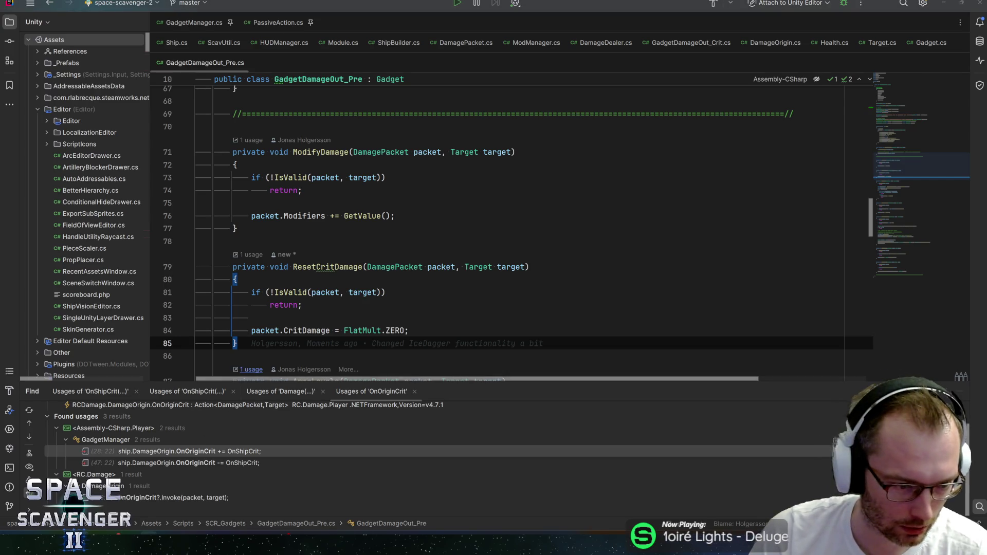
Switch from Rider past the Unity editor to GitHub Desktop.
key("alt+Tab")
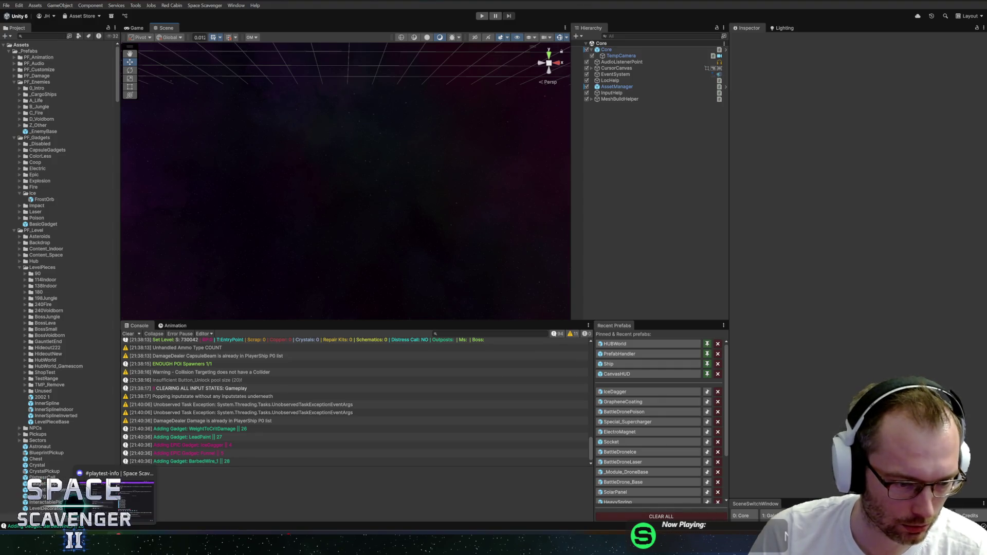
key("alt+Tab")
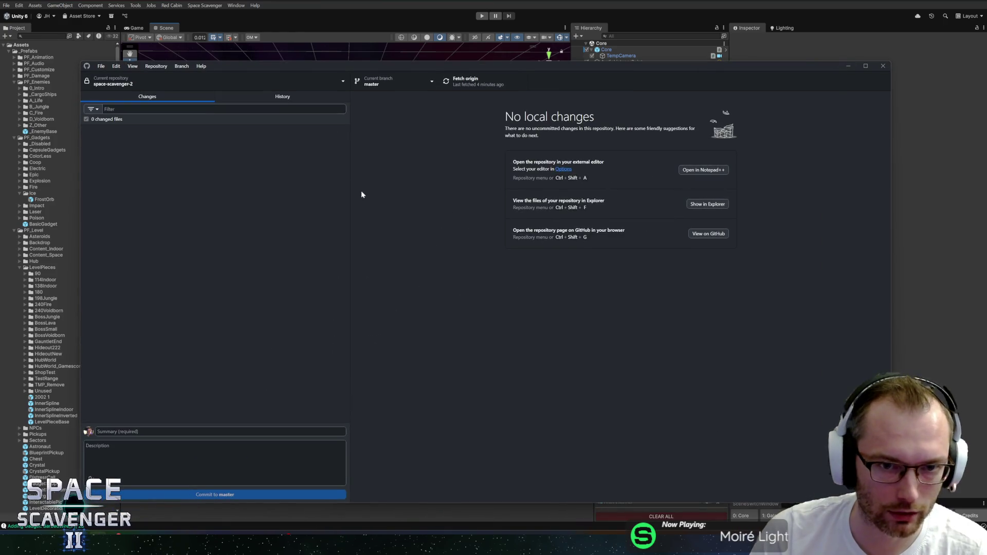
In History, inspect the Solar panel description and Unity update + ElectroMagnet gadget commits' changed files.
left_click(284, 97)
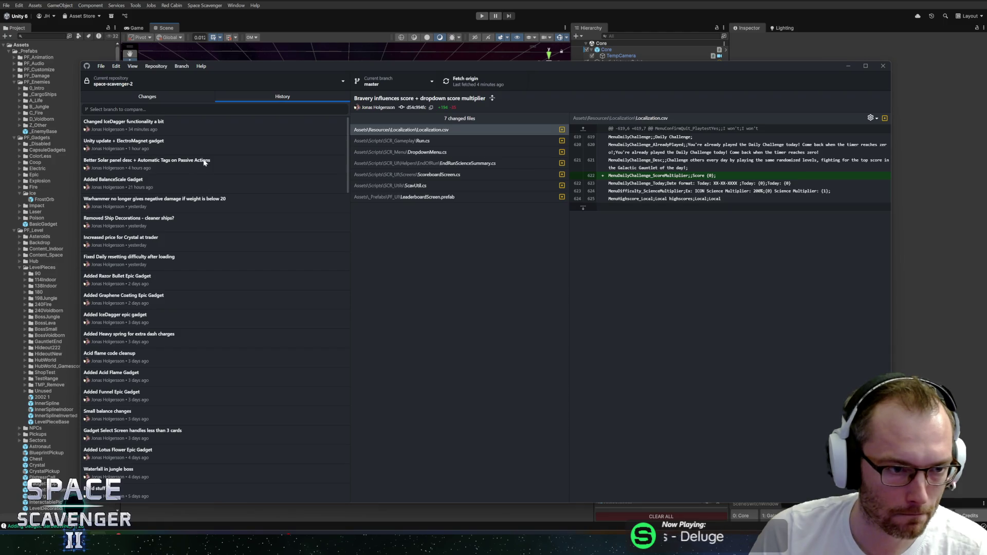
left_click(231, 160)
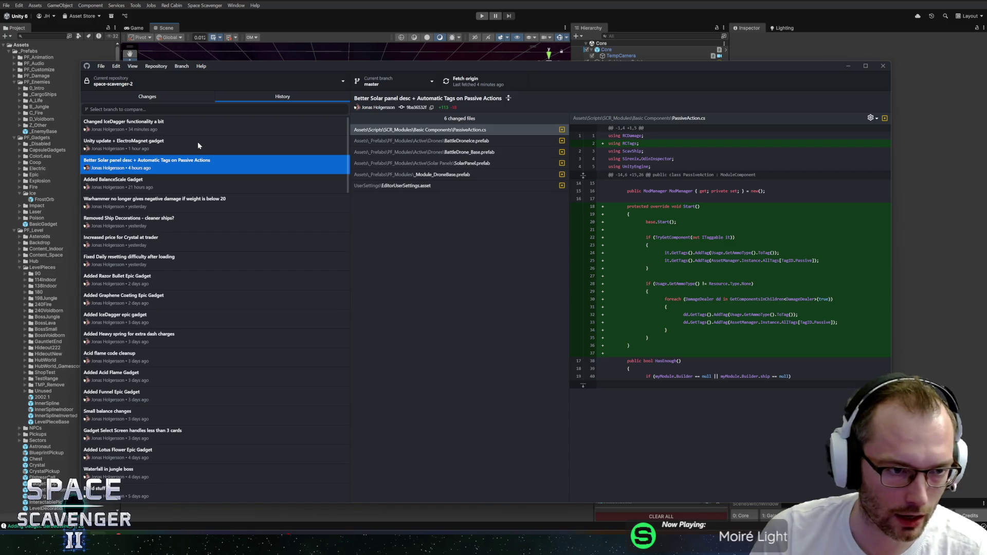
left_click(231, 148)
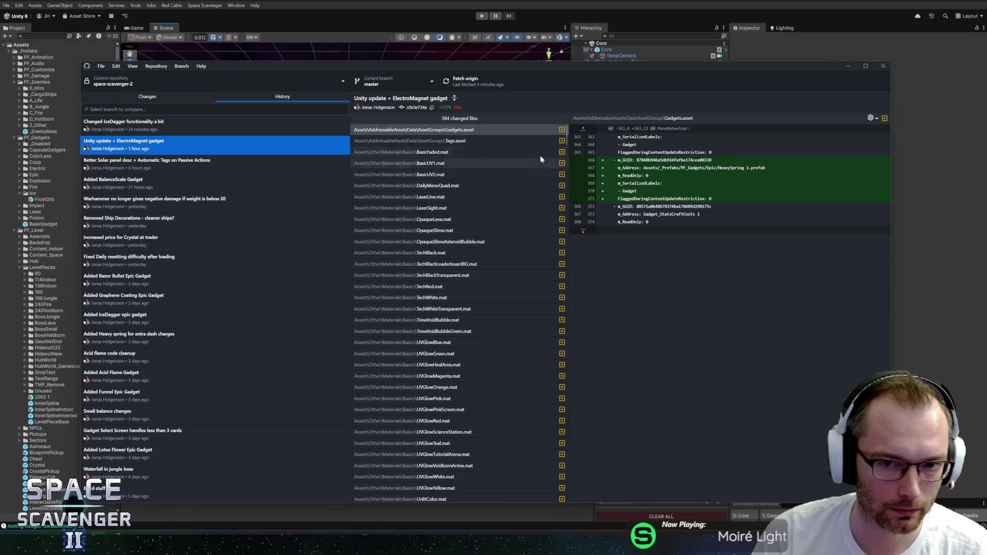
left_click_drag(567, 132, 569, 522)
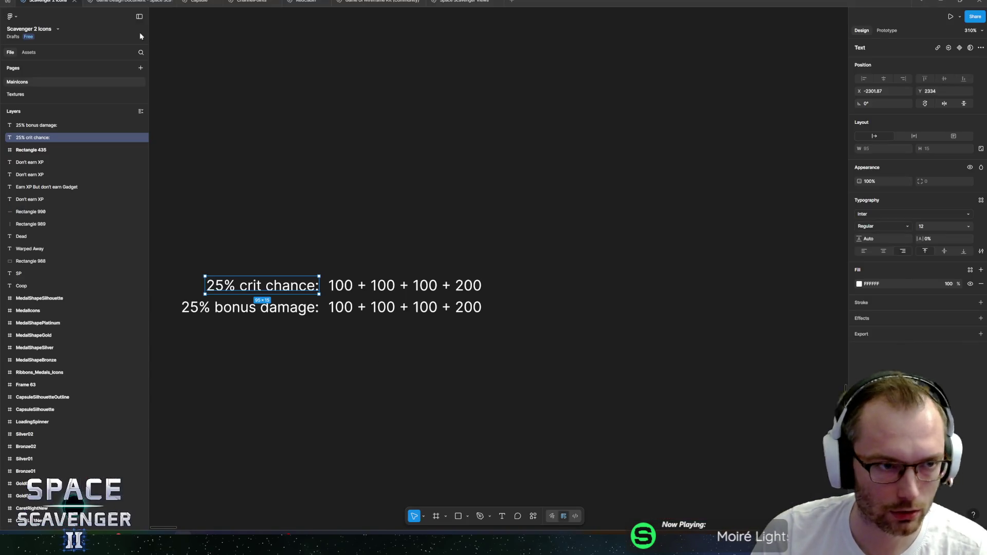
Delete the '25% crit chance' and '25% bonus damage' text lines.
scroll(573, 212, "down", 5)
left_click_drag(326, 194, 566, 324)
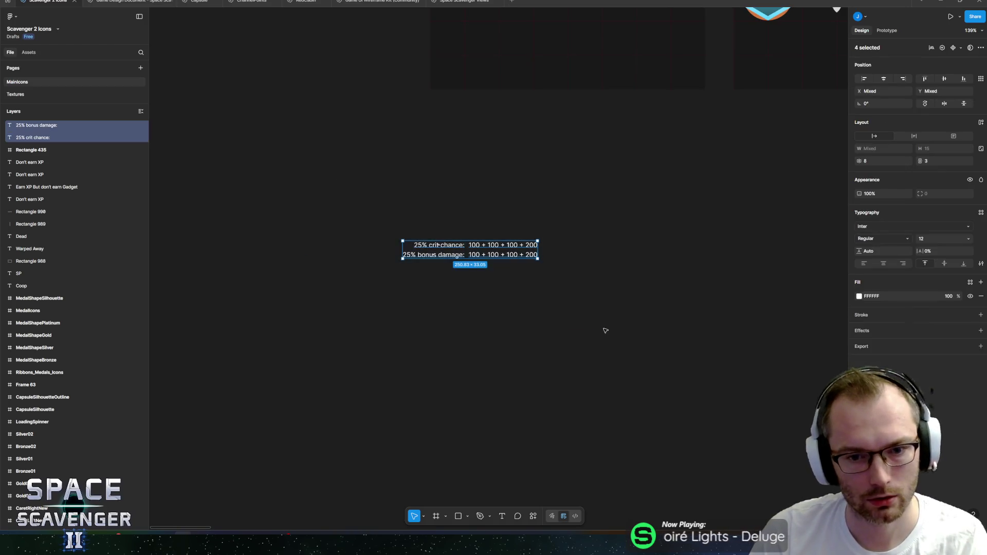
key("Delete")
Pan around the MainIcons page's icon grid, then minimize Figma.
scroll(697, 309, "right", 15)
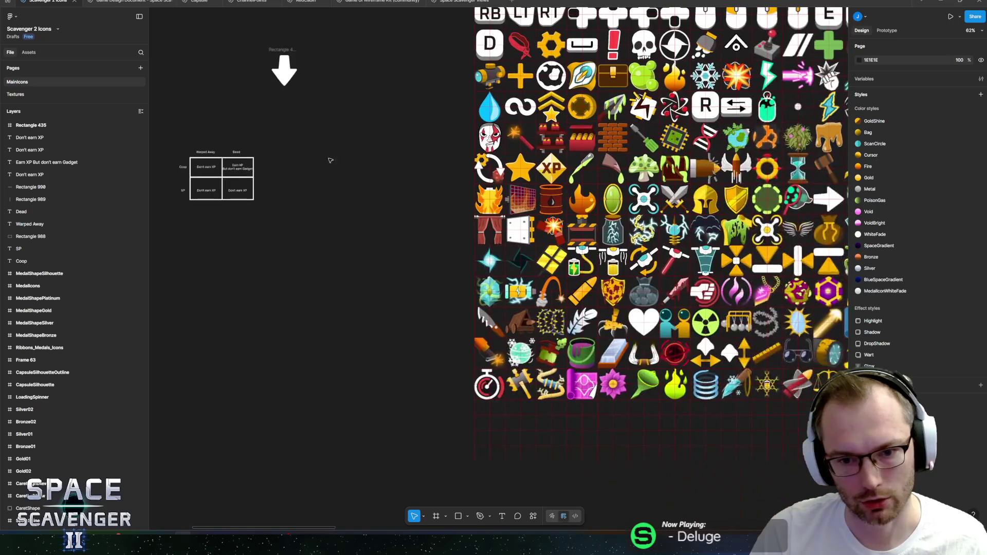
scroll(615, 325, "up", 5)
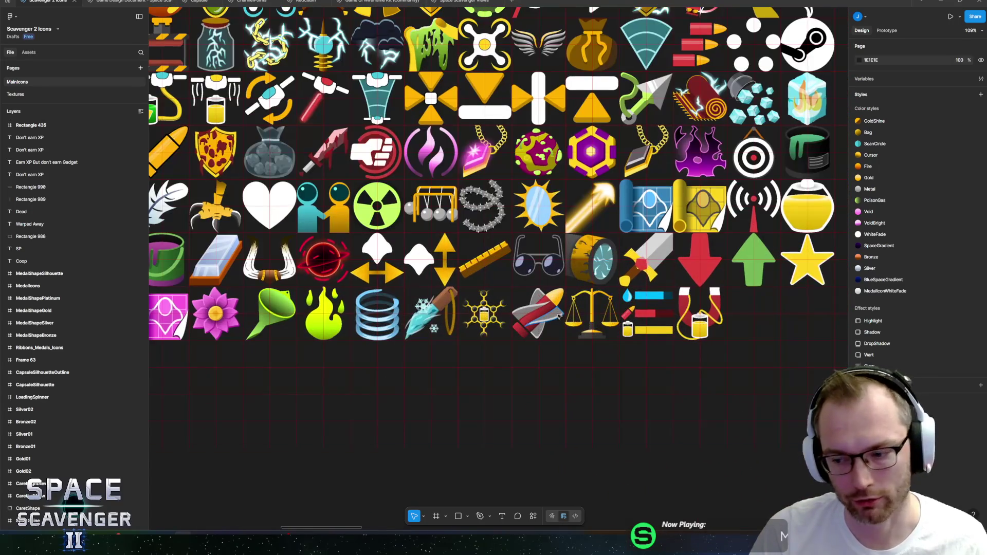
scroll(614, 325, "down", 3)
scroll(692, 338, "up", 5)
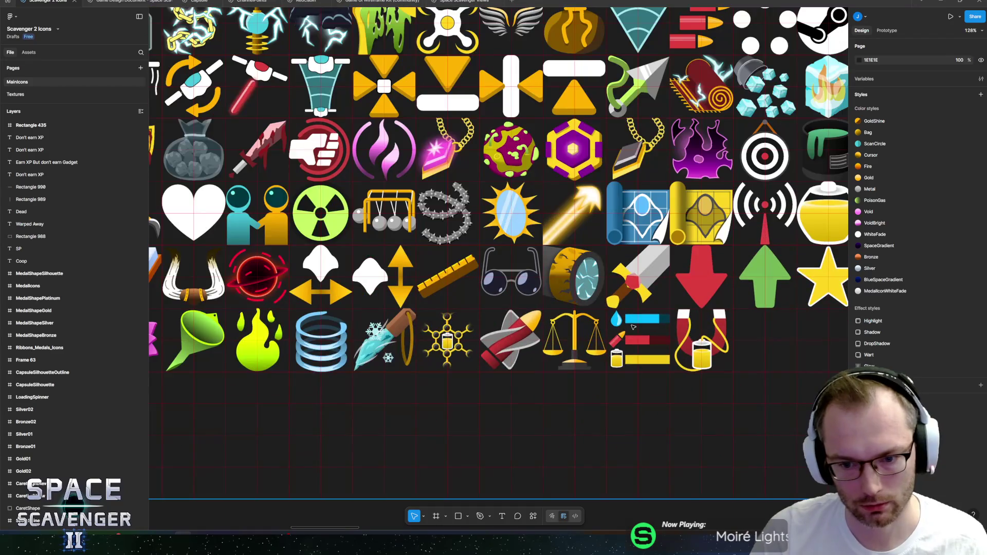
scroll(238, 262, "down", 5)
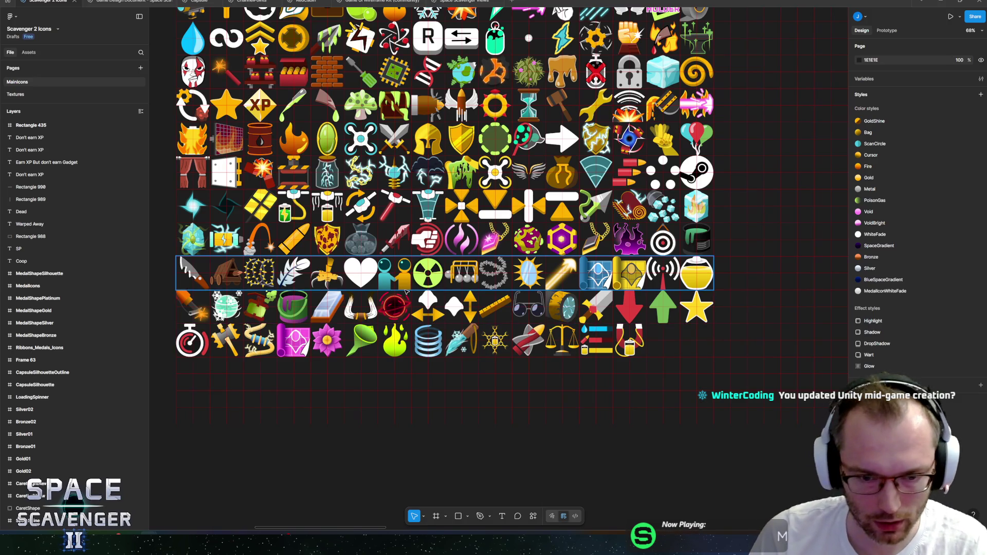
scroll(391, 283, "down", 3)
scroll(308, 232, "up", 2)
scroll(152, 170, "up", 1)
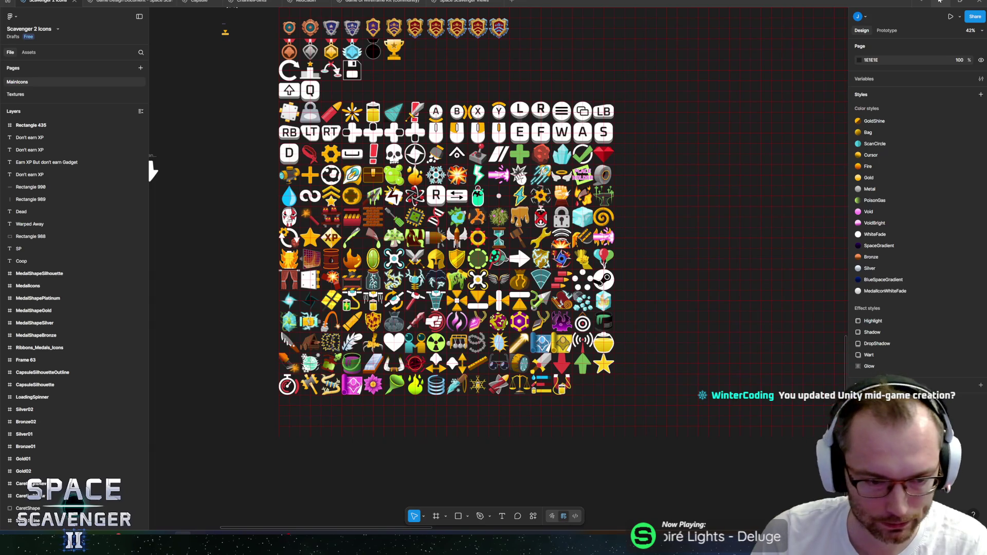
scroll(198, 286, "down", 1)
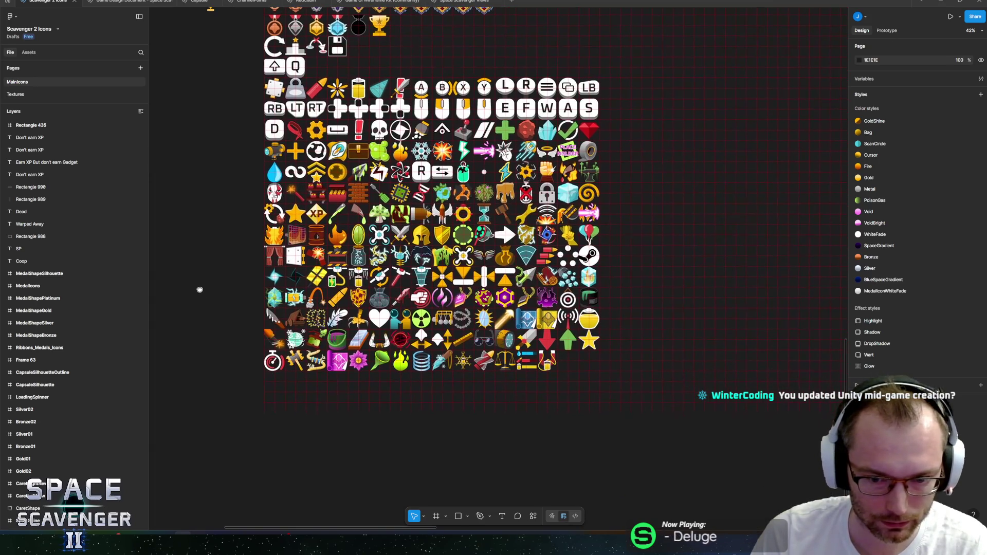
scroll(285, 291, "up", 2)
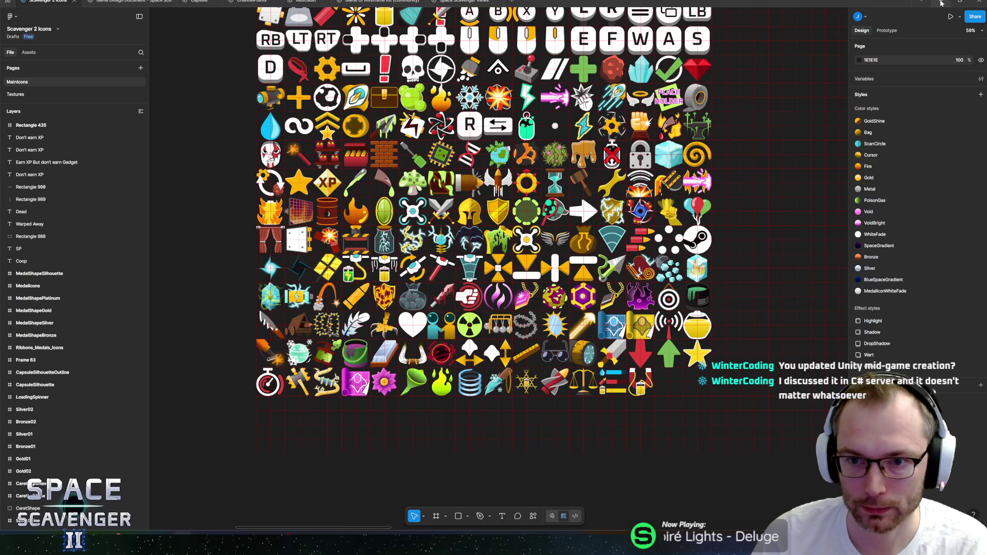
left_click(942, 3)
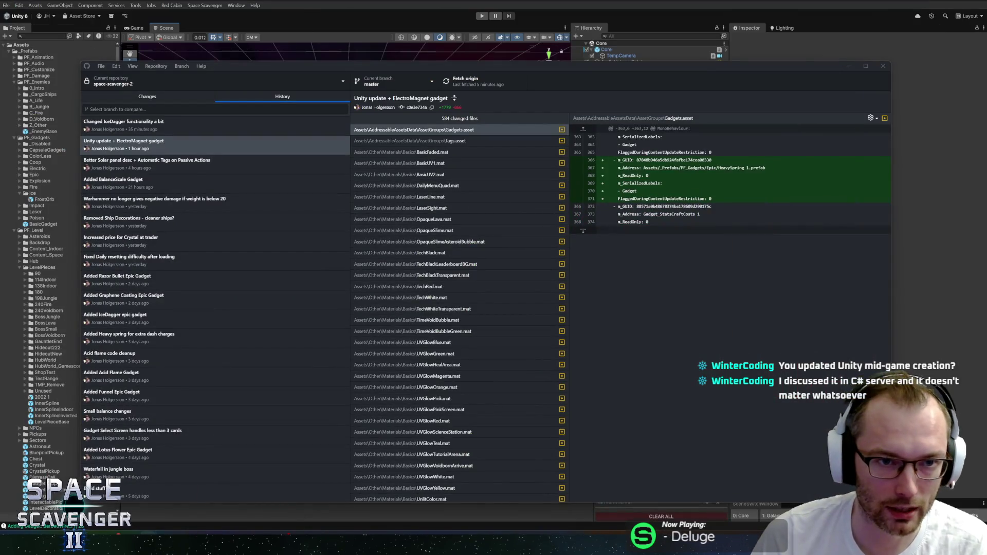
Minimize GitHub Desktop to bring Unity forward, then shorten Unity's console area slightly.
left_click(277, 4)
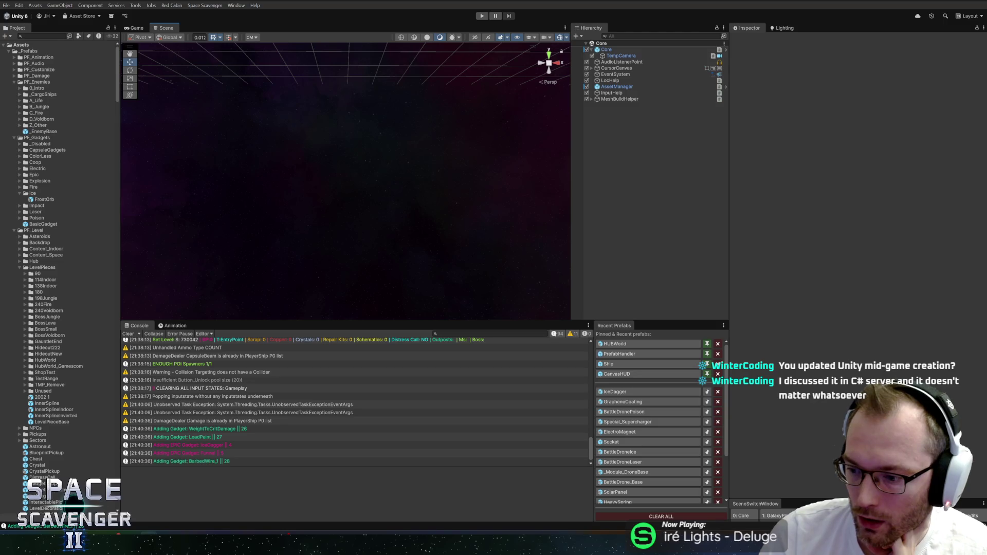
left_click_drag(307, 322, 305, 329)
Shorten Unity's console a bit more and collapse the LevelPieces, PF_Level and Ice folders.
scroll(437, 426, "down", 1)
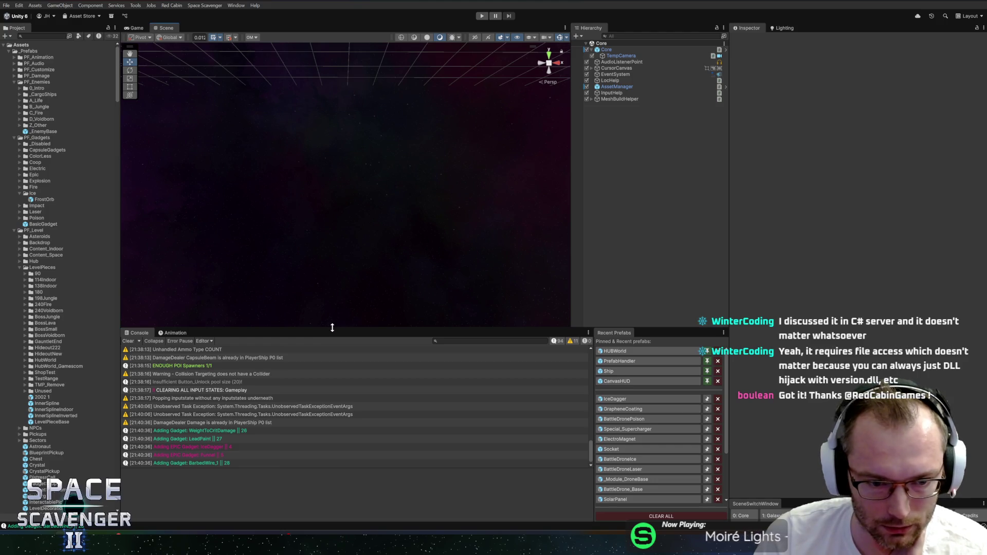
left_click_drag(331, 328, 336, 332)
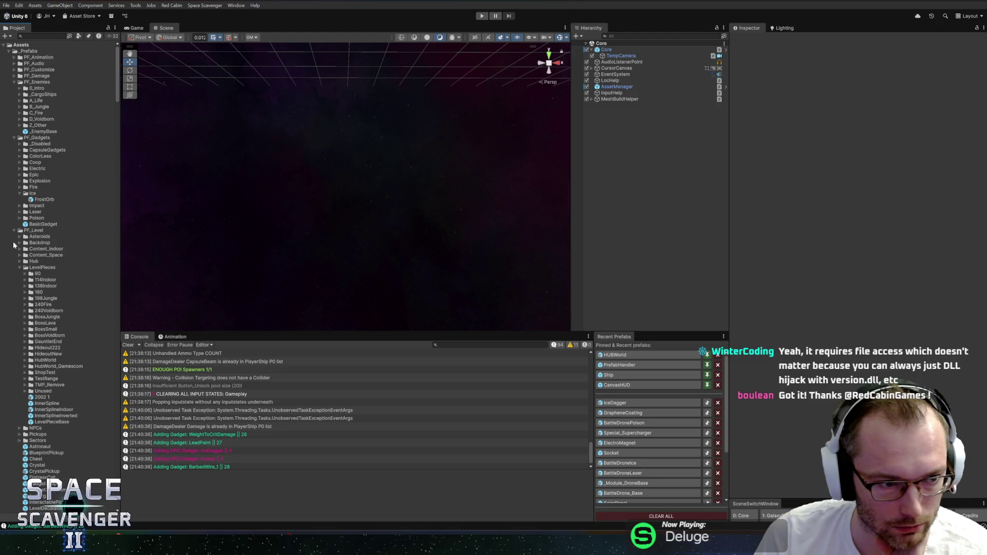
left_click(20, 268)
left_click(14, 231)
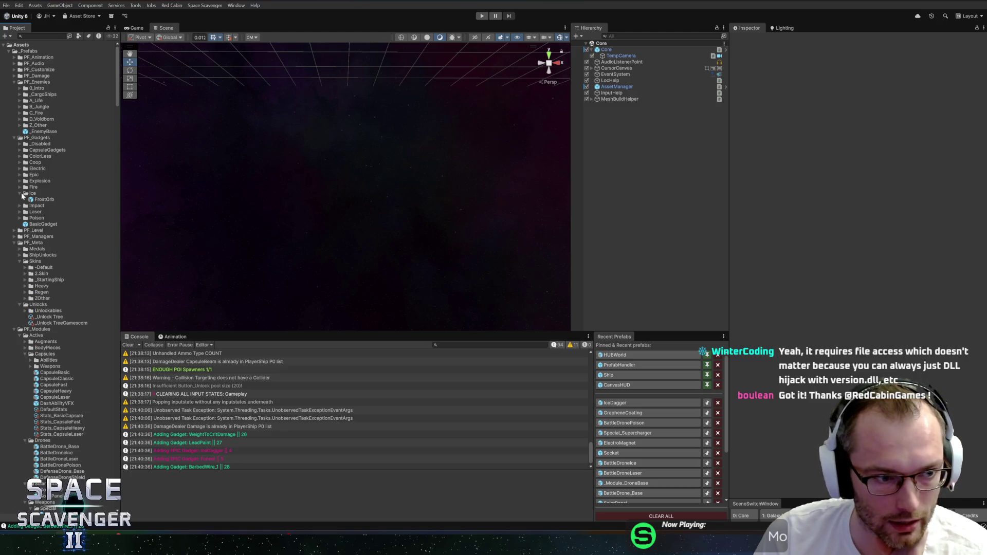
left_click(19, 194)
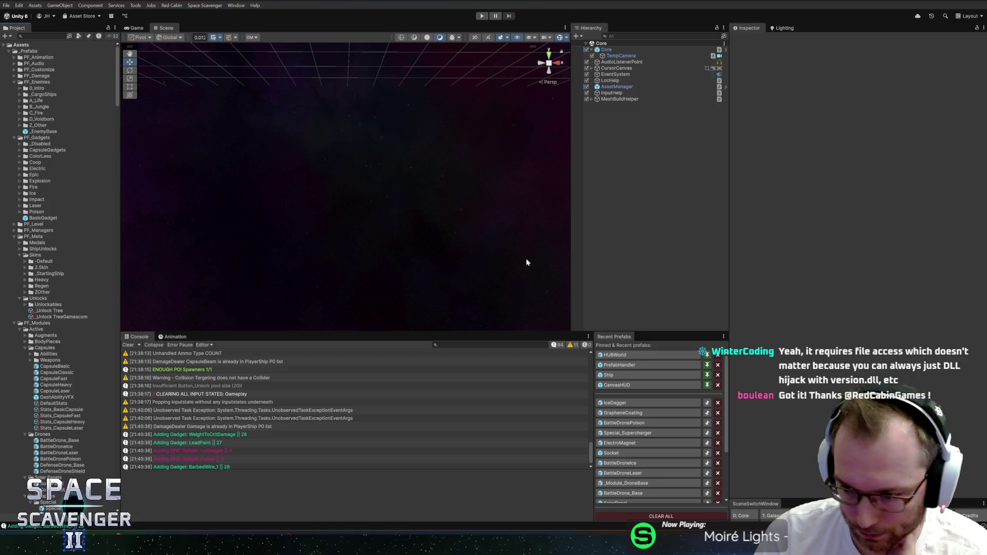